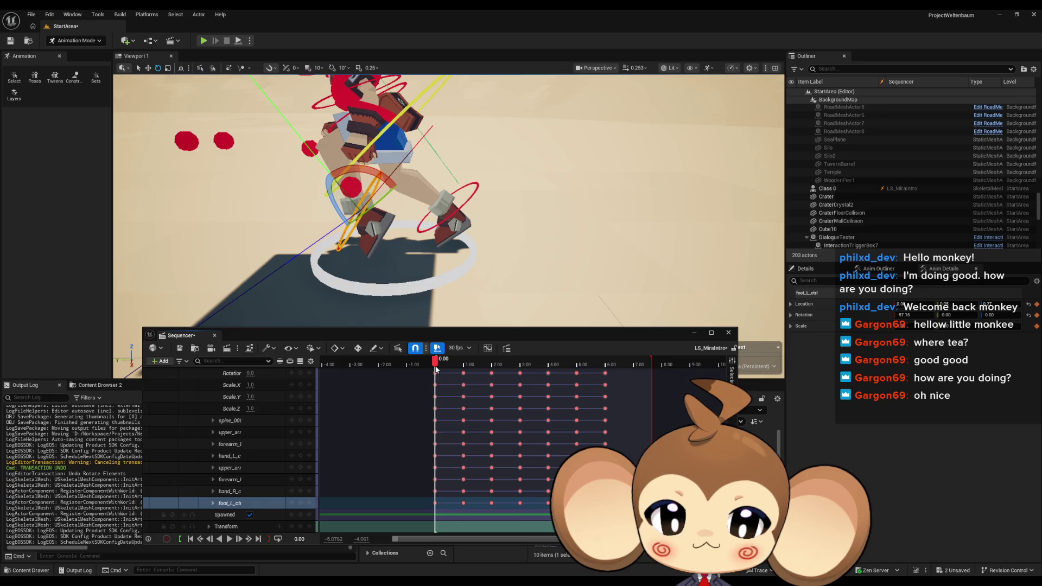
# Select the foot controls and scrub the run cycle from start to end and back
pyautogui.click(421, 231)
pyautogui.moveTo(452, 245); pyautogui.dragTo(452, 246)
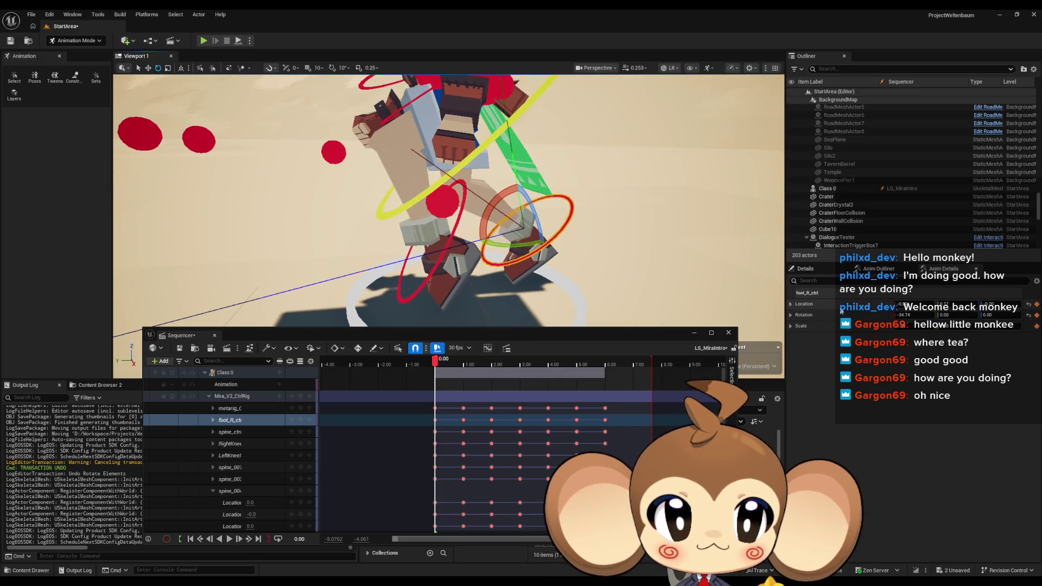
pyautogui.click(435, 267)
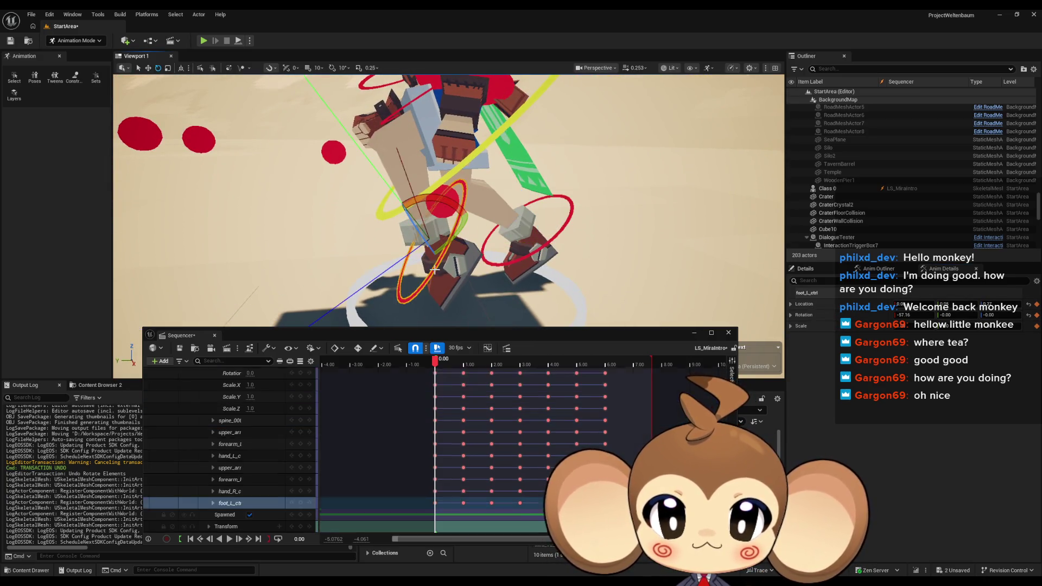
pyautogui.press('Right')
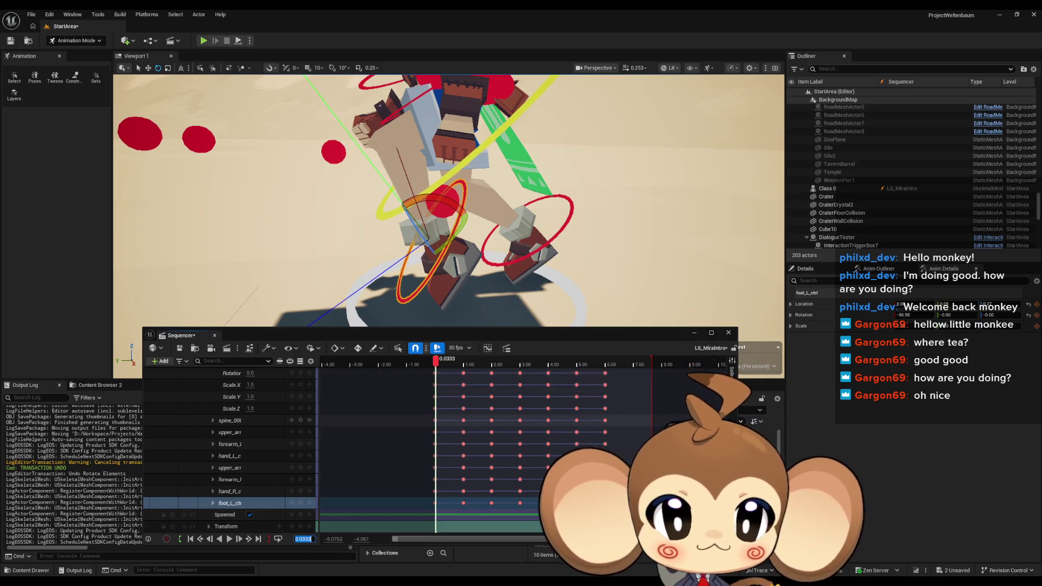
pyautogui.click(308, 539)
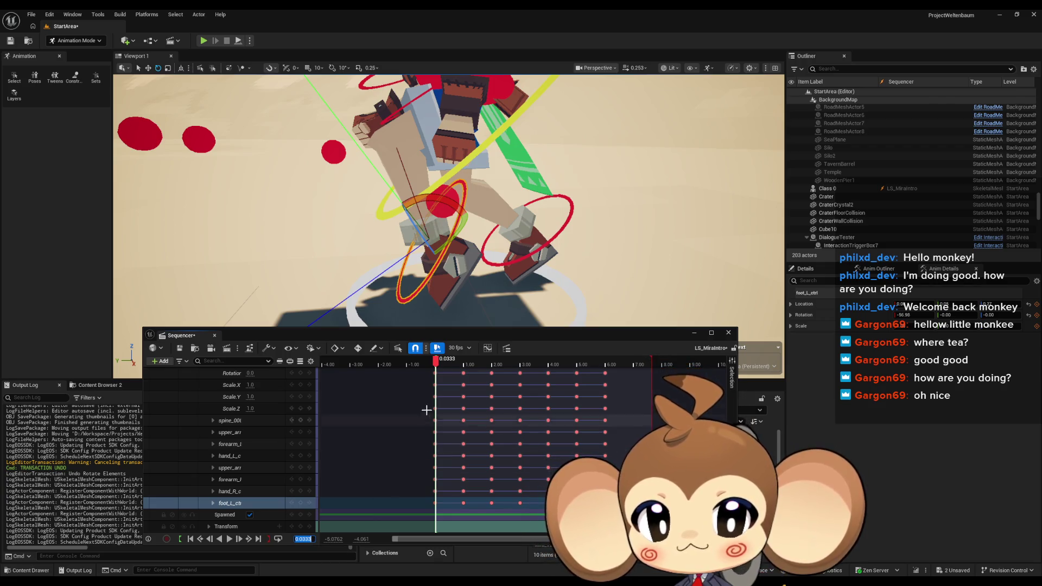
pyautogui.moveTo(436, 363); pyautogui.dragTo(609, 378)
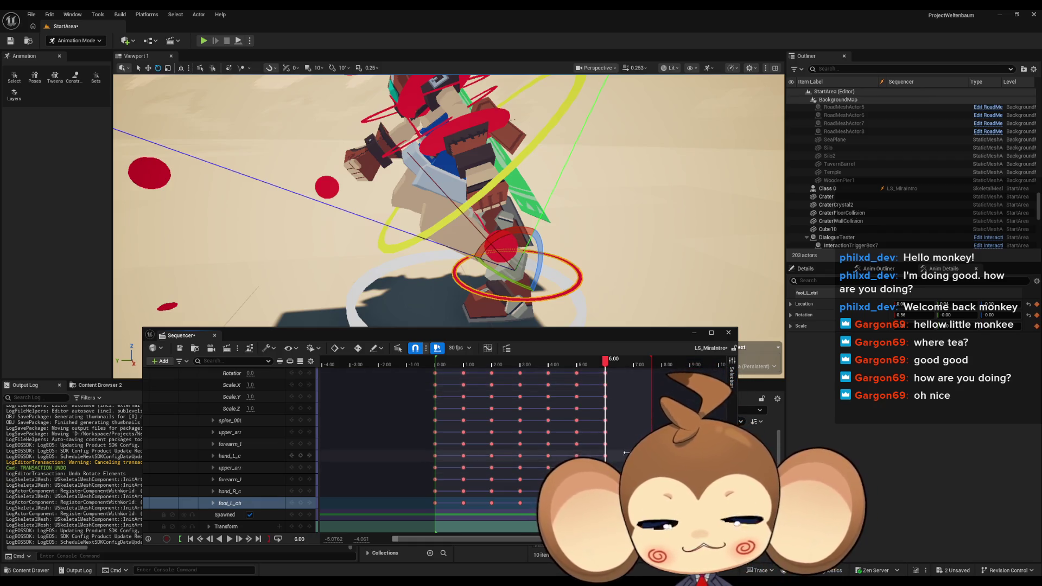
pyautogui.moveTo(552, 259)
pyautogui.mouseDown()
pyautogui.moveTo(882, 316)
pyautogui.moveTo(857, 306)
pyautogui.mouseUp()
pyautogui.scroll(3, 292, 428)
pyautogui.scroll(5, 288, 426)
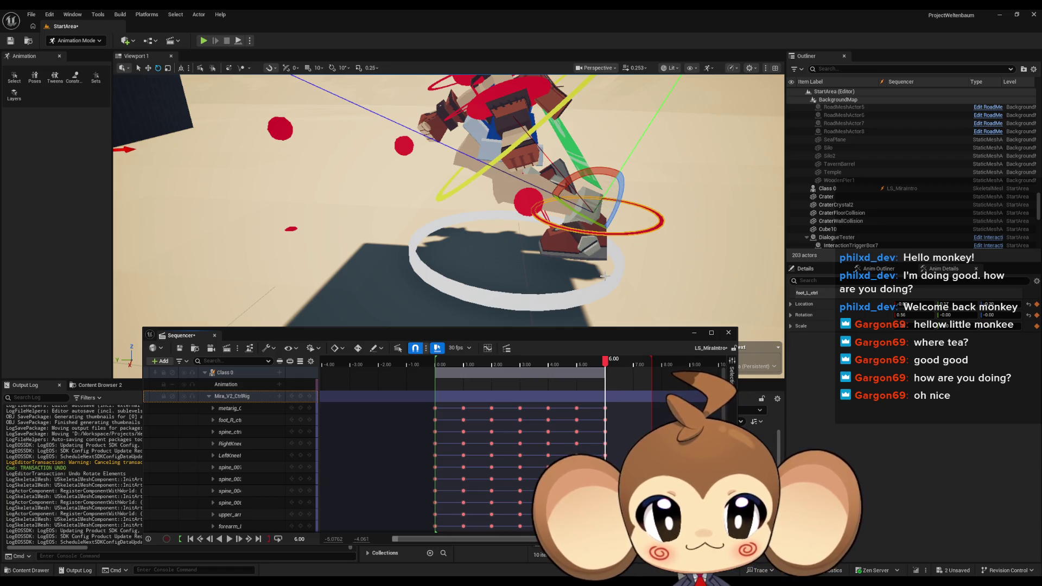
pyautogui.moveTo(604, 362); pyautogui.dragTo(435, 370)
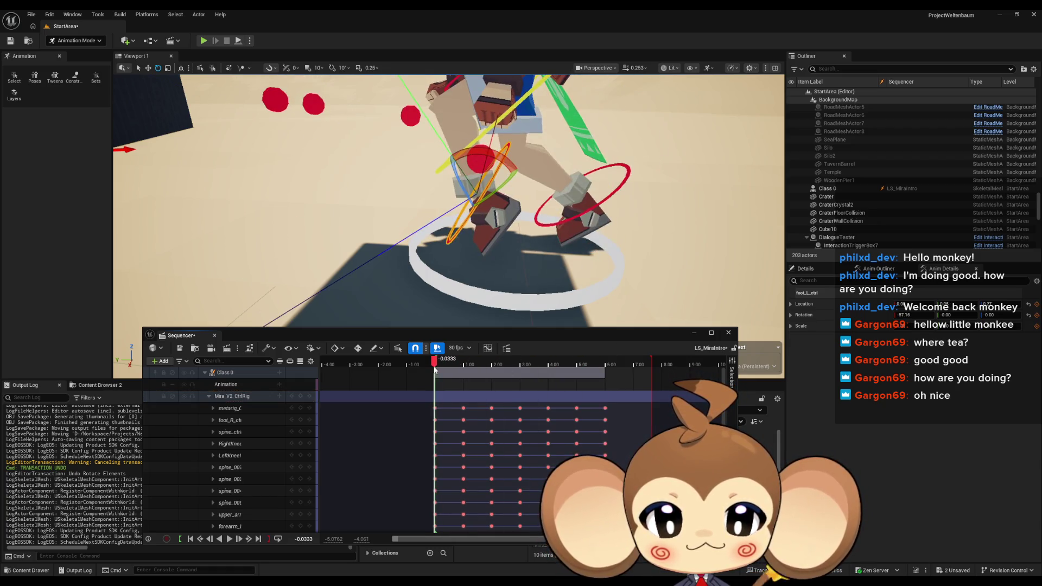
# Re-check both foot controls and place the playhead just before the final key
pyautogui.click(599, 203)
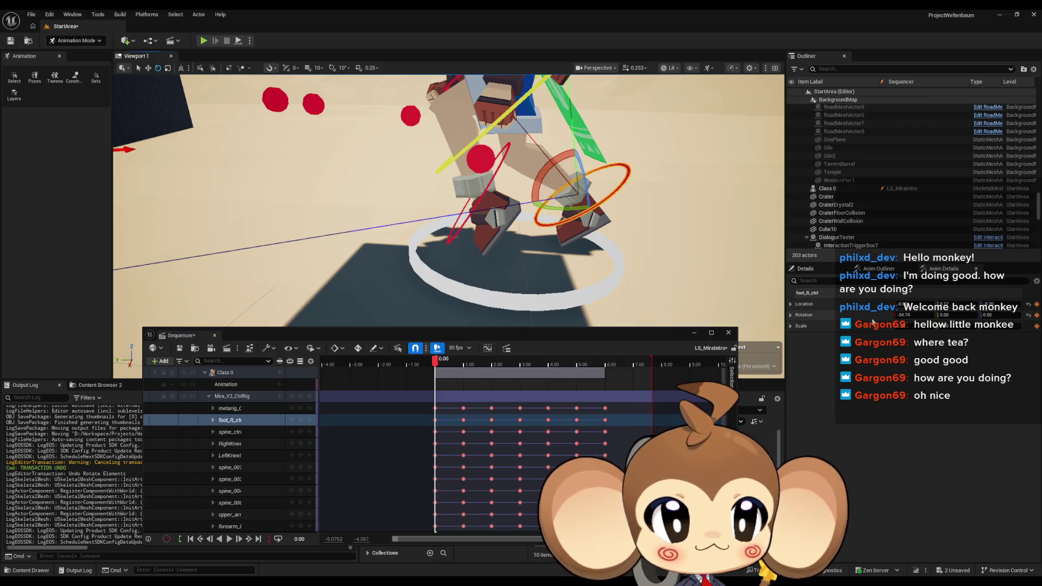
pyautogui.moveTo(435, 362); pyautogui.dragTo(607, 373)
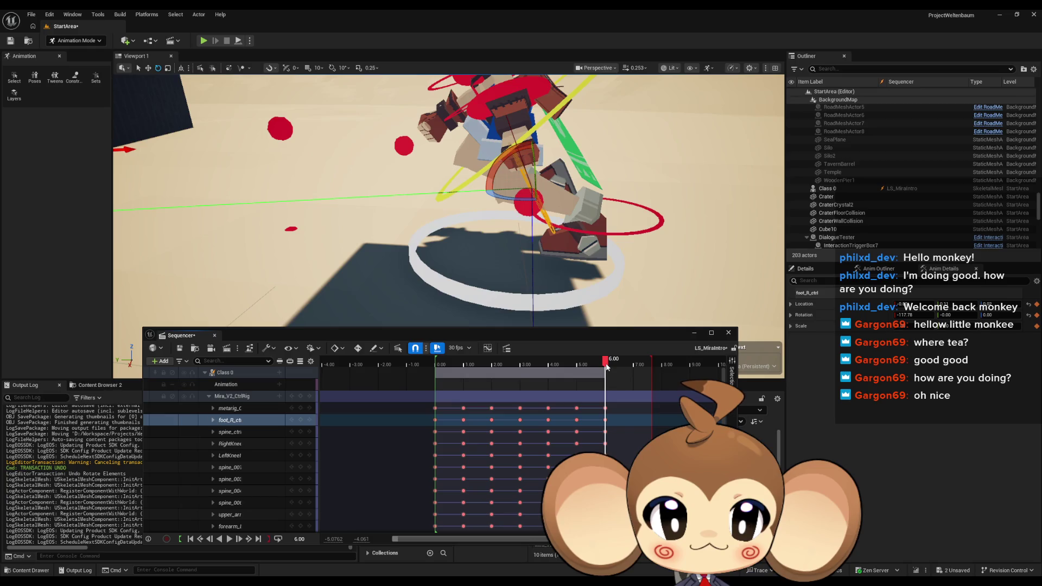
pyautogui.moveTo(548, 211)
pyautogui.mouseDown()
pyautogui.moveTo(573, 214)
pyautogui.moveTo(336, 304)
pyautogui.mouseUp()
pyautogui.click(523, 225)
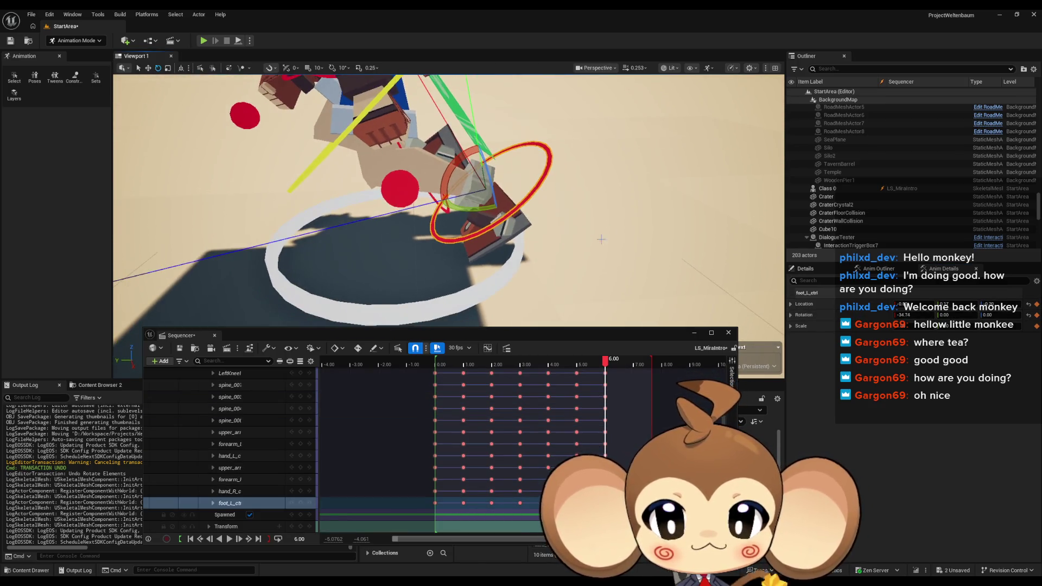
pyautogui.scroll(3, 283, 425)
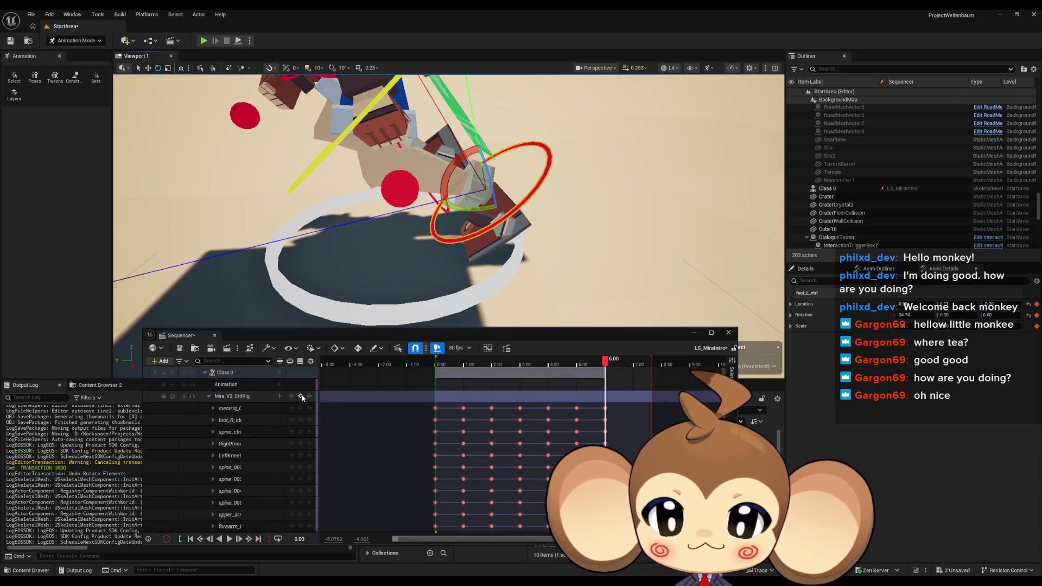
pyautogui.moveTo(423, 304)
pyautogui.mouseDown()
pyautogui.moveTo(614, 328)
pyautogui.moveTo(434, 367)
pyautogui.mouseUp()
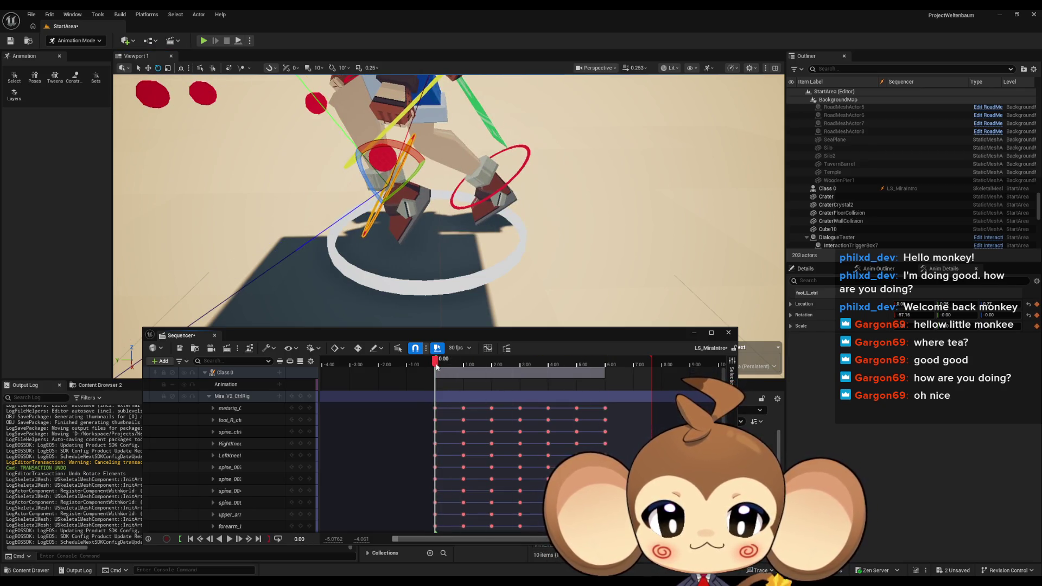
pyautogui.moveTo(436, 208); pyautogui.dragTo(472, 215)
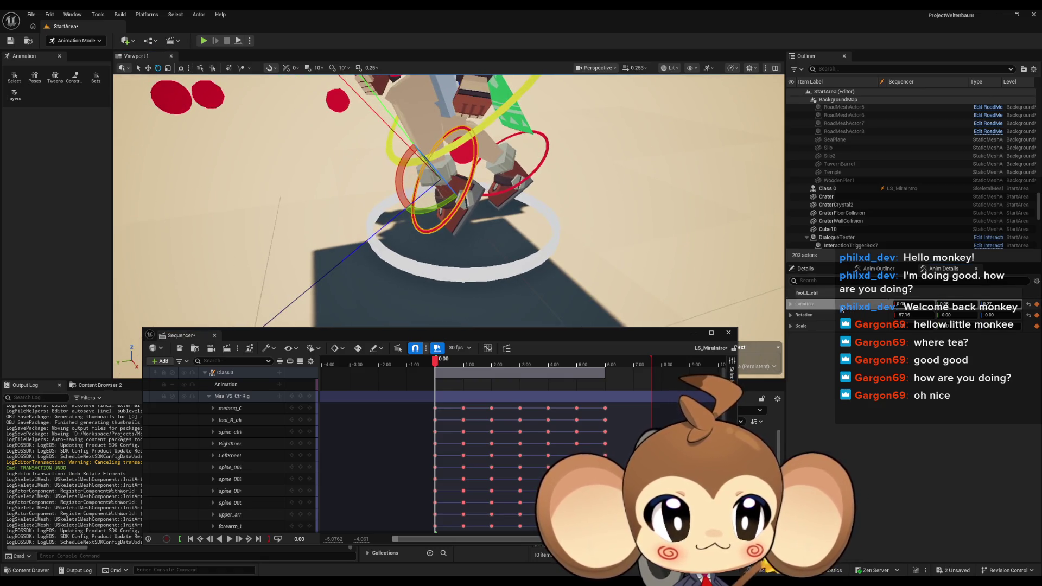
pyautogui.moveTo(436, 362)
pyautogui.mouseDown()
pyautogui.moveTo(600, 365)
pyautogui.moveTo(607, 375)
pyautogui.mouseUp()
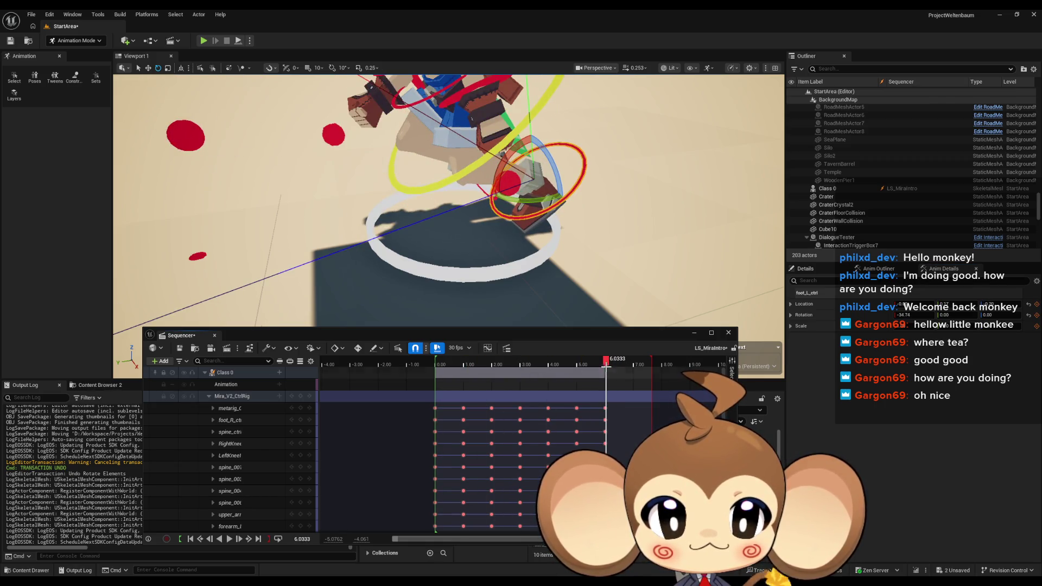
pyautogui.click(607, 365)
pyautogui.moveTo(606, 365); pyautogui.dragTo(605, 366)
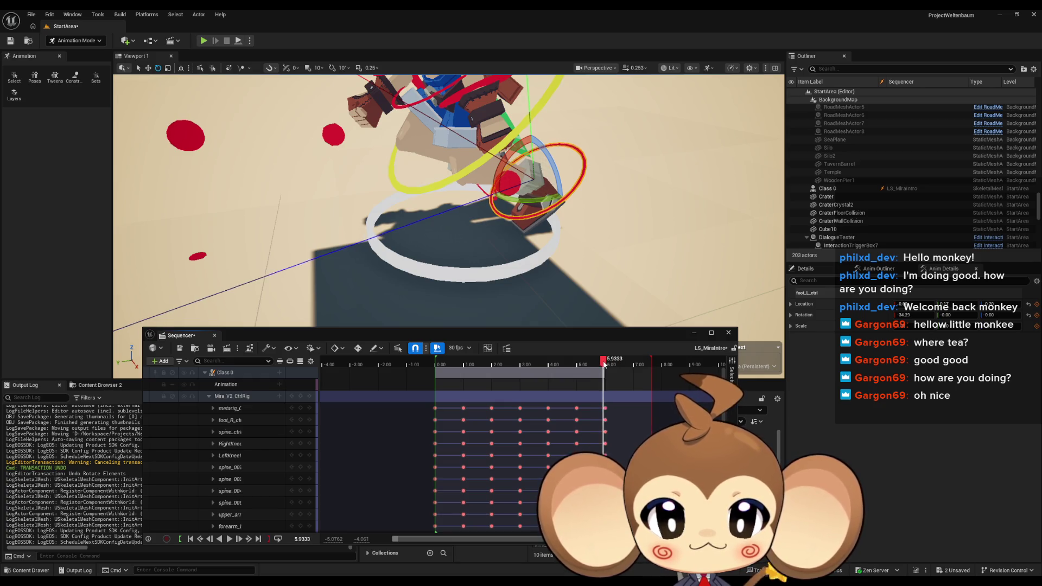
# Switch the Sequencer display rate to 60 fps and review the foot controls across the cycle
pyautogui.click(462, 349)
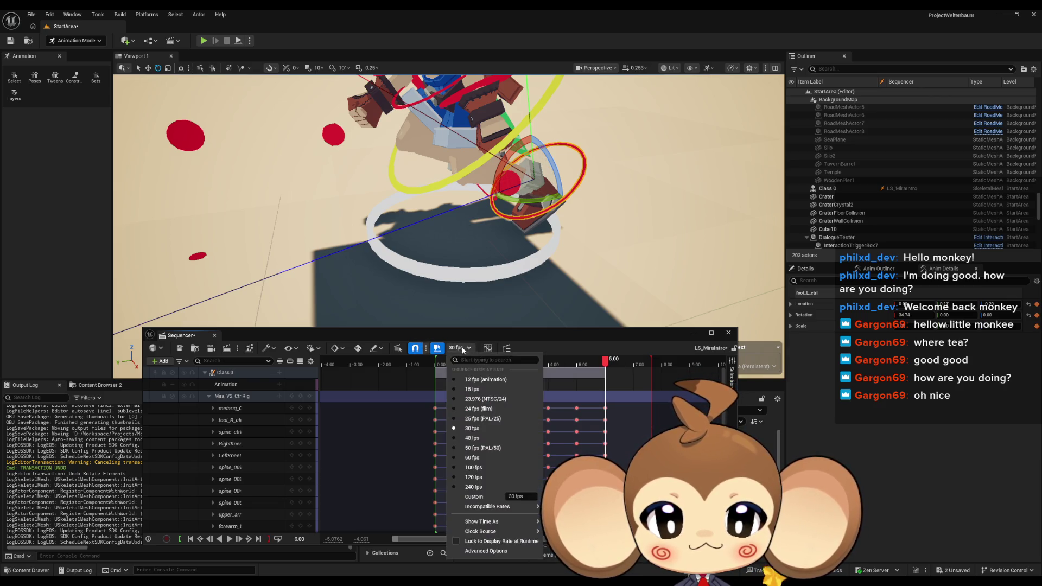
pyautogui.click(471, 457)
pyautogui.moveTo(467, 233); pyautogui.dragTo(519, 266)
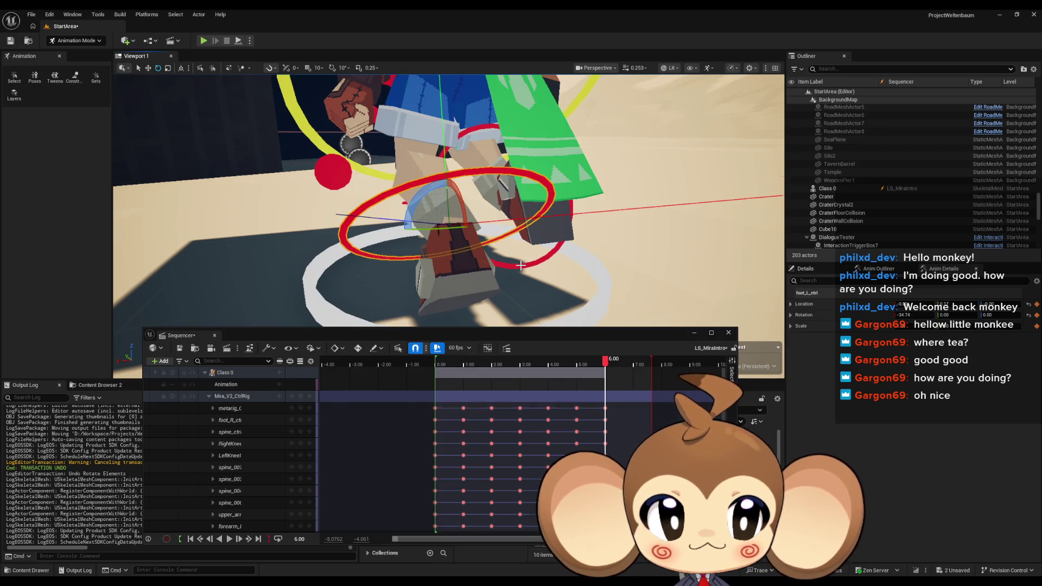
pyautogui.click(520, 265)
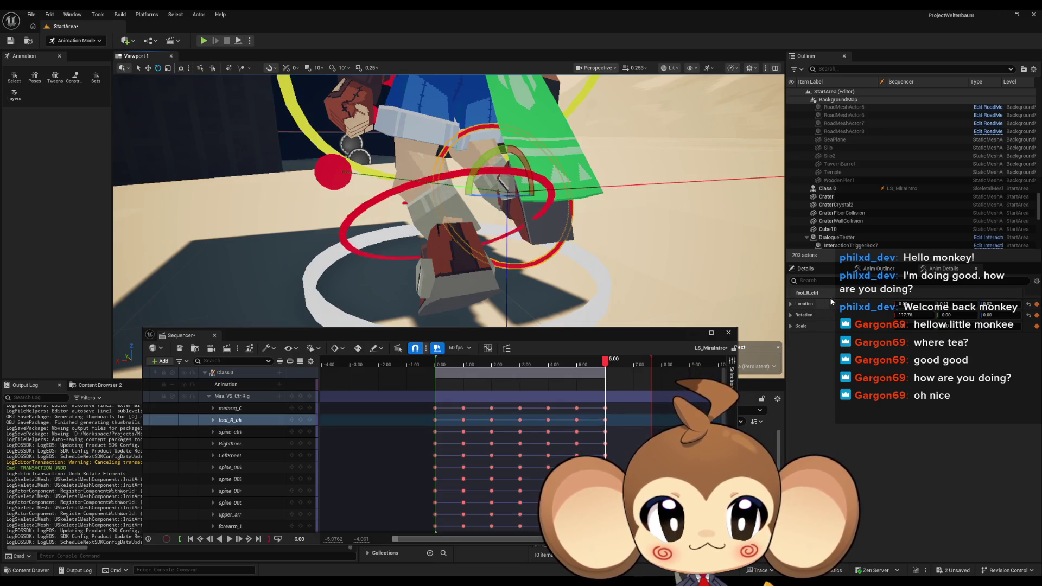
pyautogui.click(302, 396)
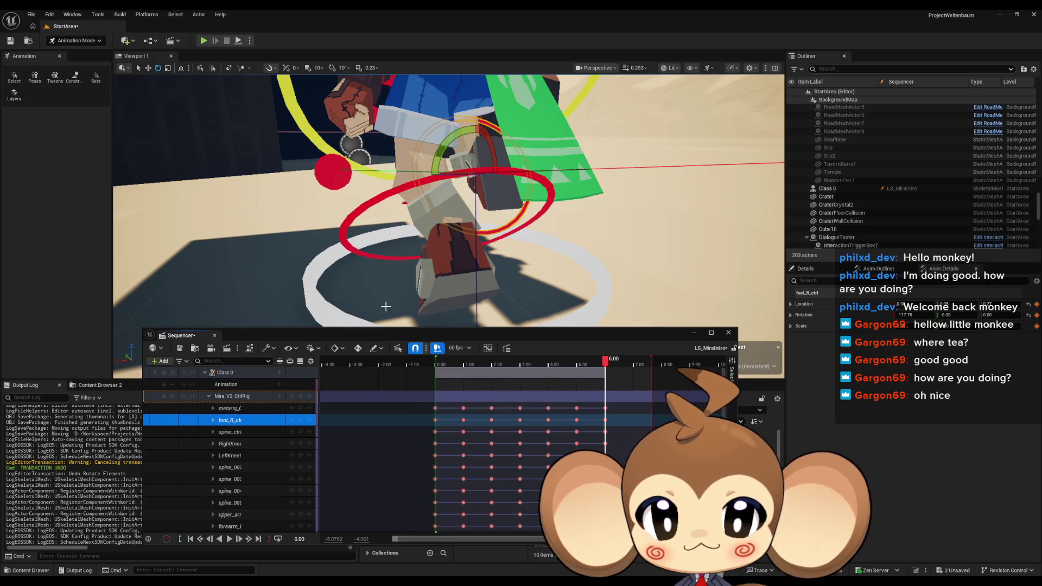
pyautogui.click(350, 217)
pyautogui.moveTo(461, 361); pyautogui.dragTo(435, 369)
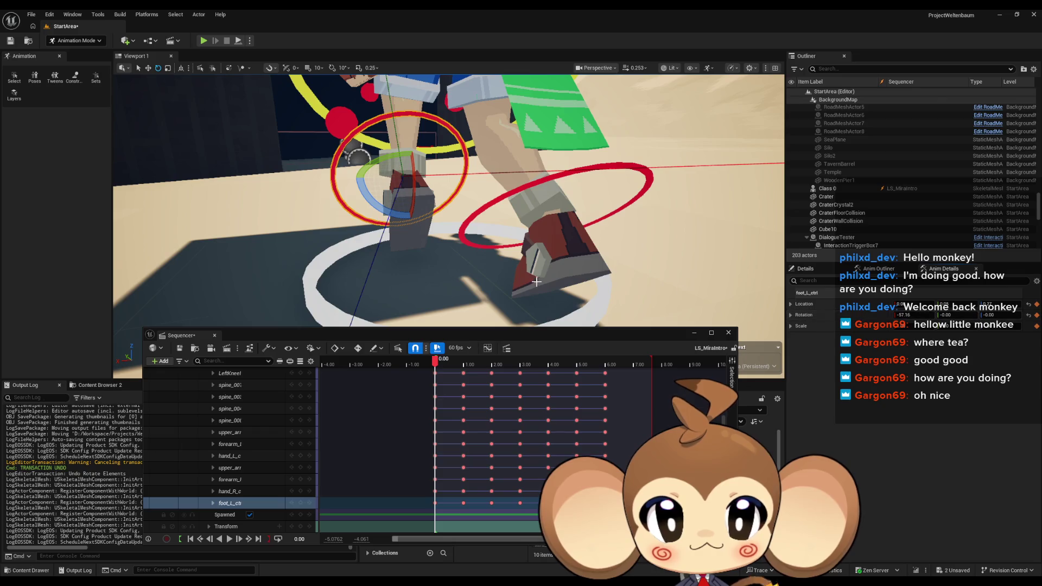
pyautogui.moveTo(436, 361); pyautogui.dragTo(605, 361)
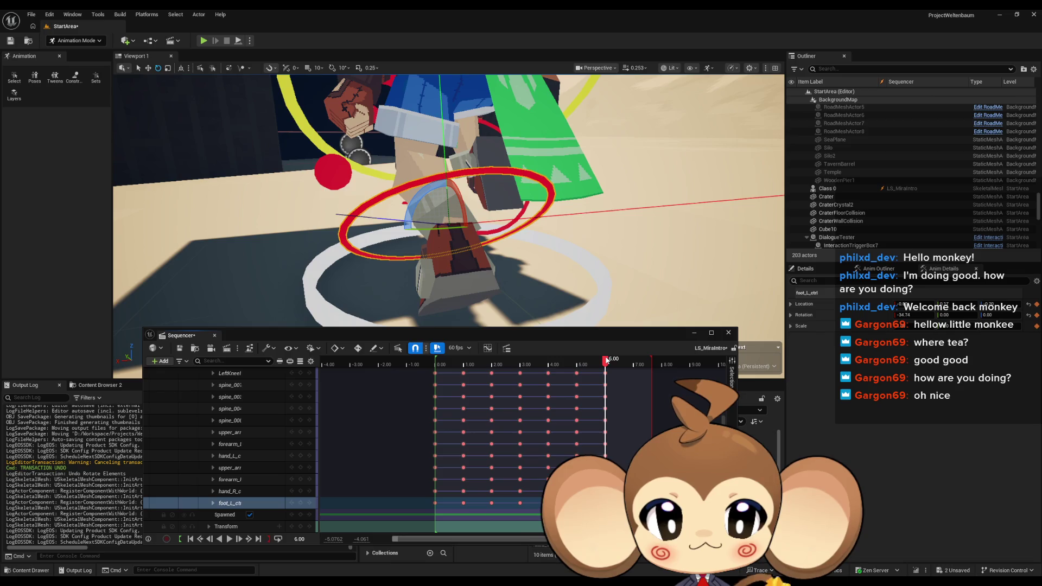
# Set the Sequencer current time to 6.00
pyautogui.click(319, 539)
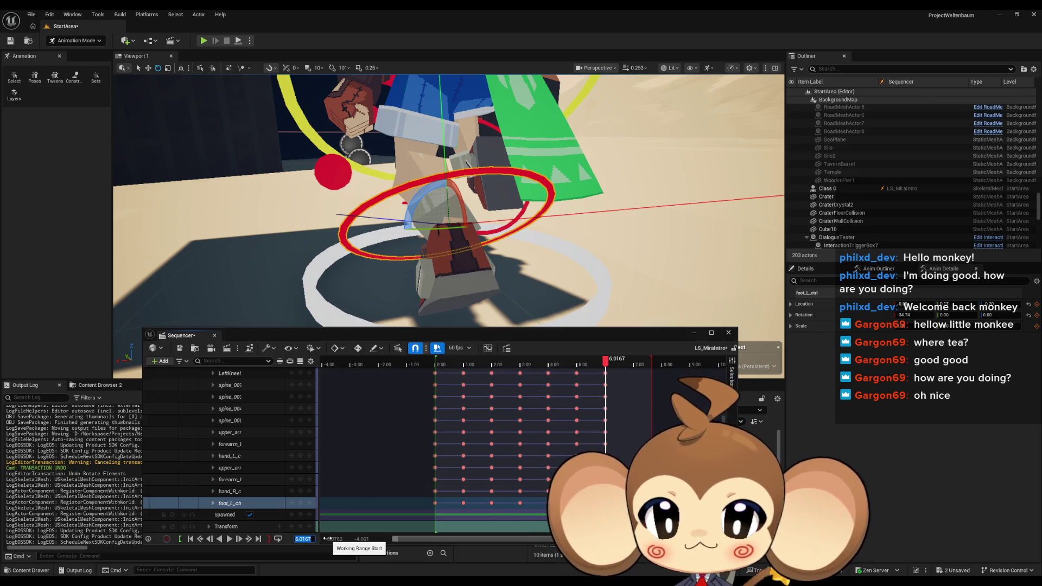
pyautogui.press('BackSpace')
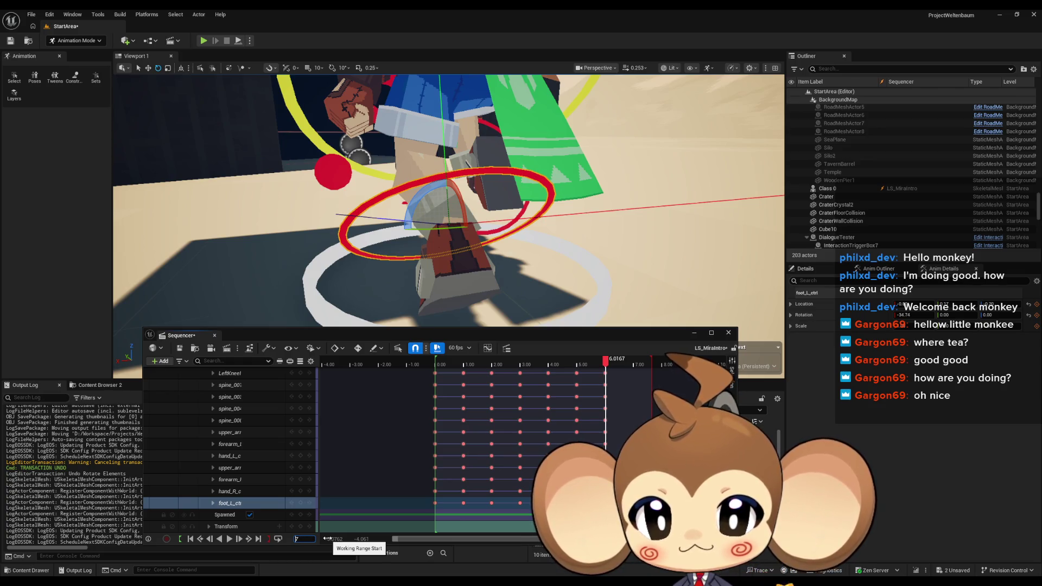
pyautogui.write('%/%/')
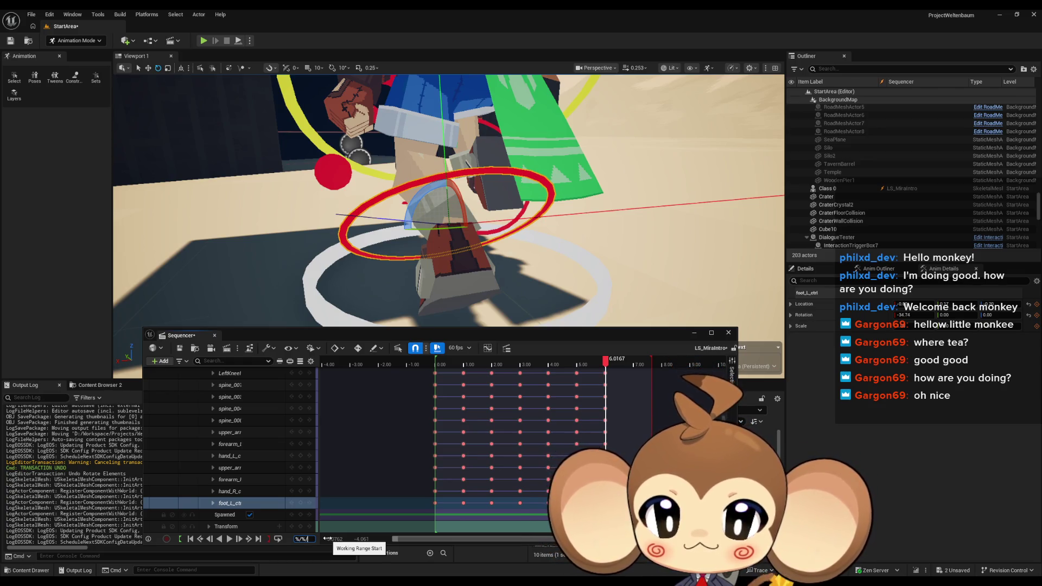
pyautogui.press('BackSpace')
pyautogui.press('BackSpace')
pyautogui.press('BackSpace')
pyautogui.write('6')
pyautogui.press('Return')
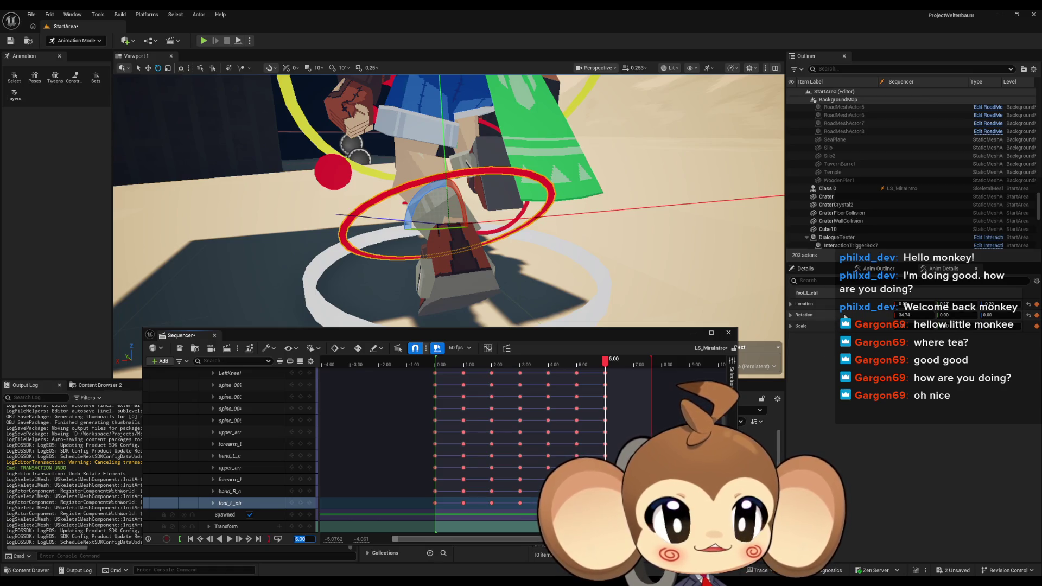
# Rotate foot_L_ctrl with the gizmo at 6.00, then scrub back to mid-cycle
pyautogui.click(845, 314)
pyautogui.moveTo(904, 315); pyautogui.dragTo(879, 315)
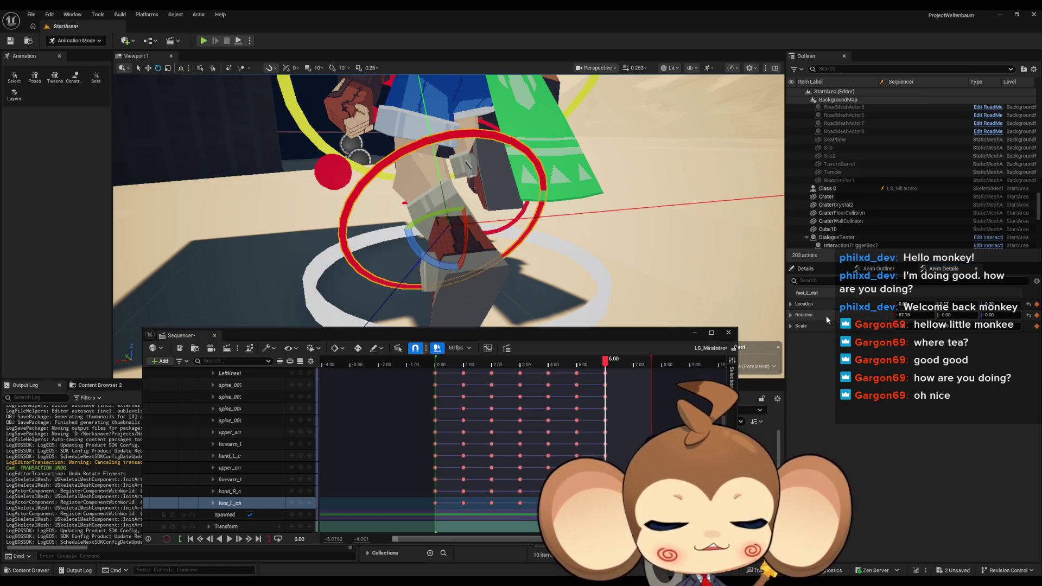
pyautogui.scroll(5, 303, 422)
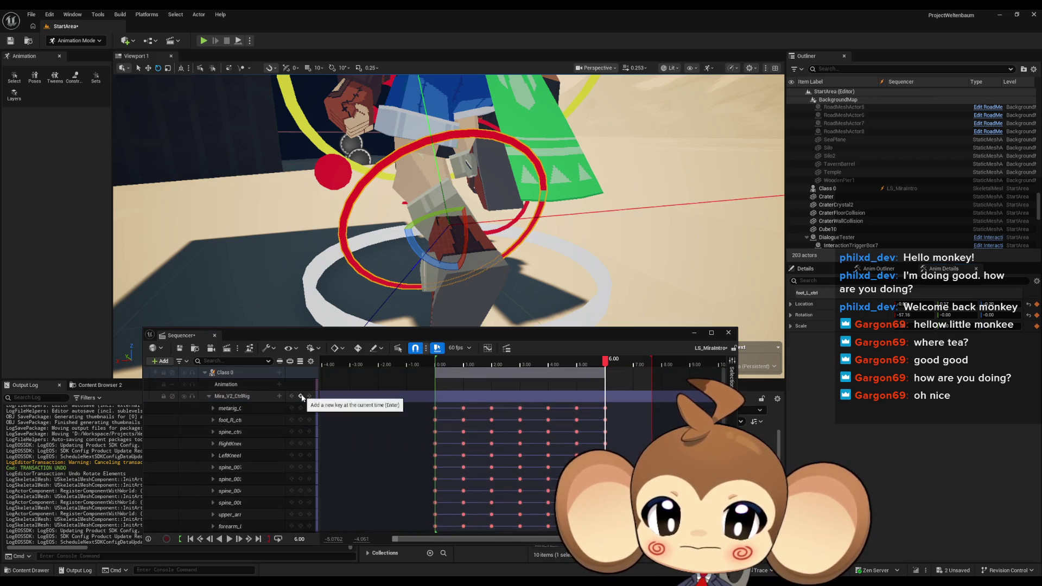
pyautogui.moveTo(430, 309); pyautogui.dragTo(368, 293)
pyautogui.moveTo(604, 359); pyautogui.dragTo(435, 361)
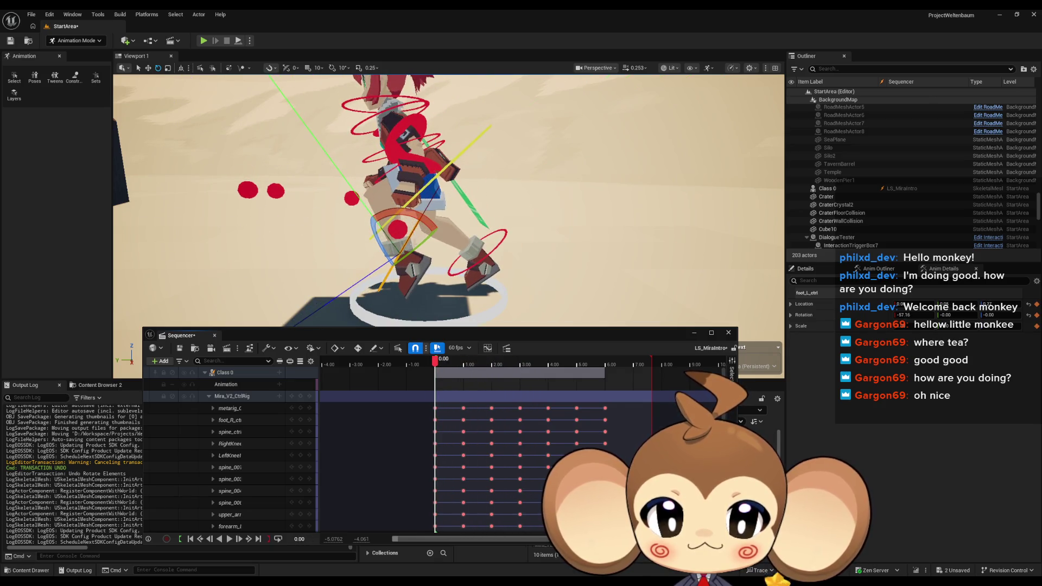
pyautogui.moveTo(404, 228); pyautogui.dragTo(399, 228)
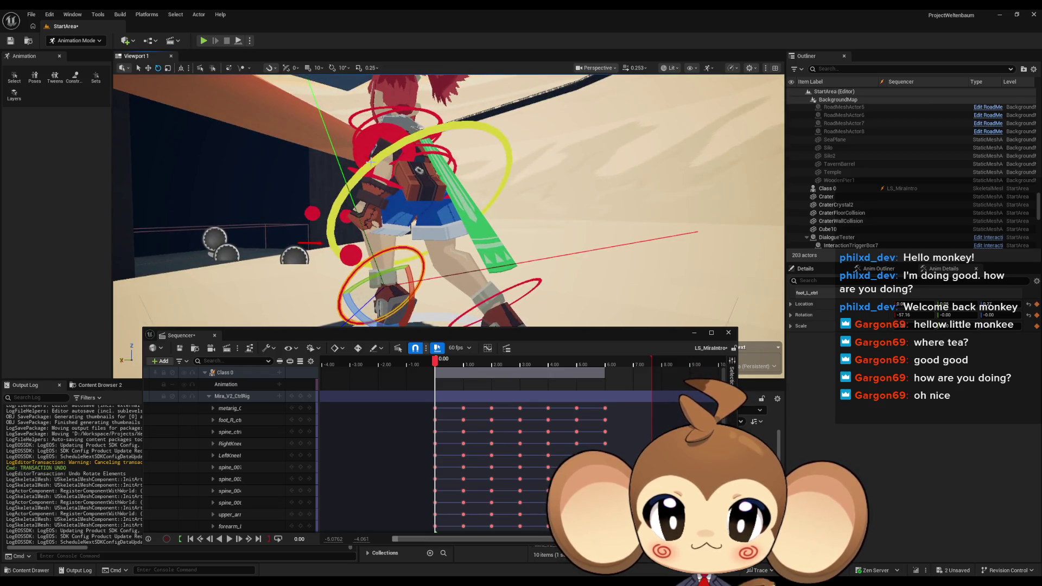
pyautogui.click(509, 163)
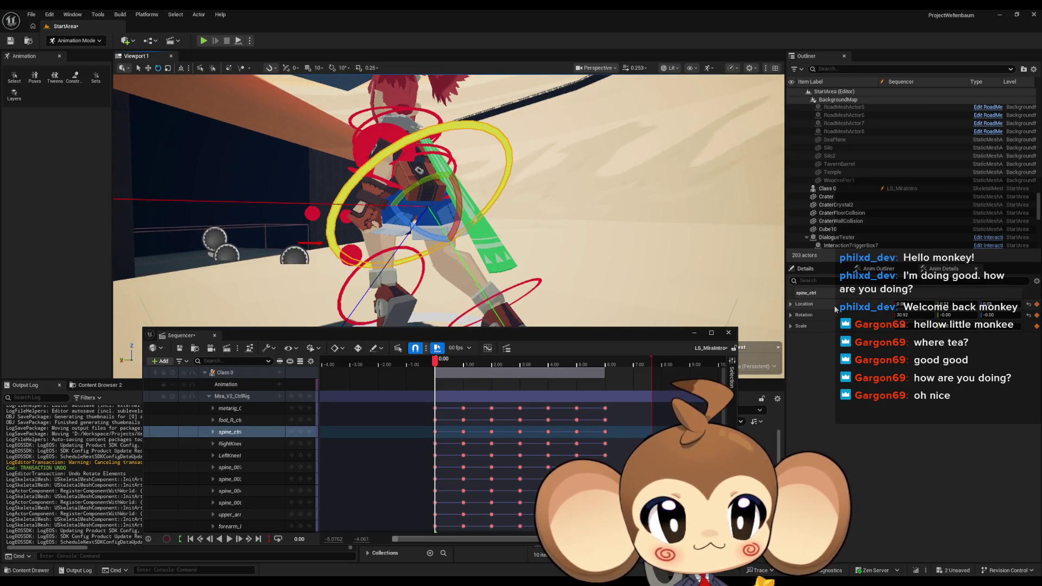
pyautogui.moveTo(435, 363); pyautogui.dragTo(604, 378)
pyautogui.click(309, 542)
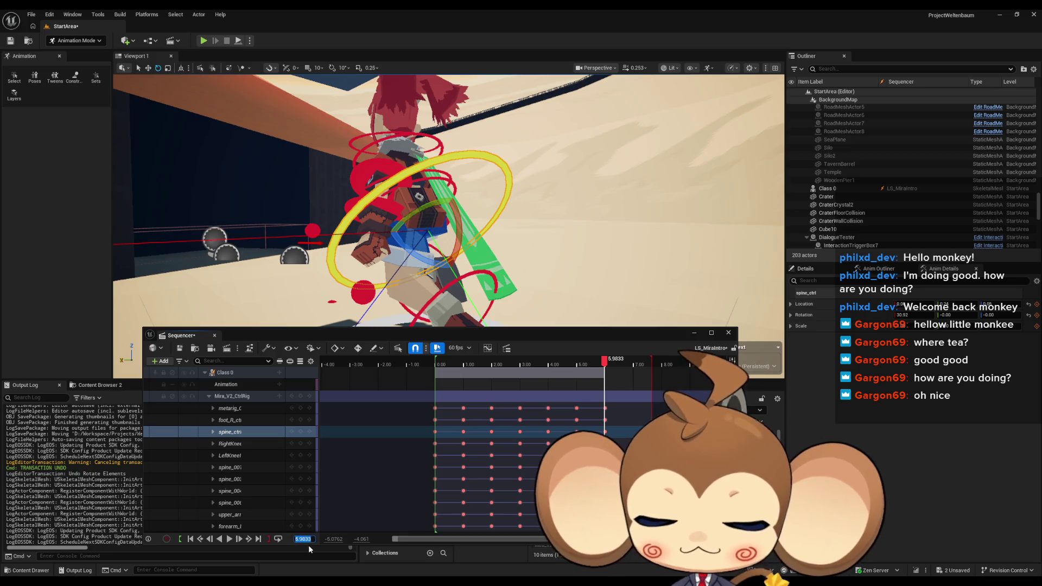
pyautogui.write('6')
pyautogui.press('Return')
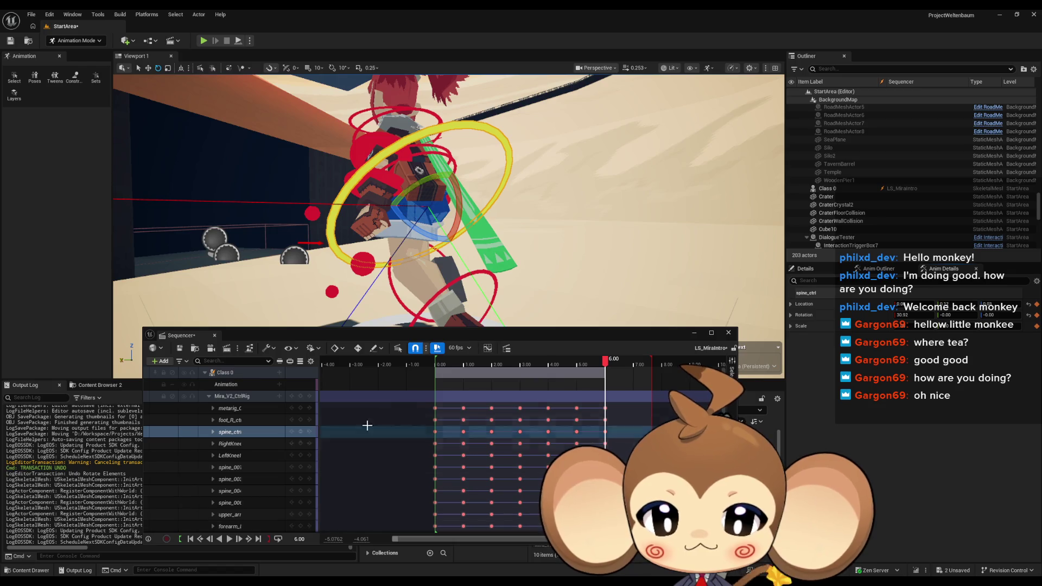
pyautogui.click(230, 432)
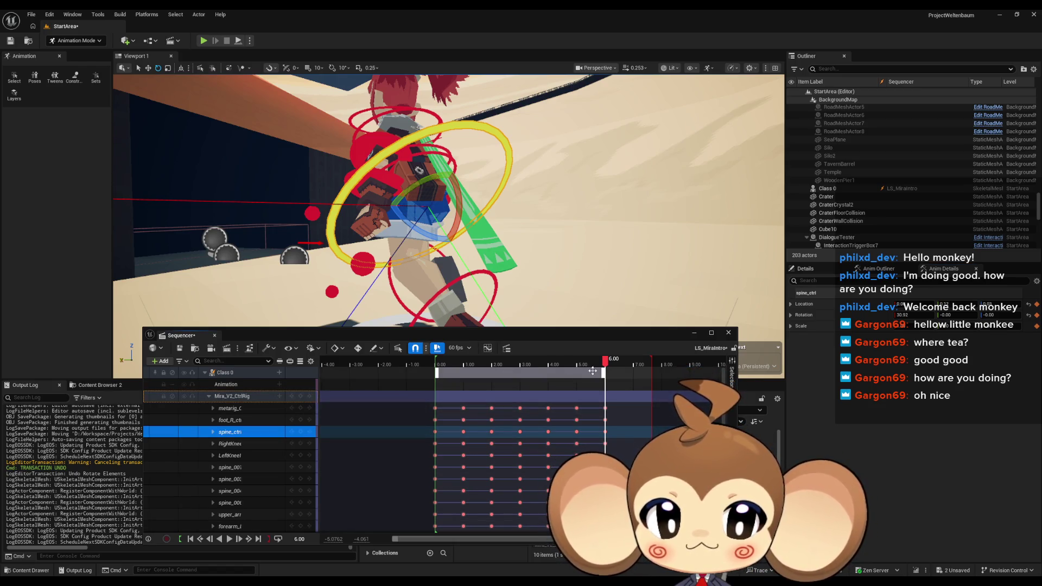
pyautogui.moveTo(607, 363); pyautogui.dragTo(435, 365)
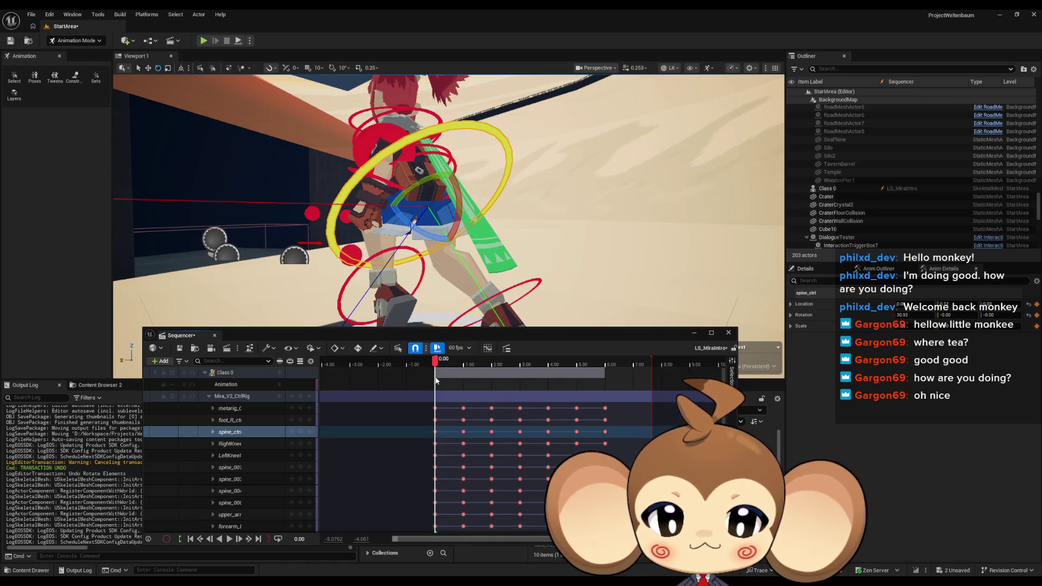
pyautogui.moveTo(379, 244); pyautogui.dragTo(369, 282)
pyautogui.moveTo(521, 283)
pyautogui.mouseDown()
pyautogui.moveTo(510, 281)
pyautogui.moveTo(521, 282)
pyautogui.mouseUp()
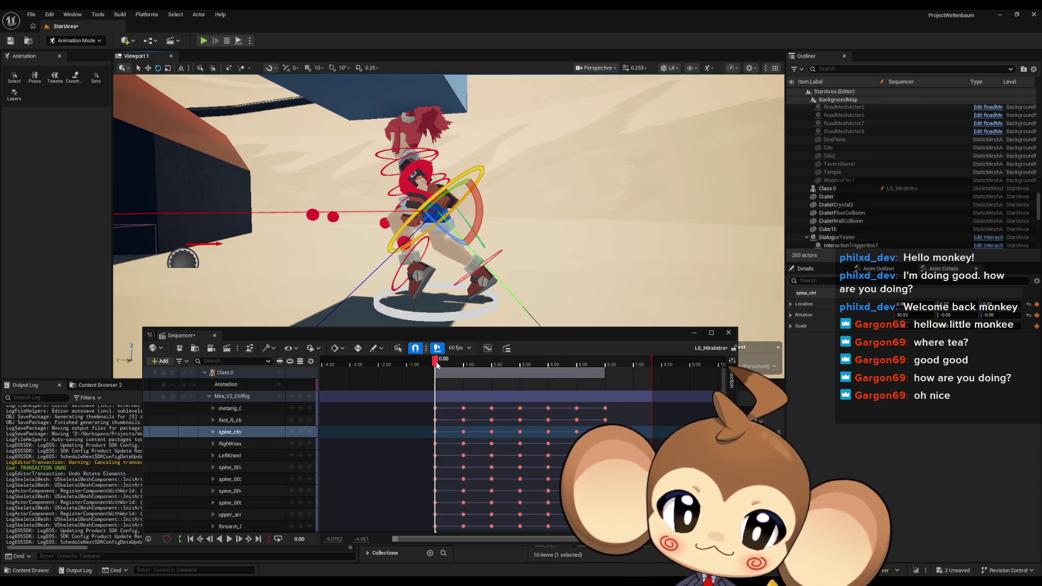
pyautogui.moveTo(438, 366)
pyautogui.mouseDown()
pyautogui.moveTo(610, 375)
pyautogui.moveTo(436, 378)
pyautogui.mouseUp()
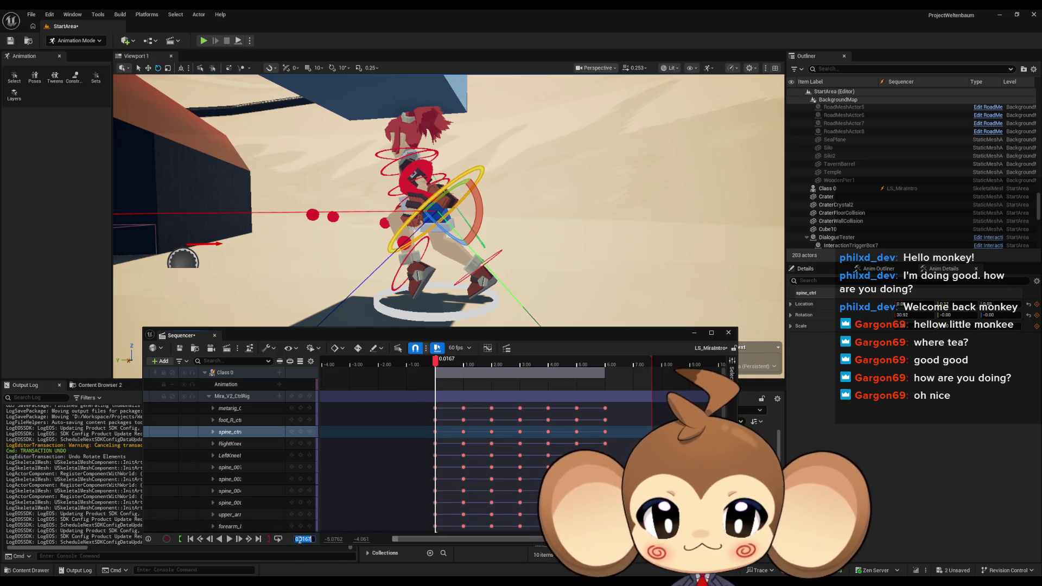
pyautogui.write('0')
pyautogui.moveTo(386, 207); pyautogui.dragTo(386, 207)
pyautogui.click(386, 207)
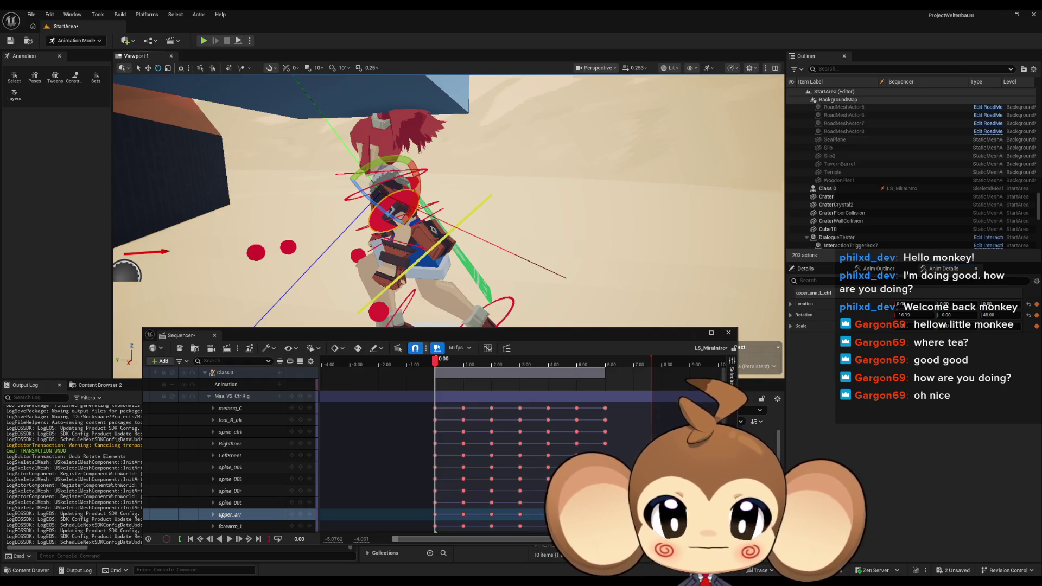
# Inspect the forearm and upper-arm controls and move the playhead to the cycle's end frame
pyautogui.click(415, 209)
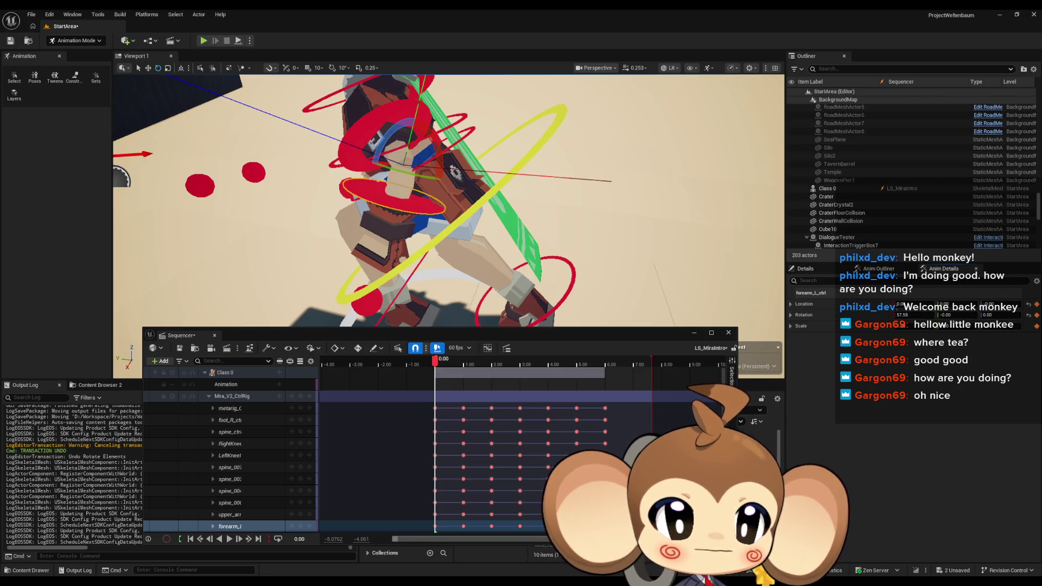
pyautogui.moveTo(542, 248); pyautogui.dragTo(415, 212)
pyautogui.click(395, 201)
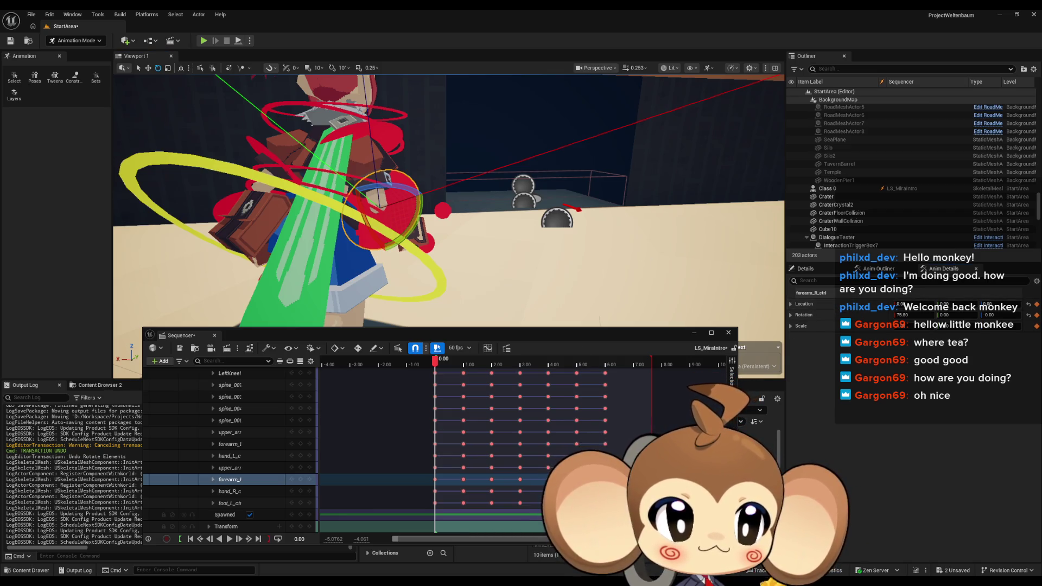
pyautogui.moveTo(448, 200)
pyautogui.mouseDown()
pyautogui.moveTo(390, 205)
pyautogui.moveTo(460, 219)
pyautogui.mouseUp()
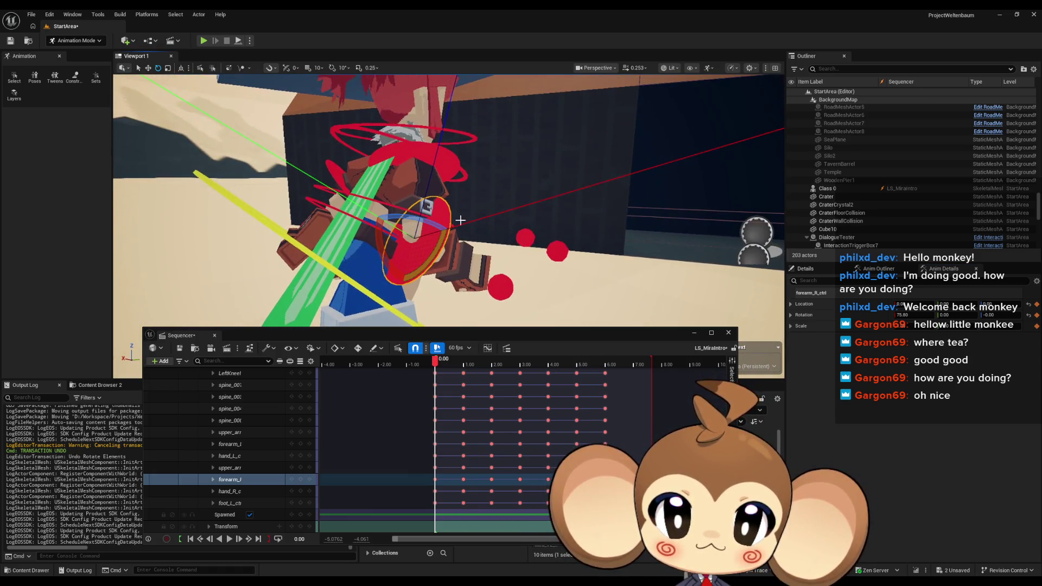
pyautogui.click(445, 164)
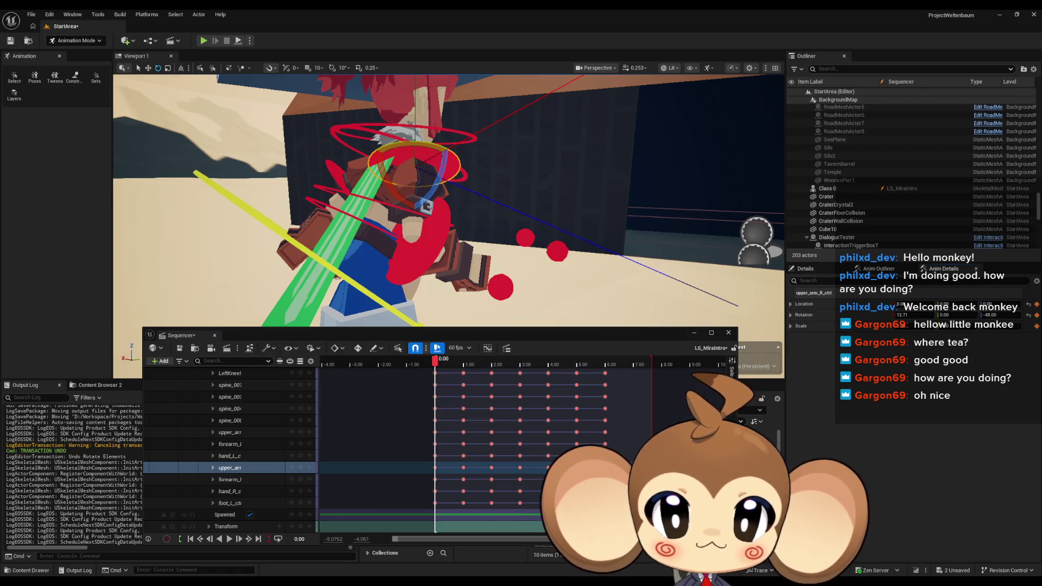
pyautogui.click(429, 247)
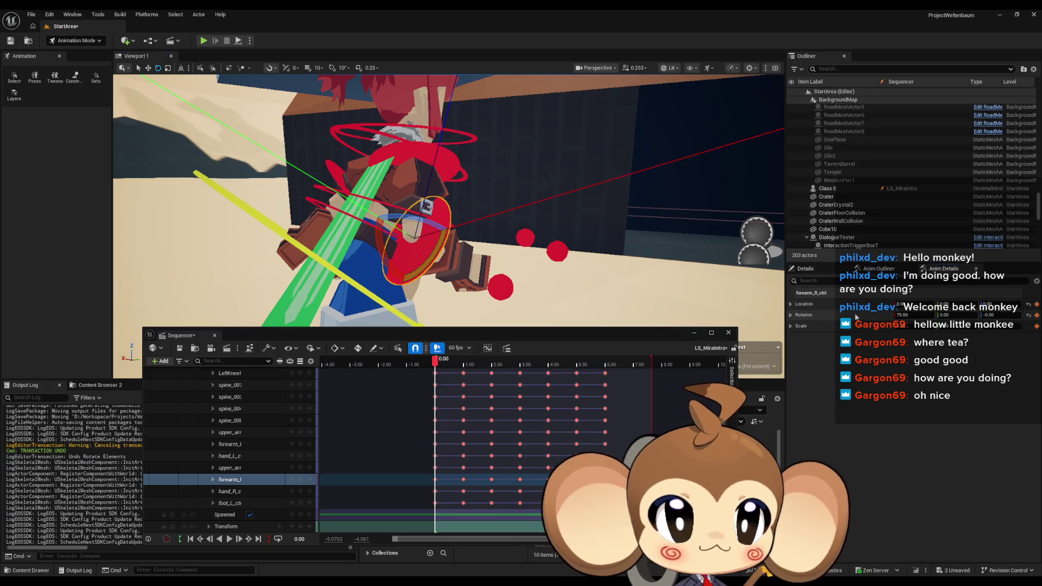
pyautogui.moveTo(434, 217); pyautogui.dragTo(163, 217)
pyautogui.click(606, 360)
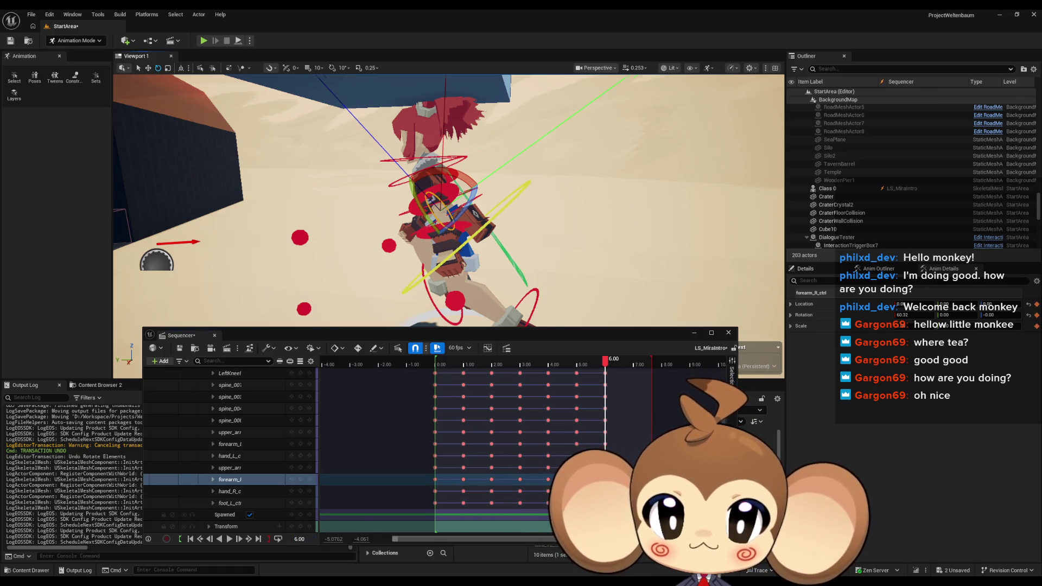
pyautogui.scroll(5, 385, 208)
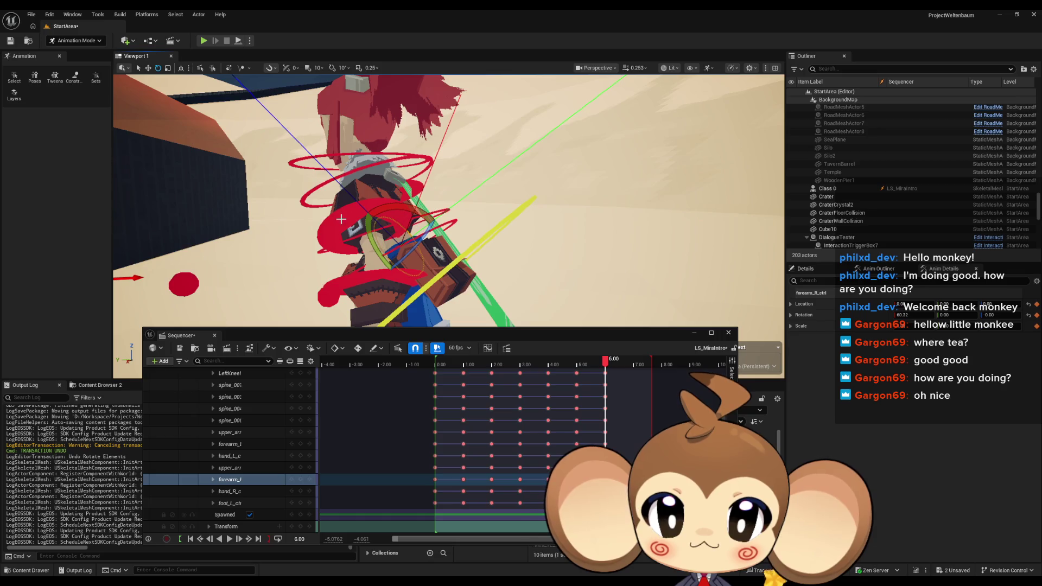
# Apply the flipped rotation to the left upper-arm control at 6.00
pyautogui.click(340, 217)
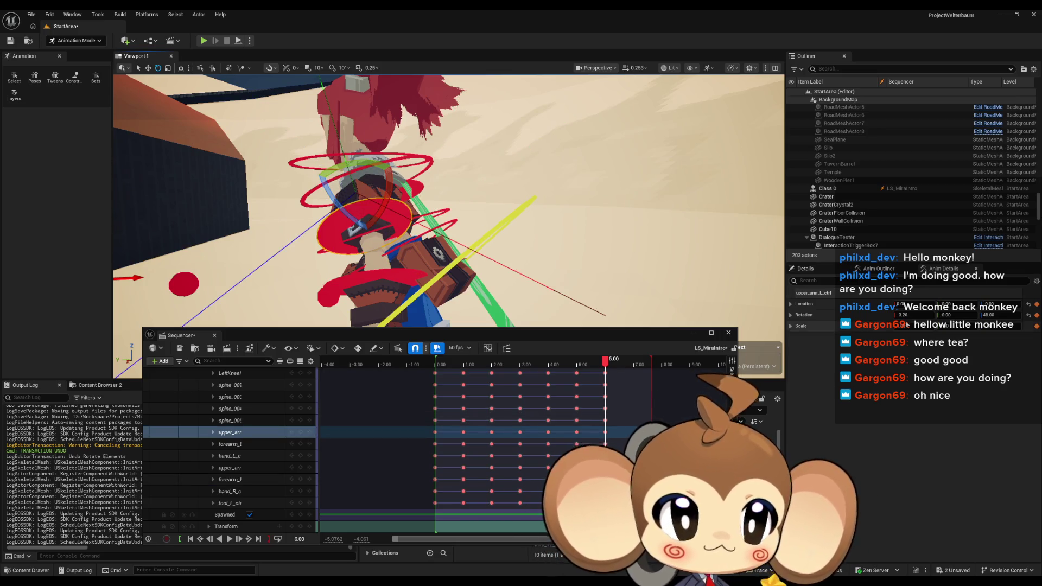
pyautogui.keyDown('shift'); pyautogui.click(870, 319); pyautogui.keyUp('shift')
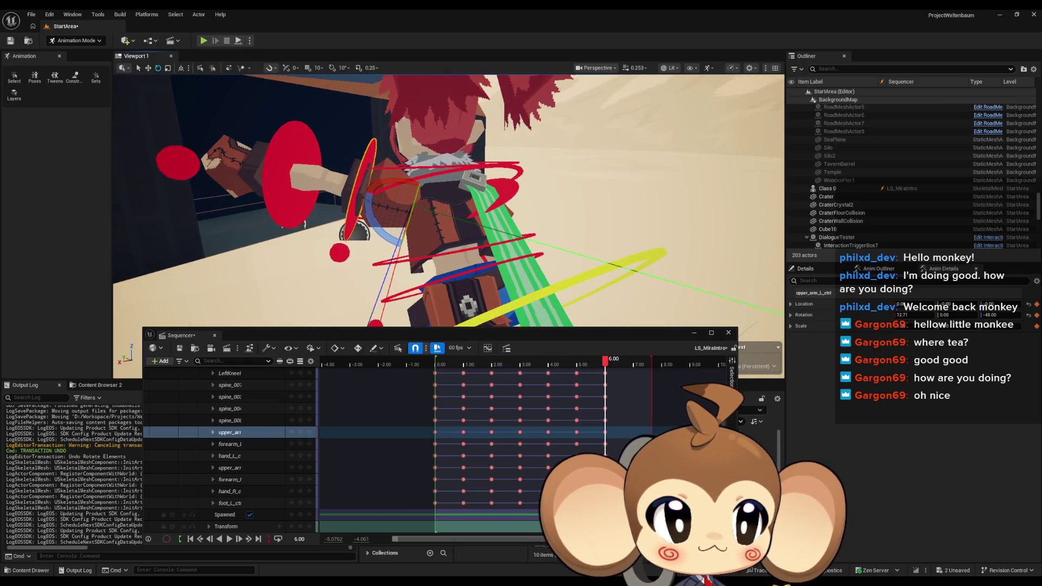
pyautogui.click(273, 172)
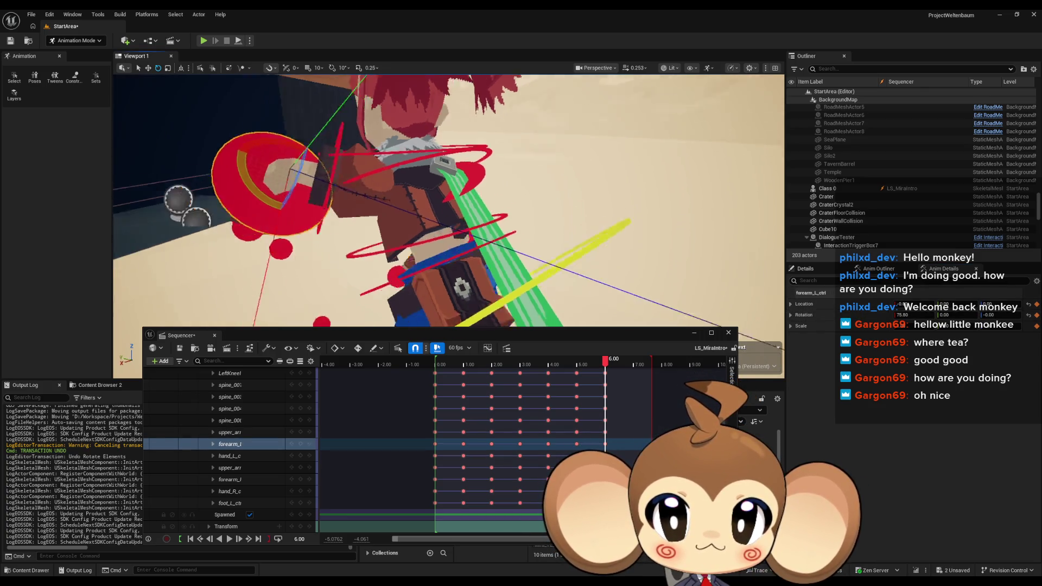
pyautogui.press('Up')
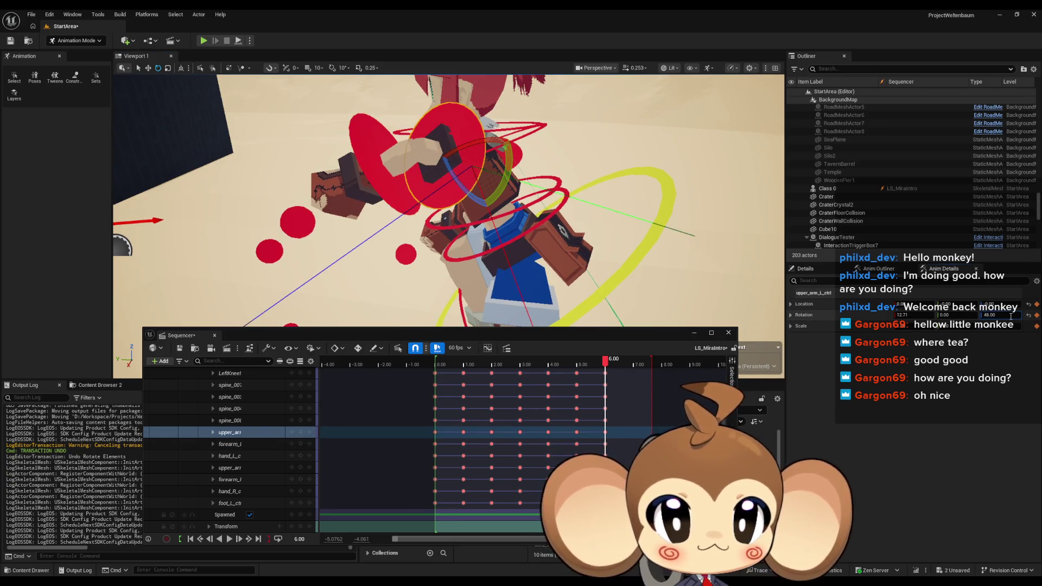
pyautogui.press('Return')
pyautogui.moveTo(717, 261)
pyautogui.mouseDown()
pyautogui.moveTo(664, 285)
pyautogui.moveTo(632, 220)
pyautogui.mouseUp()
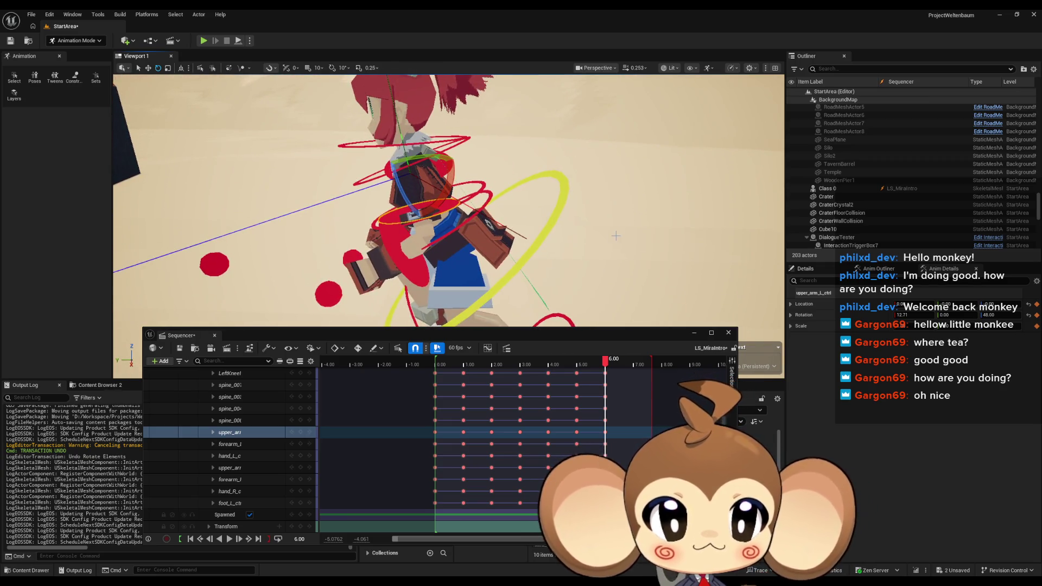
pyautogui.moveTo(674, 247)
pyautogui.mouseDown()
pyautogui.moveTo(575, 244)
pyautogui.moveTo(438, 173)
pyautogui.mouseUp()
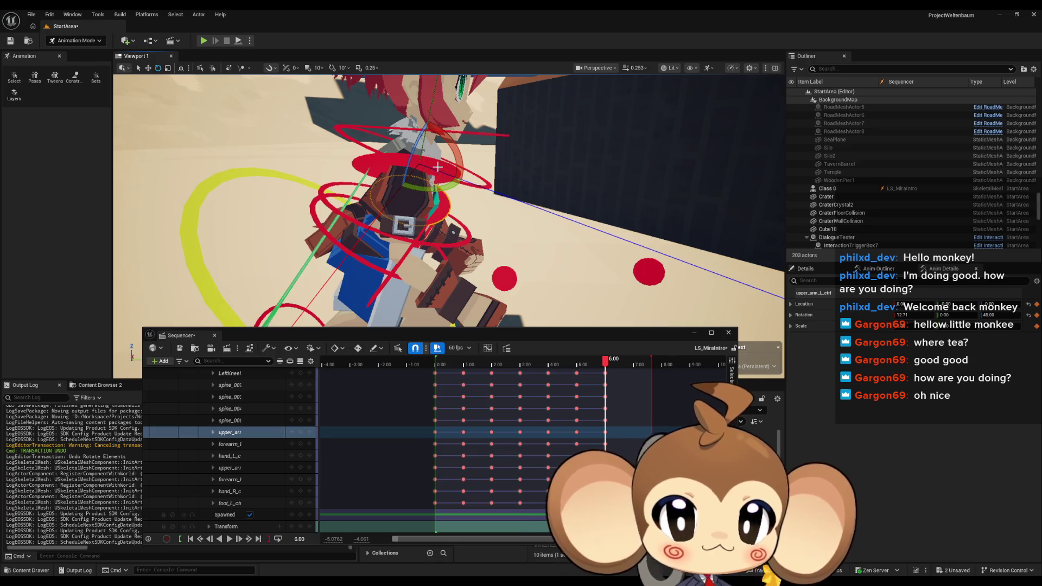
# Set the right upper arm's Z rotation to -48 and the right forearm's X rotation to 57.58
pyautogui.click(437, 165)
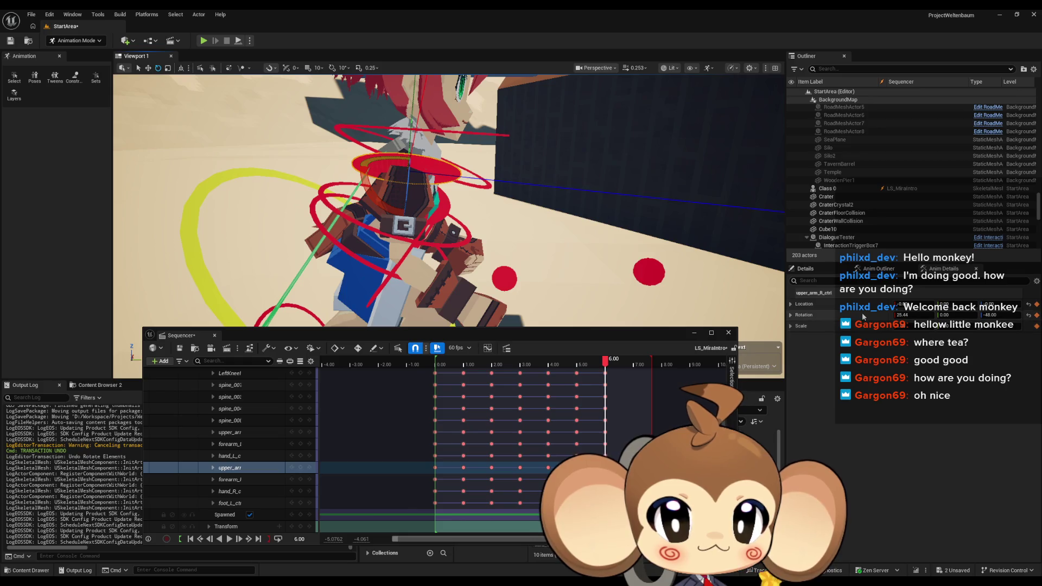
pyautogui.hotkey('ctrl', 'z')
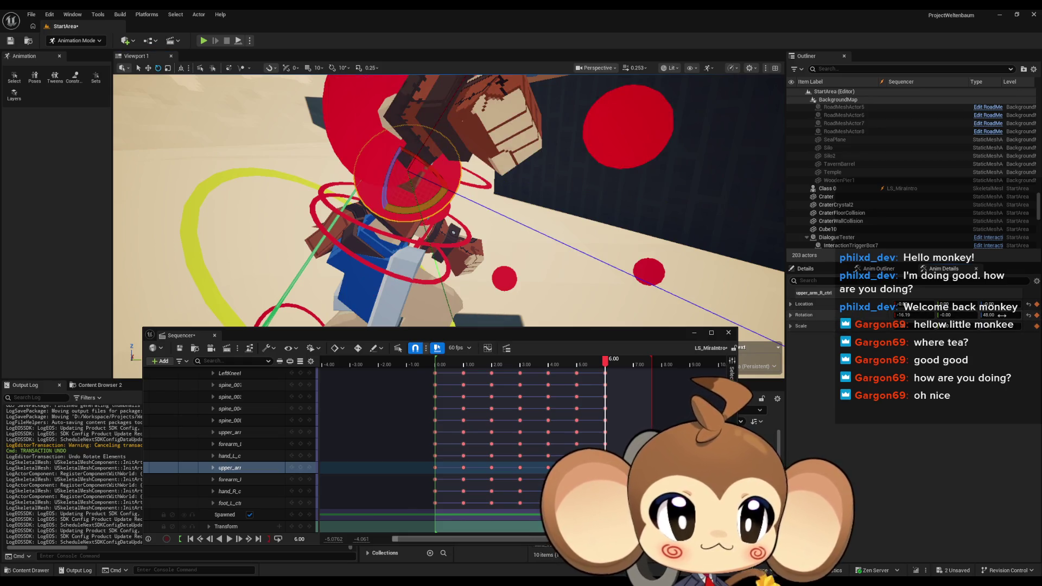
pyautogui.write('-48')
pyautogui.press('Return')
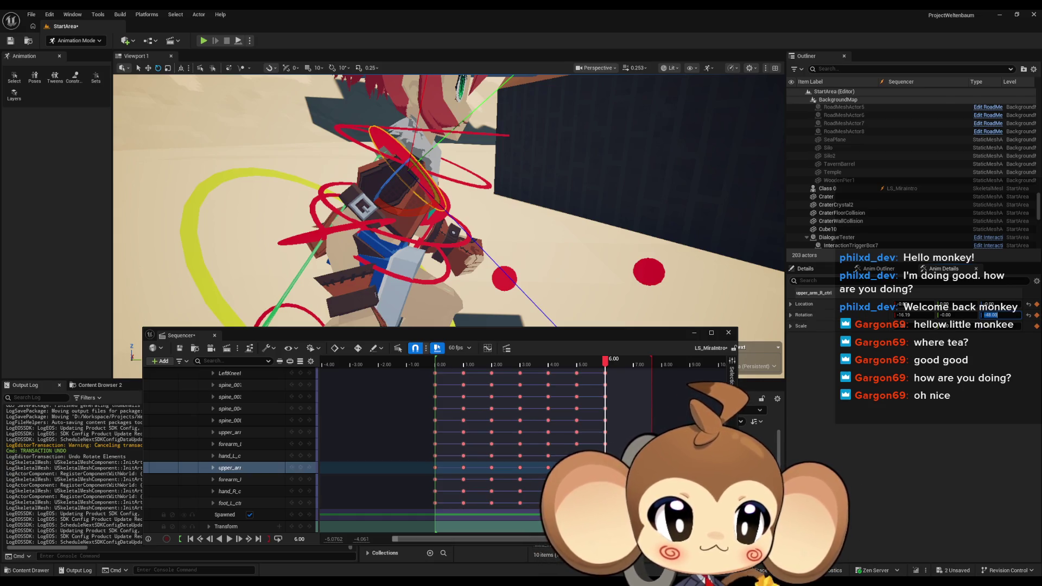
pyautogui.click(349, 225)
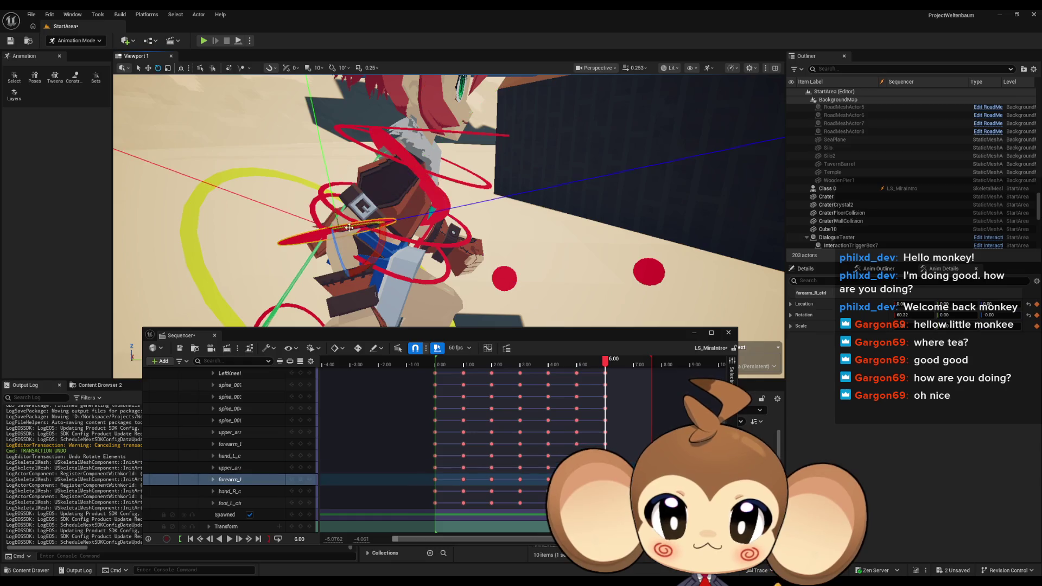
pyautogui.moveTo(861, 320); pyautogui.dragTo(839, 319)
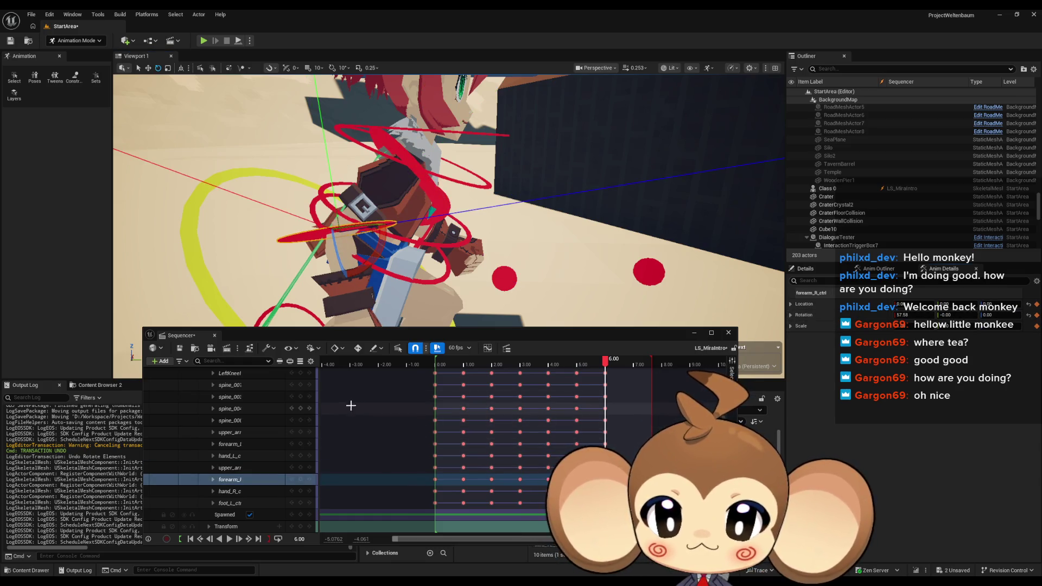
pyautogui.scroll(5, 263, 421)
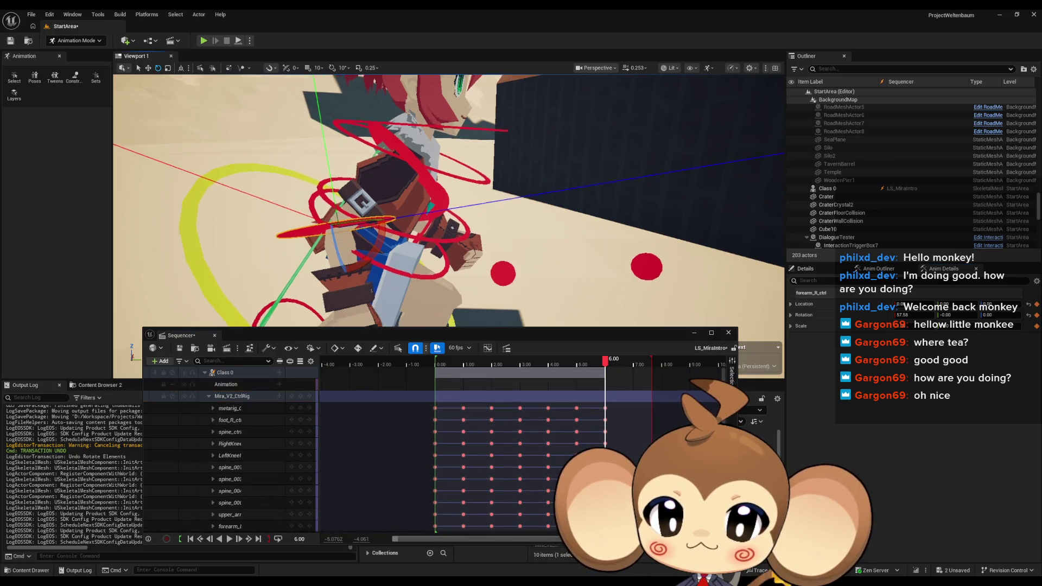
pyautogui.scroll(-10, 531, 302)
pyautogui.moveTo(606, 360)
pyautogui.mouseDown()
pyautogui.moveTo(436, 360)
pyautogui.moveTo(596, 368)
pyautogui.moveTo(425, 371)
pyautogui.mouseUp()
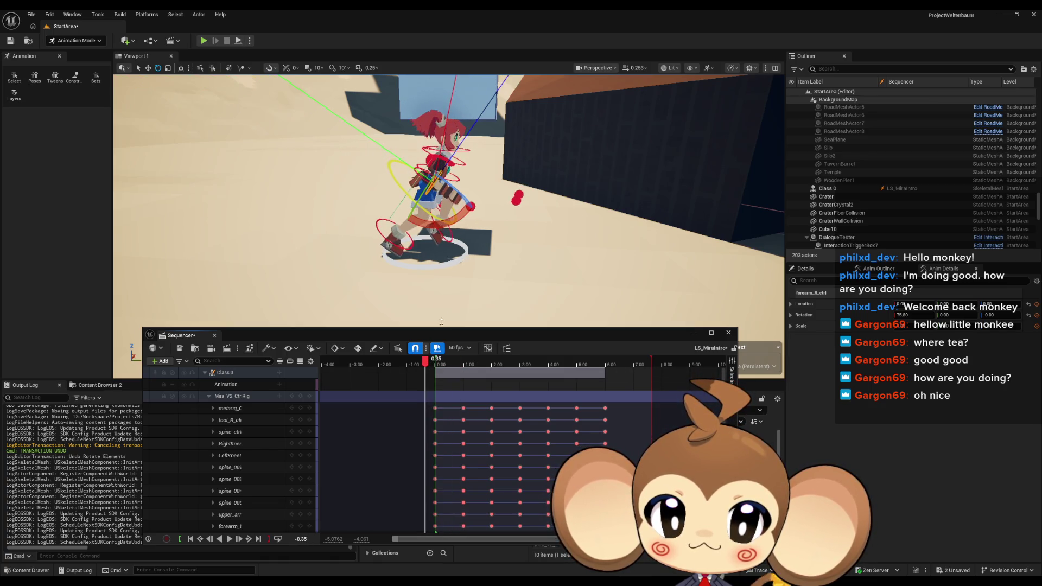
pyautogui.click(444, 238)
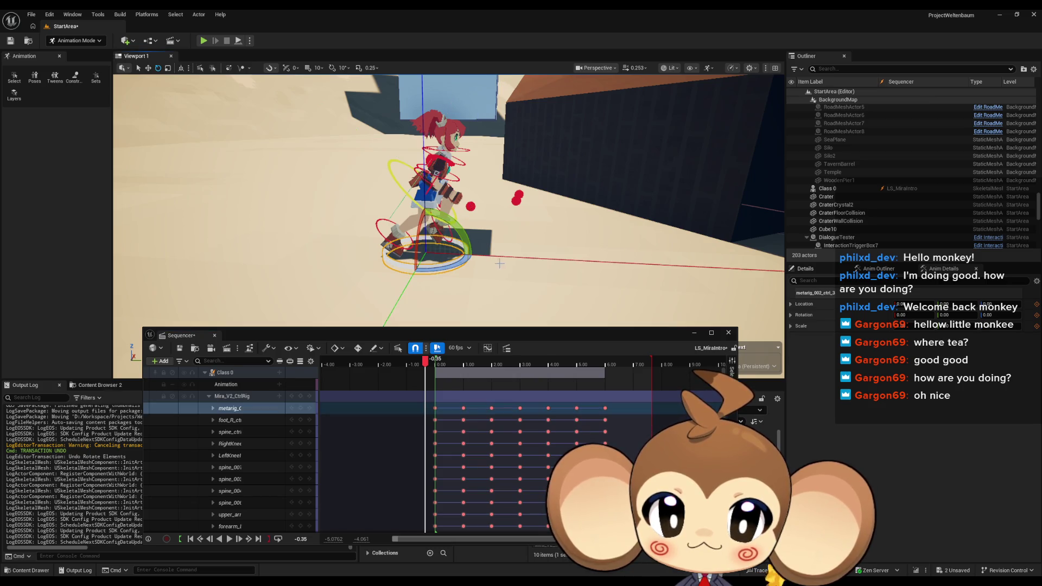
pyautogui.scroll(-8, 499, 264)
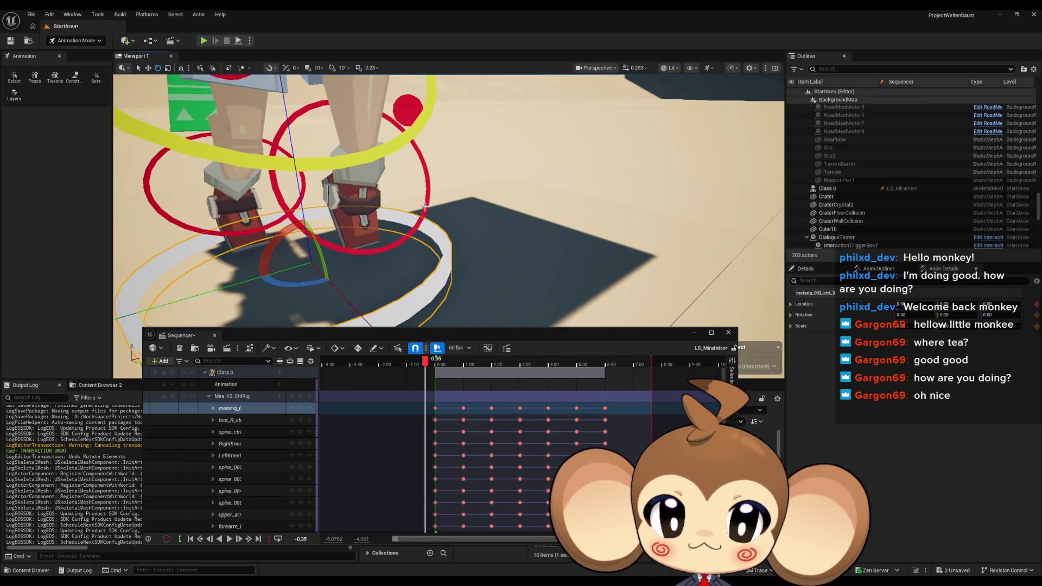
pyautogui.click(425, 206)
pyautogui.press('f')
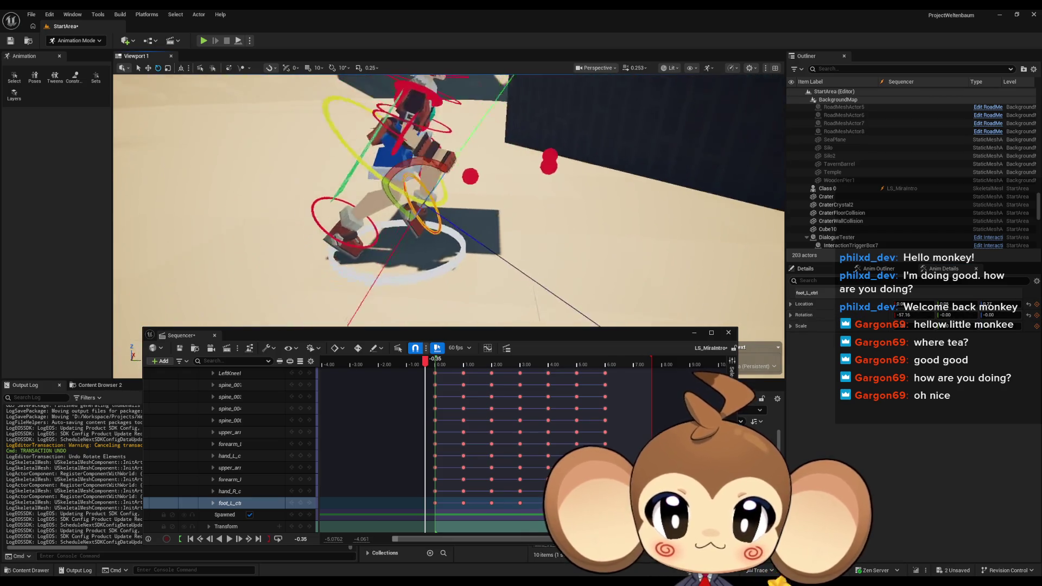
pyautogui.moveTo(427, 363)
pyautogui.mouseDown()
pyautogui.moveTo(609, 363)
pyautogui.moveTo(495, 371)
pyautogui.moveTo(606, 375)
pyautogui.mouseUp()
pyautogui.click(318, 538)
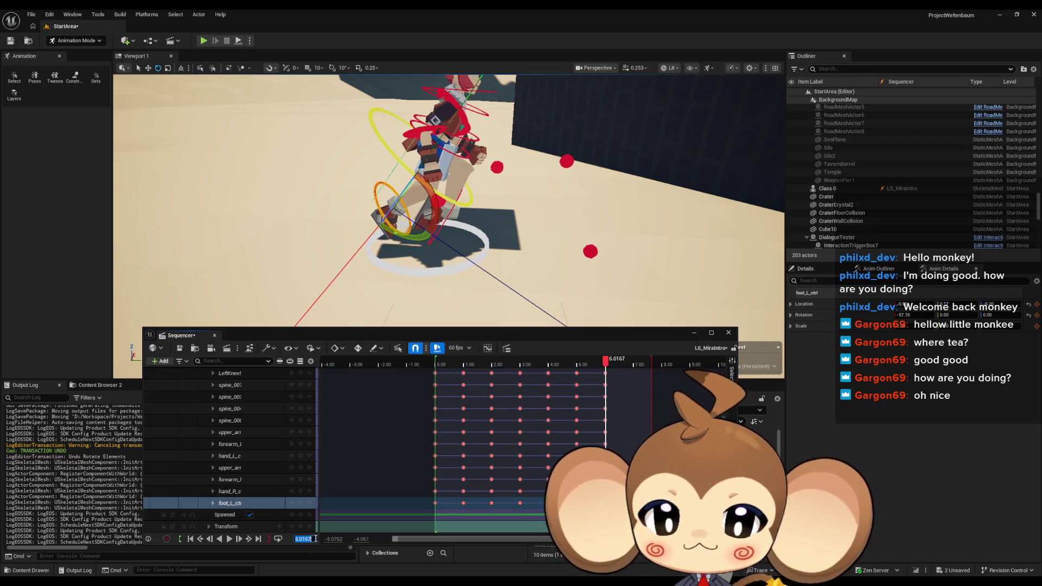
# Jump to 6.00, select foot_R_ctrl and its track, then scrub the playhead to about 7.02
pyautogui.write('6')
pyautogui.press('Return')
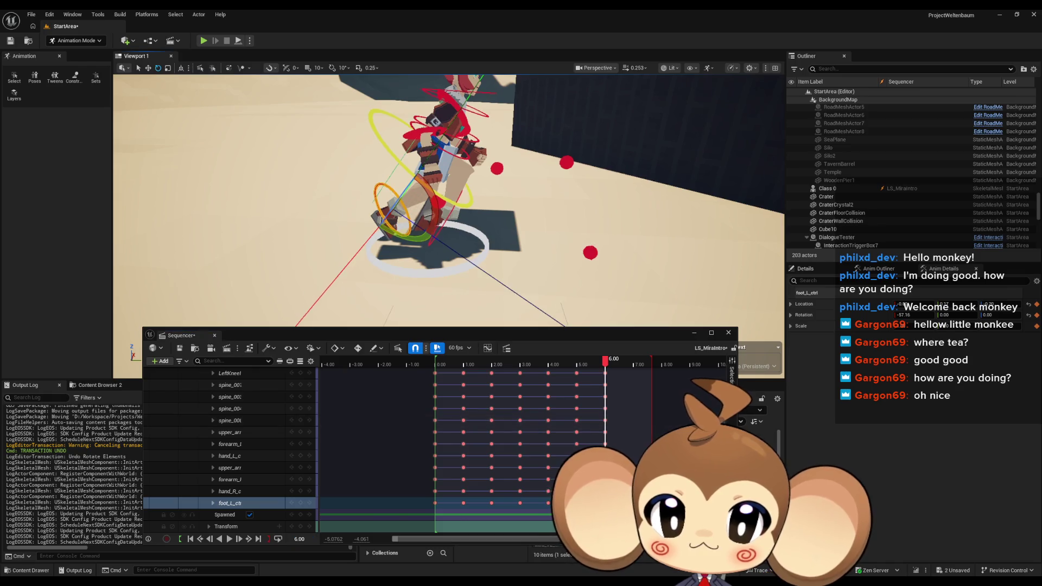
pyautogui.scroll(2, 420, 254)
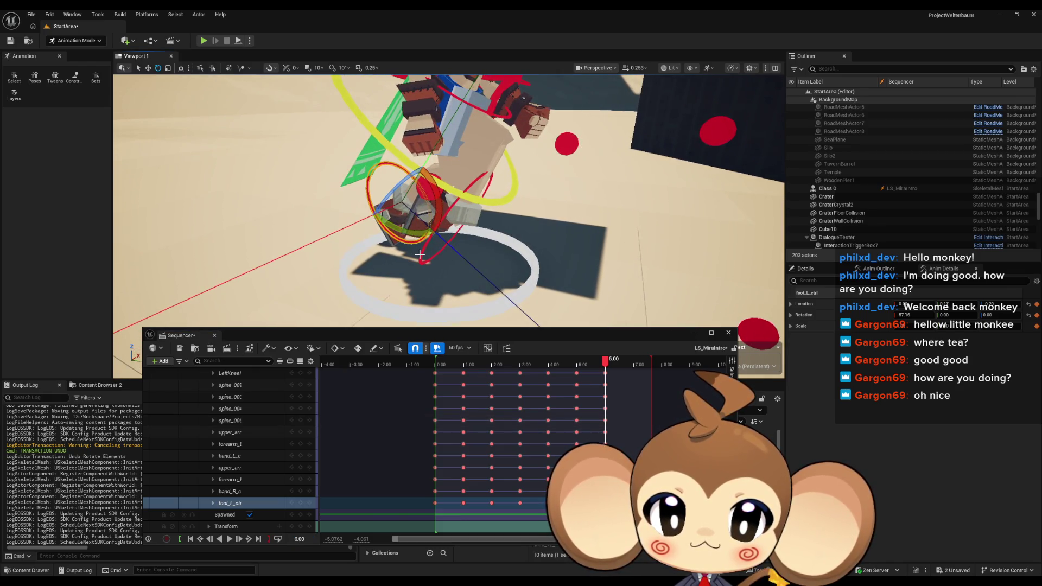
pyautogui.click(419, 254)
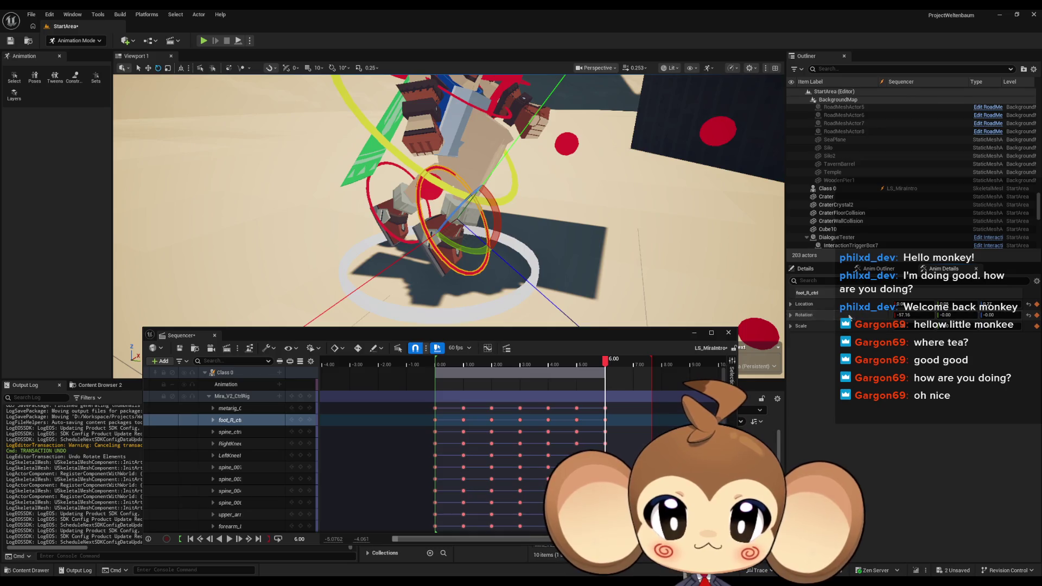
pyautogui.click(349, 419)
pyautogui.moveTo(605, 359)
pyautogui.mouseDown()
pyautogui.moveTo(428, 363)
pyautogui.moveTo(584, 364)
pyautogui.moveTo(638, 374)
pyautogui.moveTo(445, 373)
pyautogui.moveTo(634, 392)
pyautogui.moveTo(396, 368)
pyautogui.moveTo(584, 388)
pyautogui.moveTo(428, 385)
pyautogui.moveTo(633, 381)
pyautogui.mouseUp()
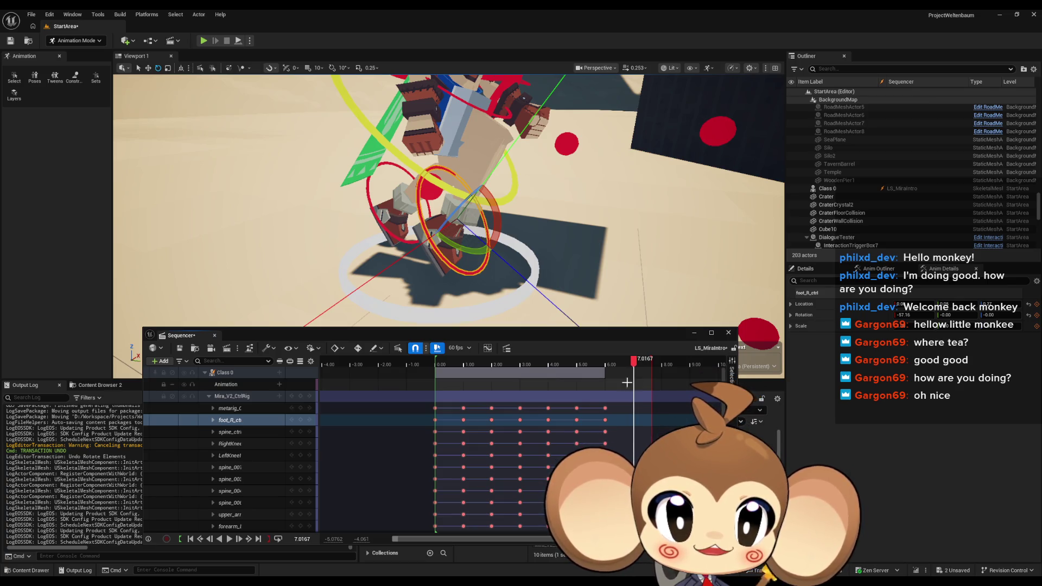
# Key the closing pose at 7.00, then return the playhead to 1.00
pyautogui.click(304, 539)
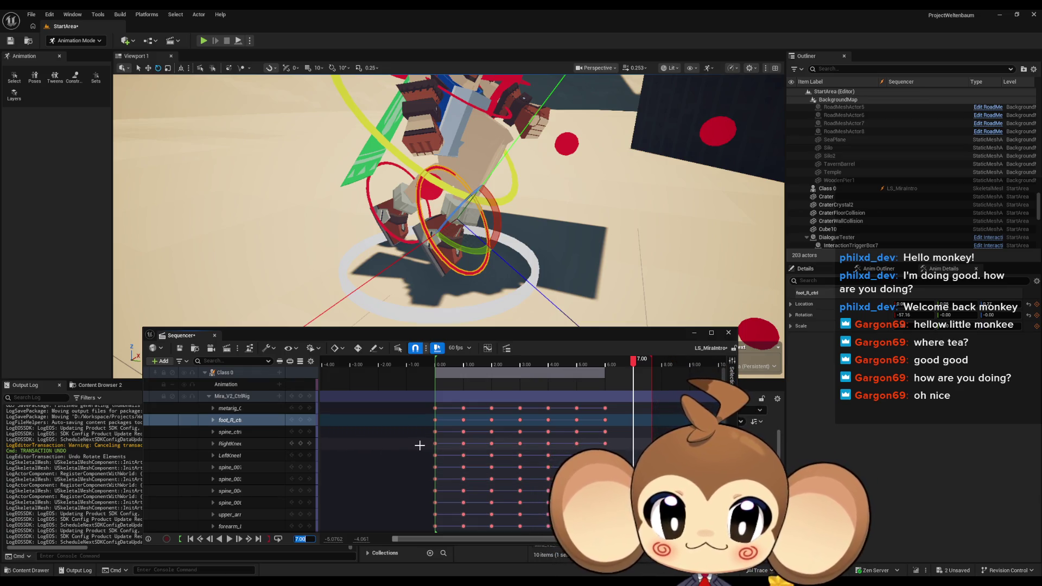
pyautogui.press('Return')
pyautogui.moveTo(572, 267); pyautogui.dragTo(573, 268)
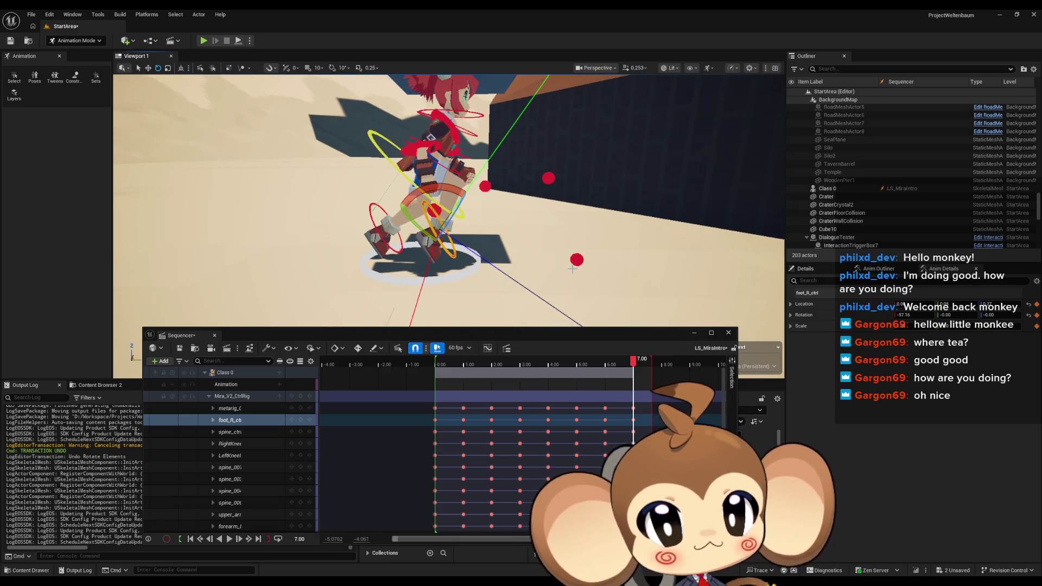
pyautogui.click(299, 538)
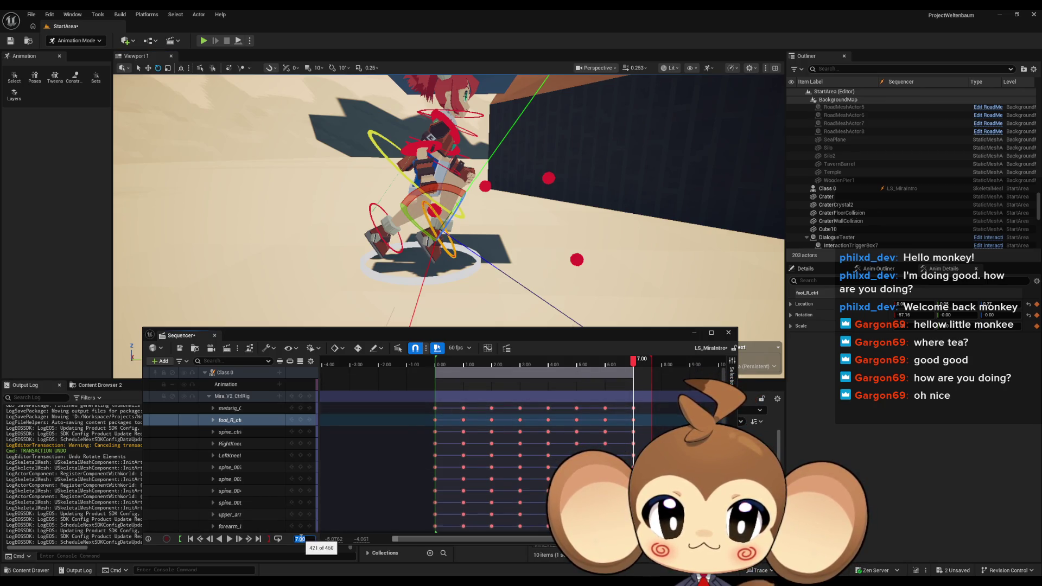
pyautogui.write('1')
pyautogui.press('Return')
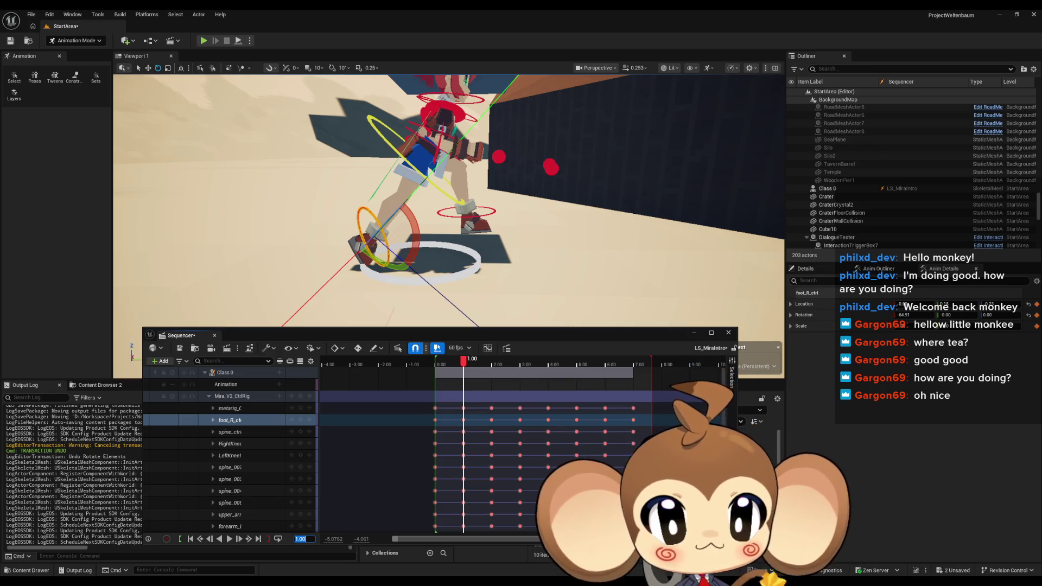
# Check both foot controls, frame the torso with F, and select upper_arm_L_ctrl
pyautogui.click(494, 211)
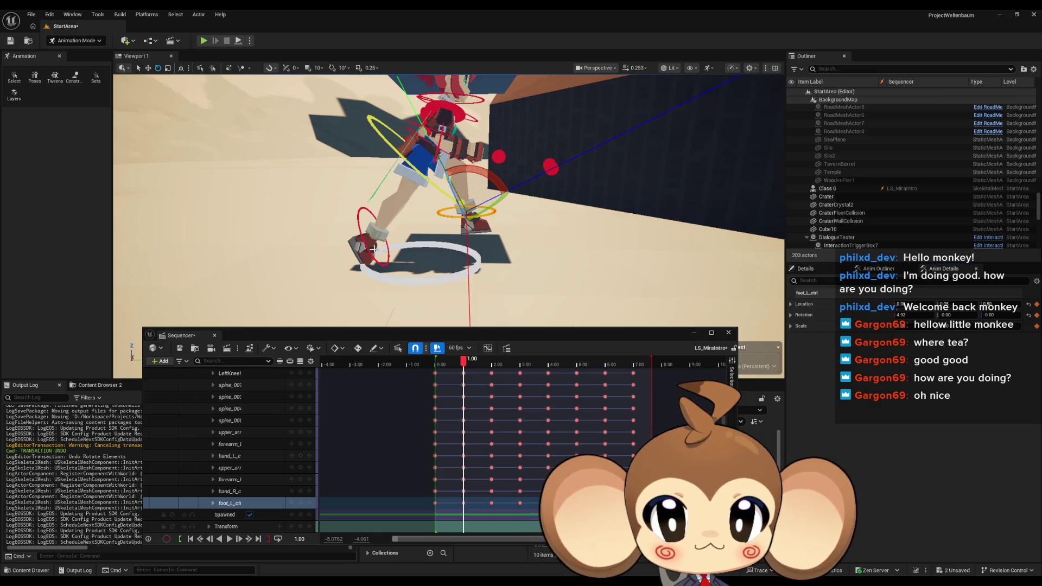
pyautogui.click(358, 224)
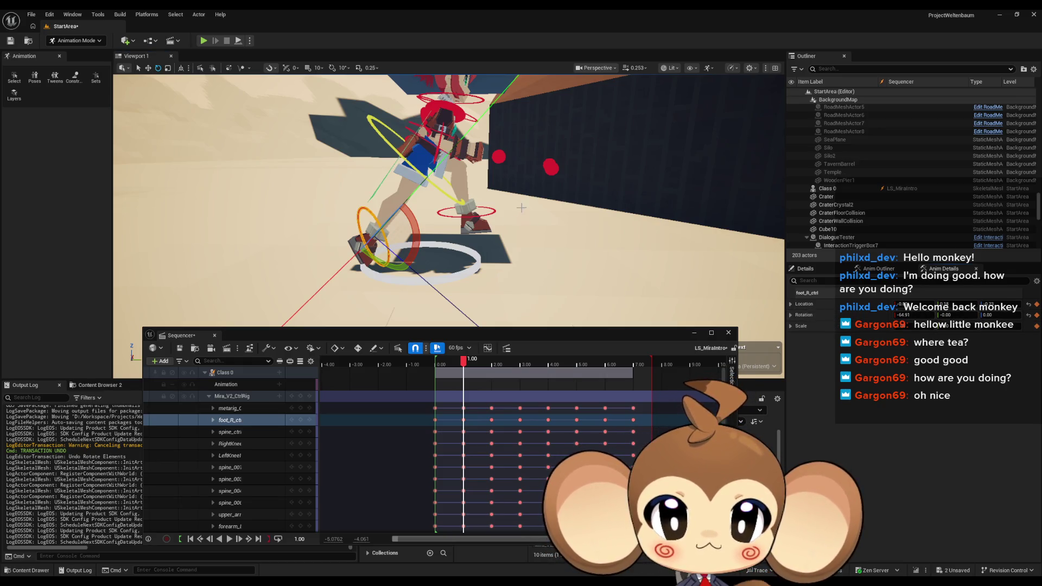
pyautogui.press('f')
pyautogui.click(336, 198)
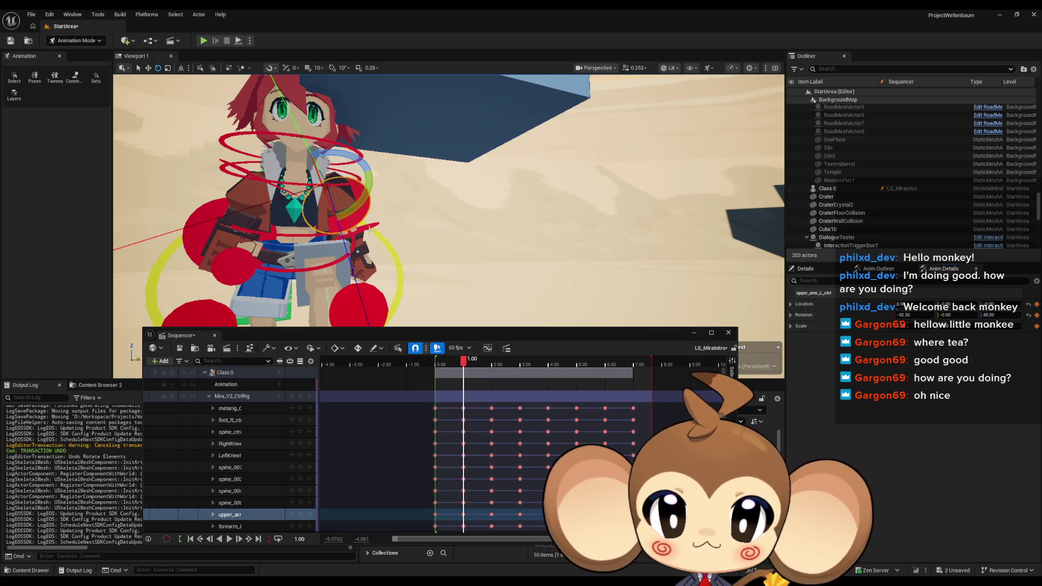
# Check the left and right arm controls, then move the playhead to 7.00
pyautogui.click(371, 227)
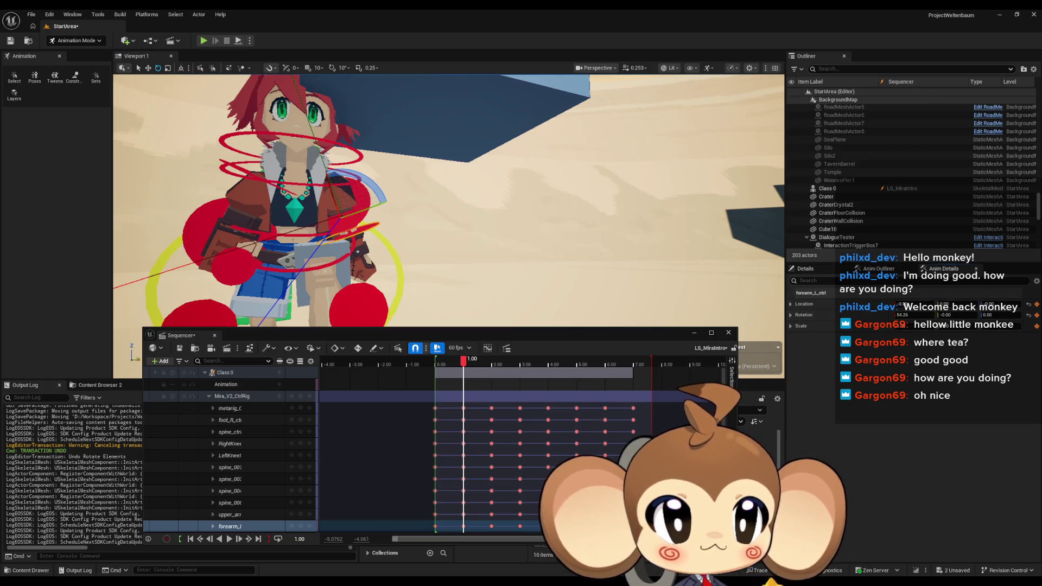
pyautogui.moveTo(418, 182); pyautogui.dragTo(388, 178)
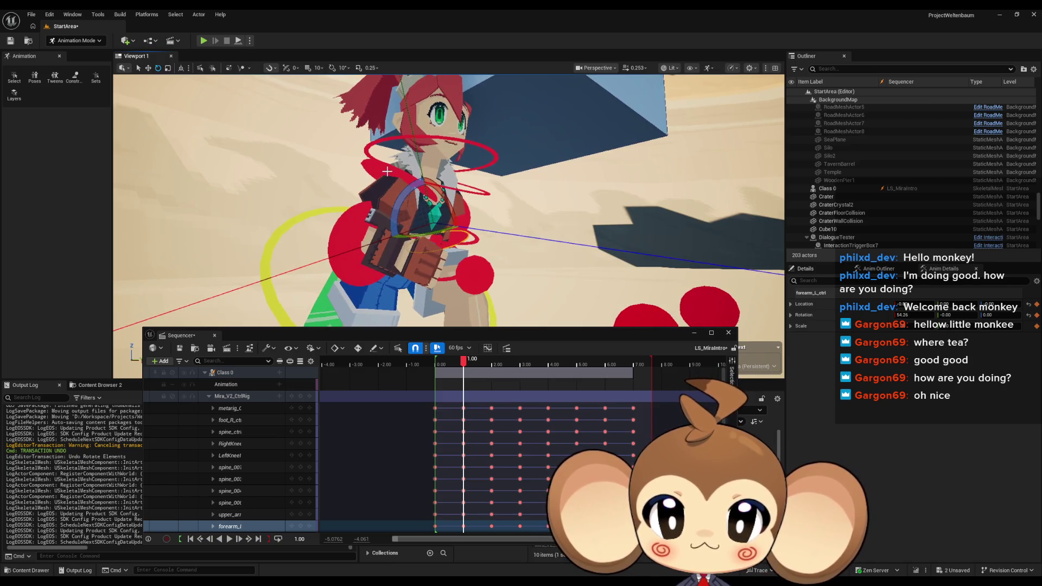
pyautogui.click(386, 175)
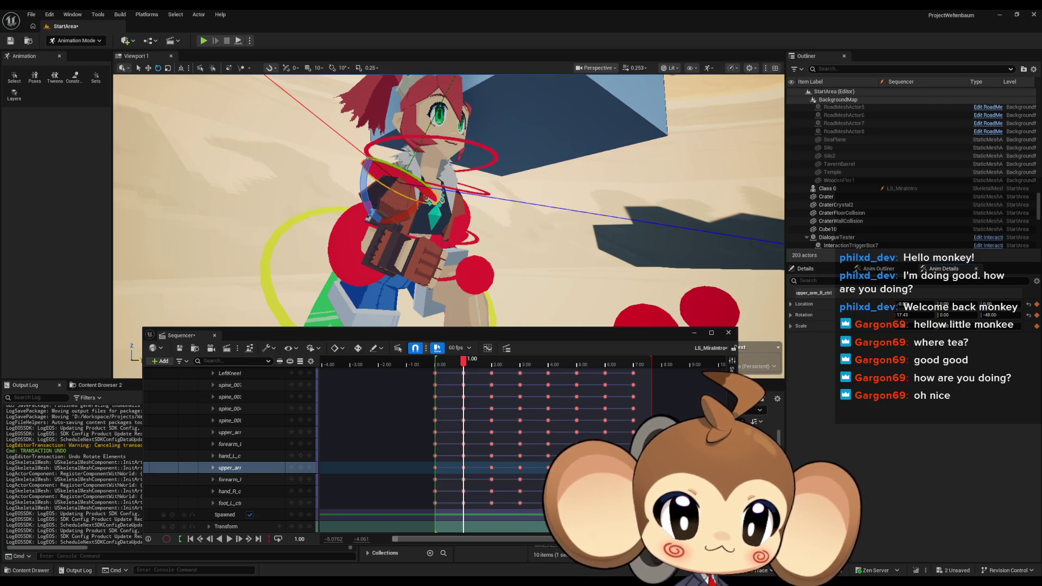
pyautogui.click(342, 254)
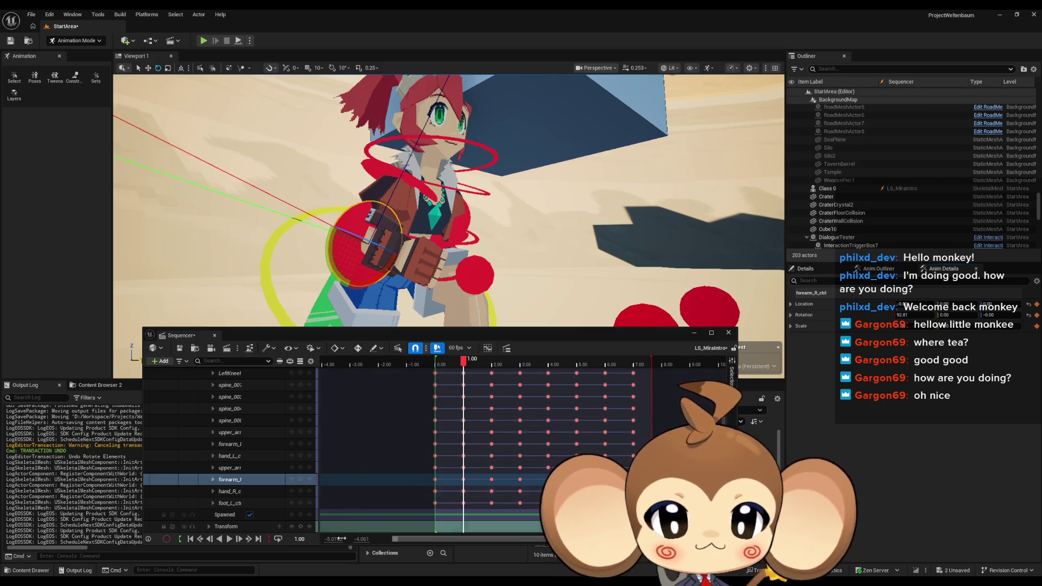
pyautogui.click(306, 539)
pyautogui.write('7')
pyautogui.press('Return')
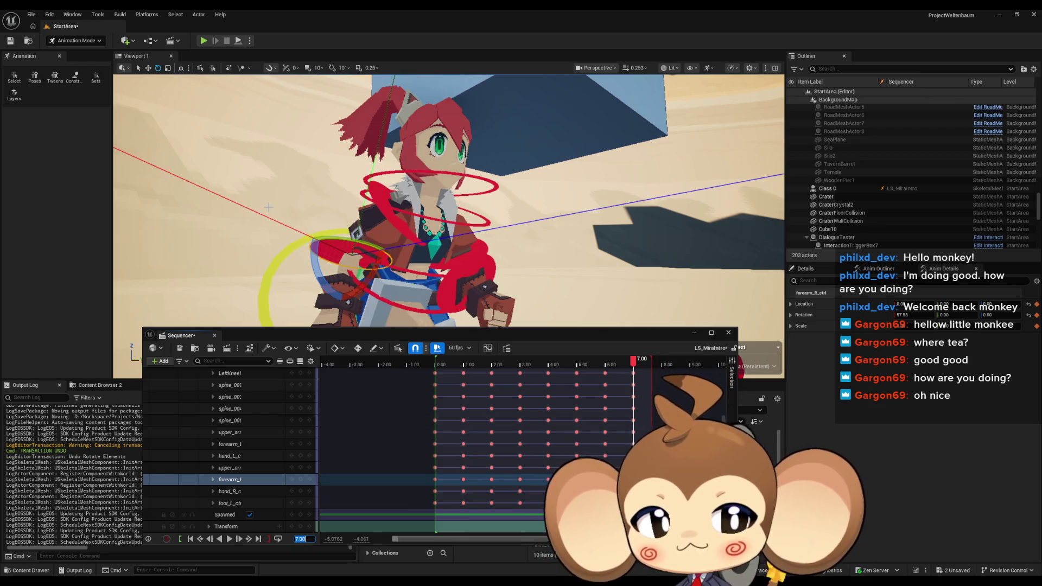
pyautogui.moveTo(320, 206); pyautogui.dragTo(271, 221)
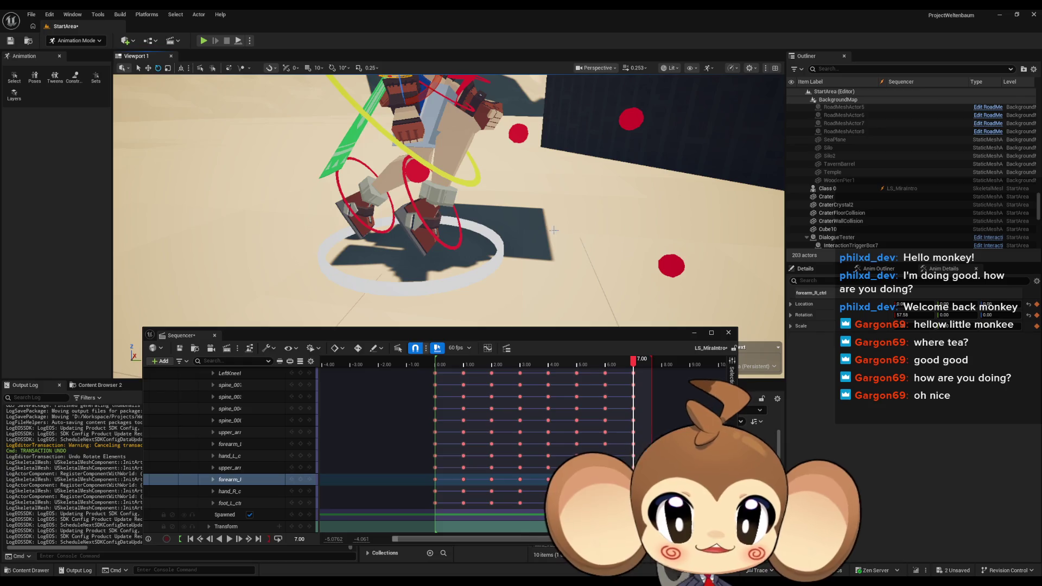
# Return the right foot to flat and tilt foot_L_ctrl to Rotation X -64.91
pyautogui.click(443, 245)
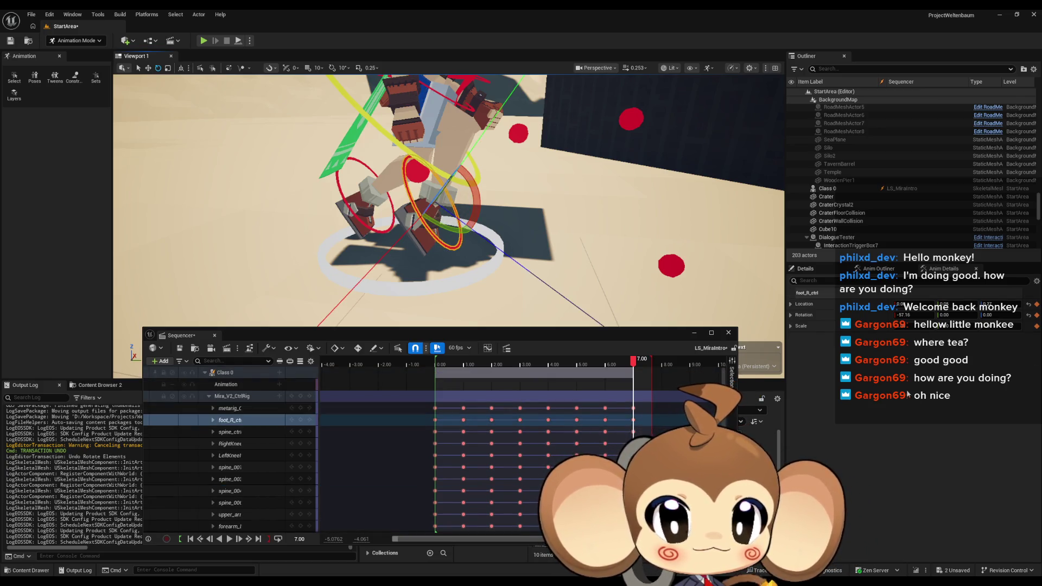
pyautogui.hotkey('ctrl', 'z')
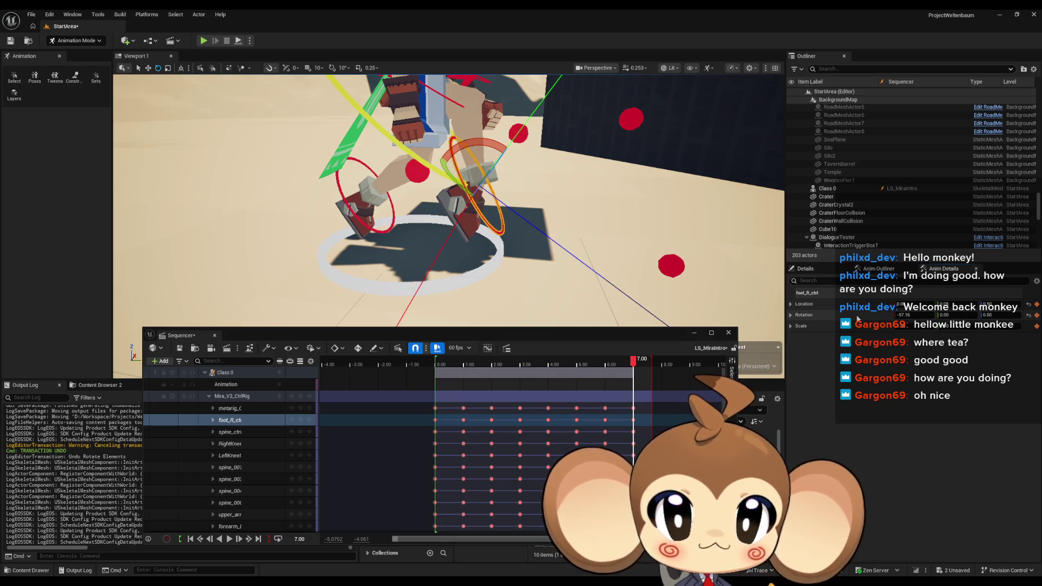
pyautogui.hotkey('ctrl', 'z')
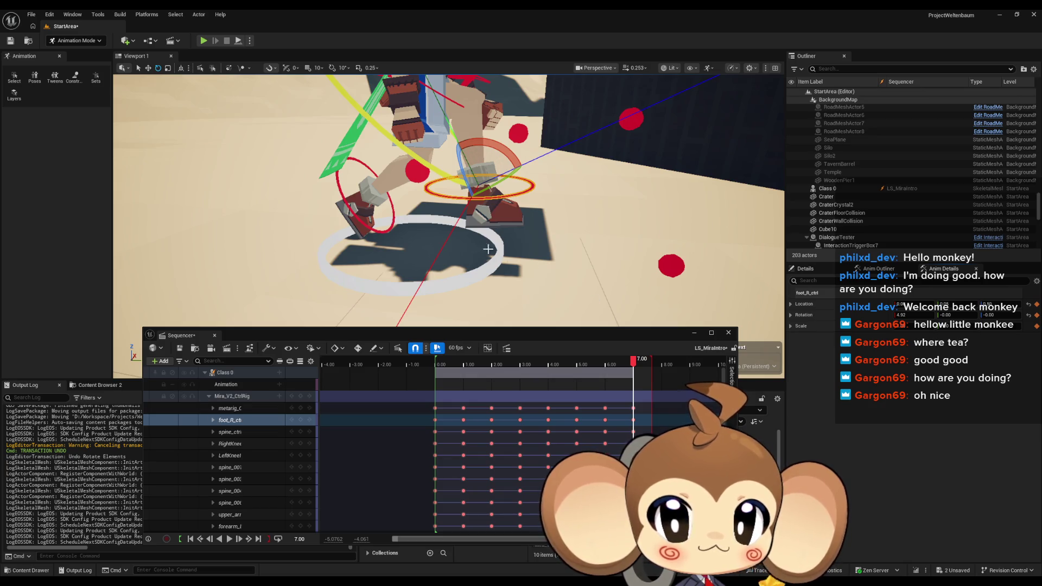
pyautogui.click(379, 231)
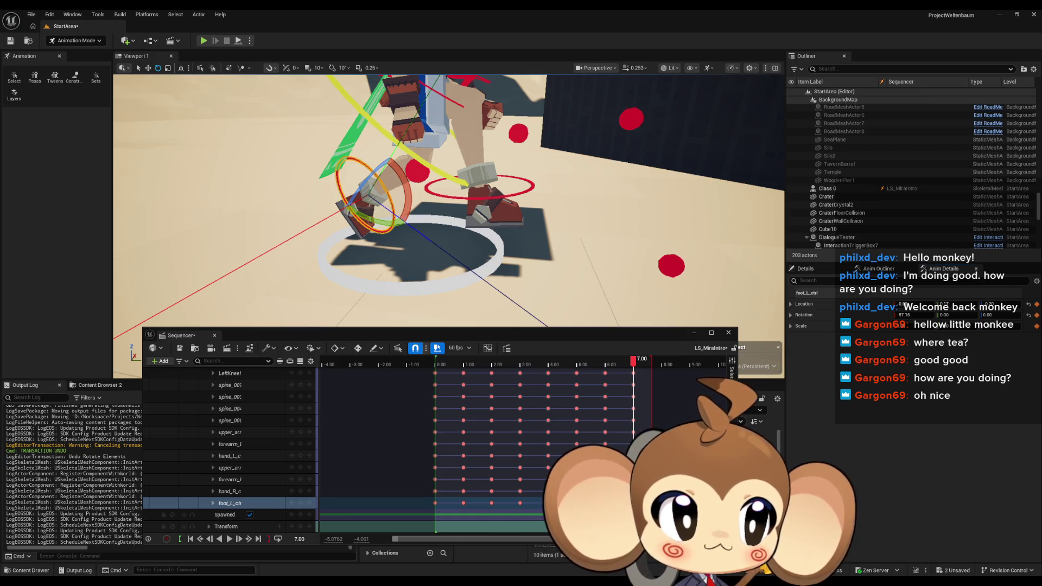
pyautogui.moveTo(872, 317); pyautogui.dragTo(858, 318)
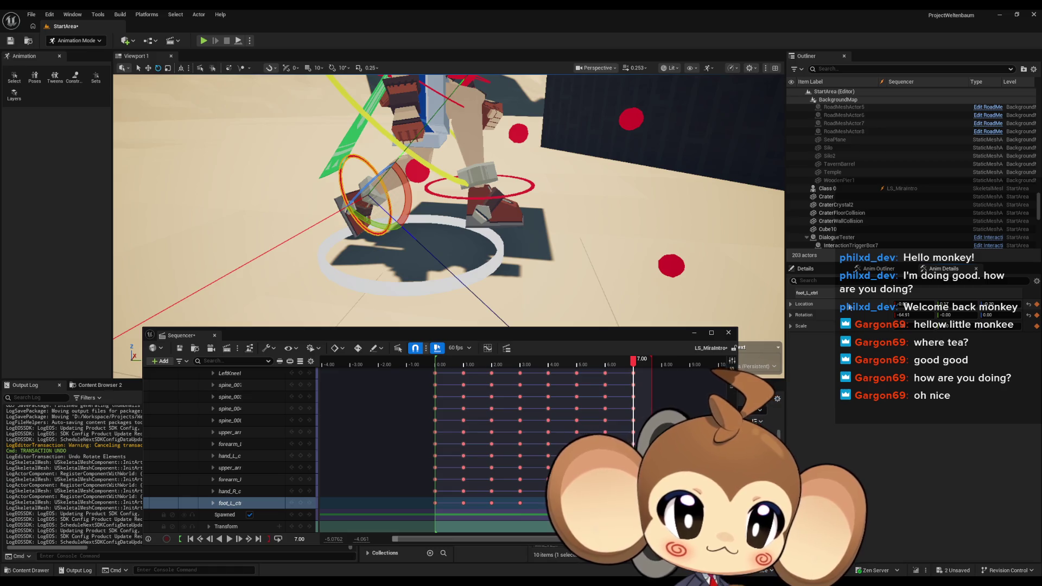
# Set foot_L_ctrl's Location Y to 0 and Location X to 4 in Details
pyautogui.click(944, 305)
pyautogui.write('0')
pyautogui.press('Tab')
pyautogui.write('0')
pyautogui.press('Return')
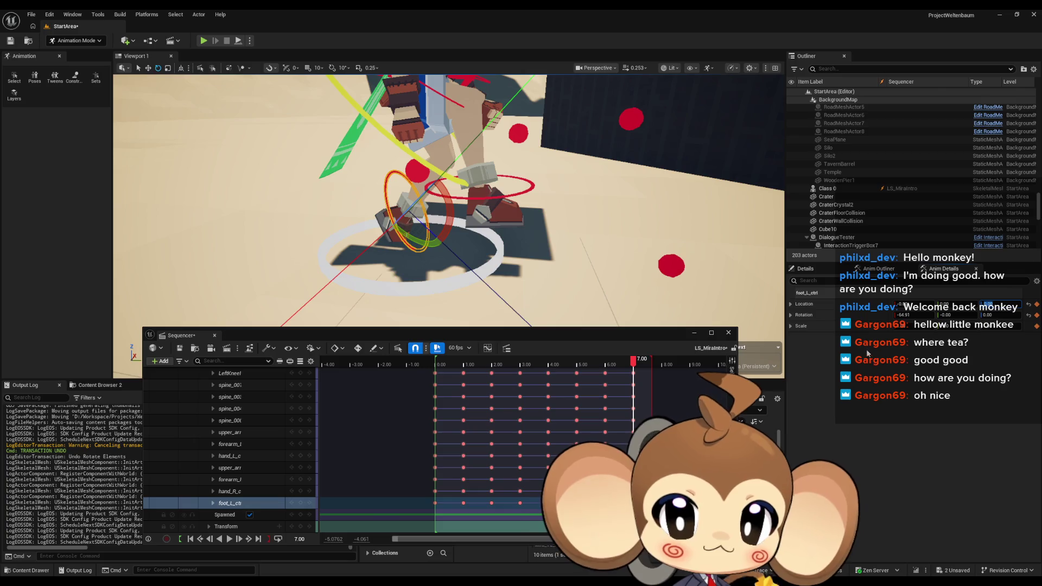
pyautogui.click(904, 304)
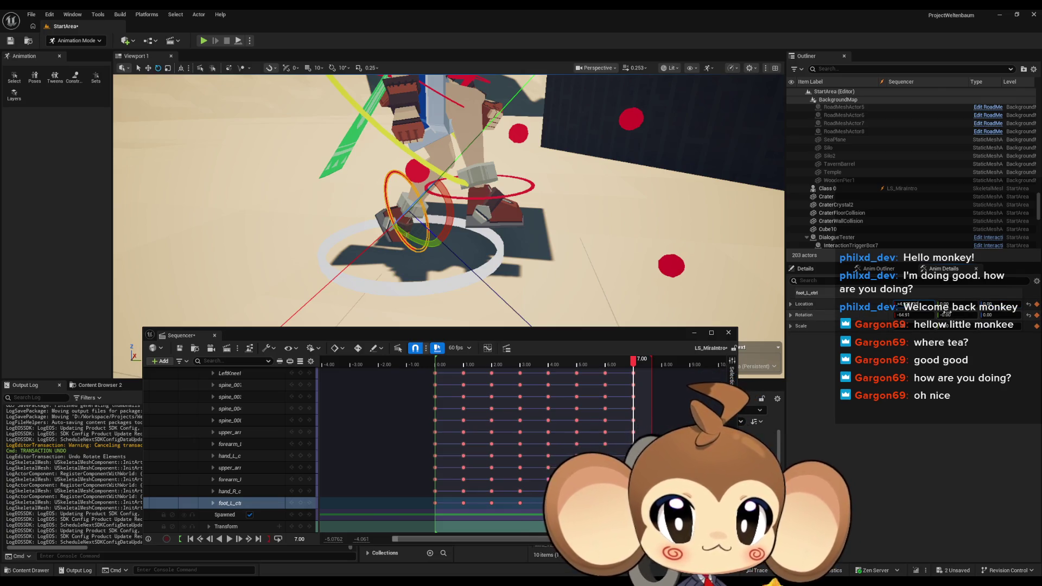
pyautogui.write('0')
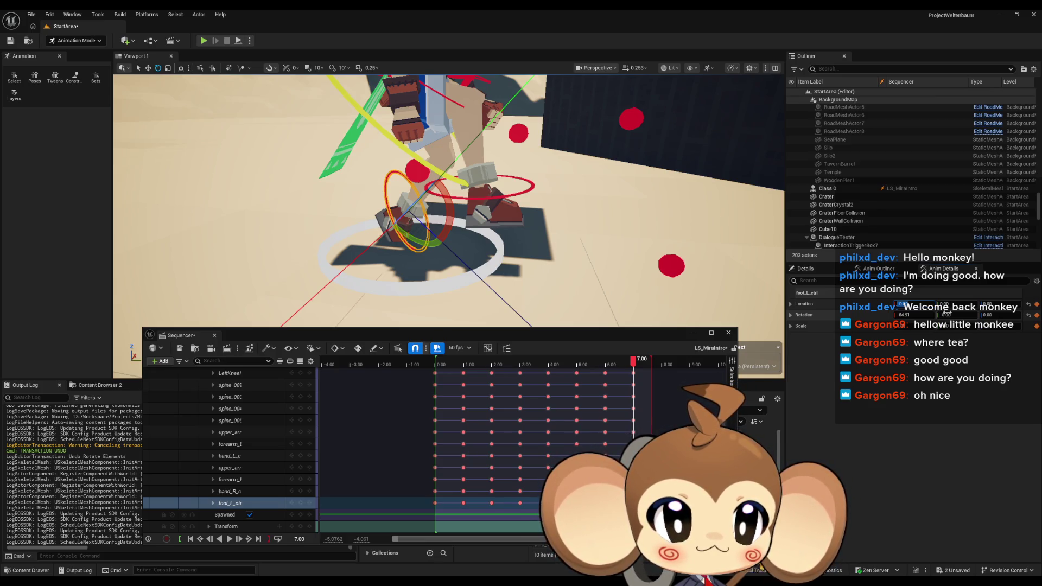
pyautogui.write('4')
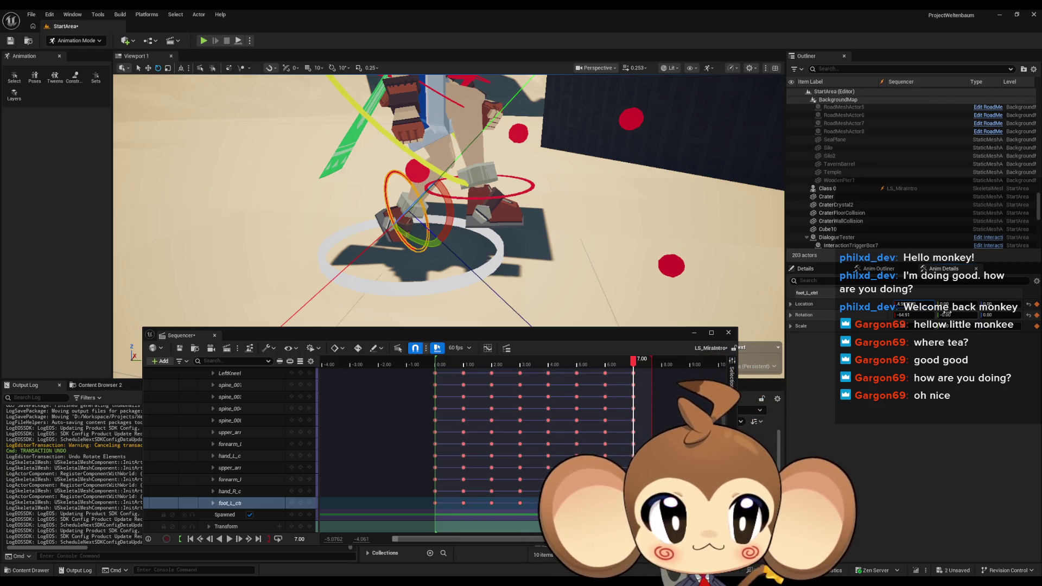
pyautogui.press('Return')
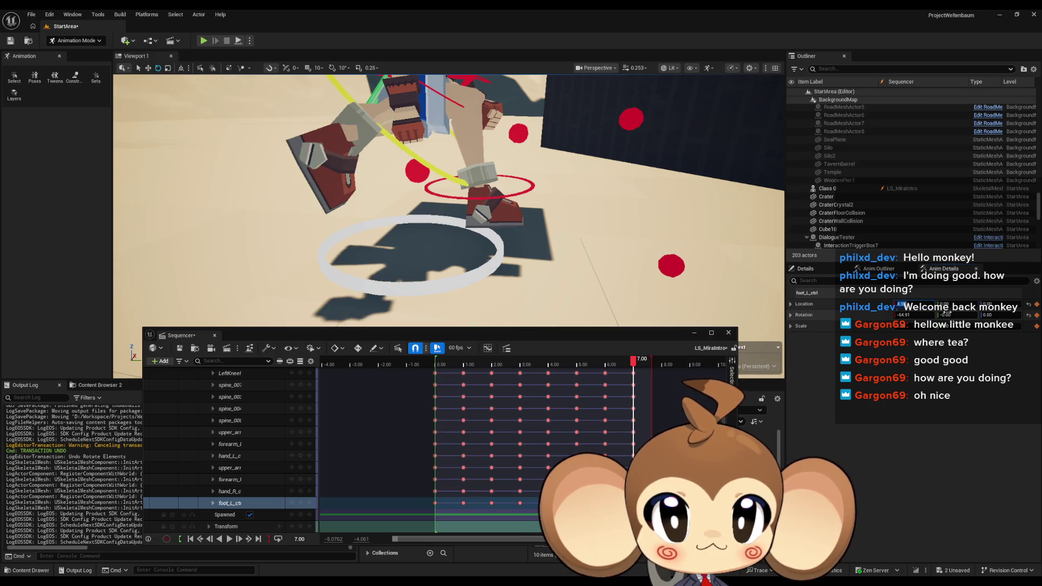
# Reframe the view on the feet and select the Mira_V2_CtrlRig track
pyautogui.press('f')
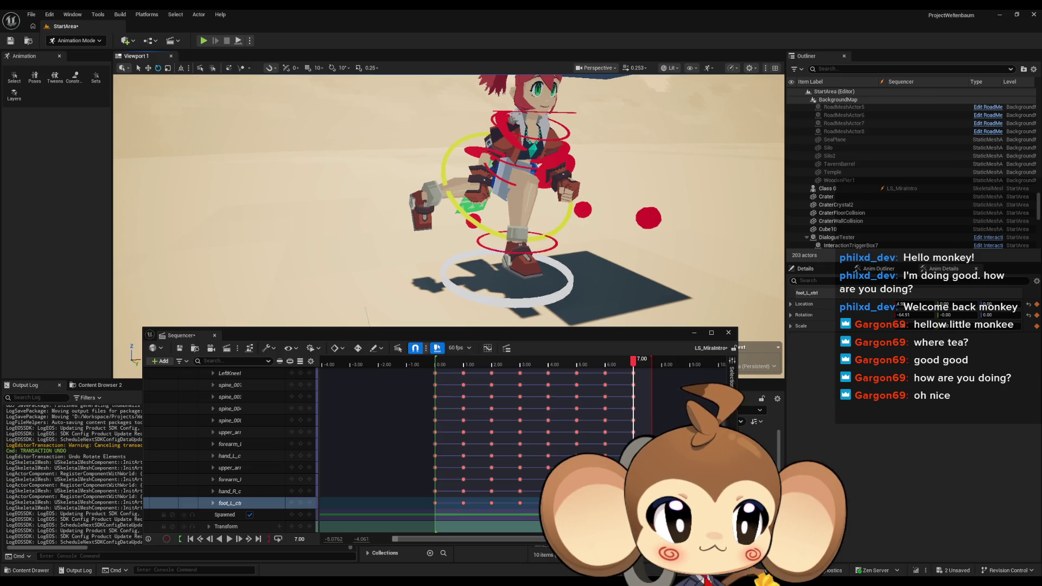
pyautogui.press('f')
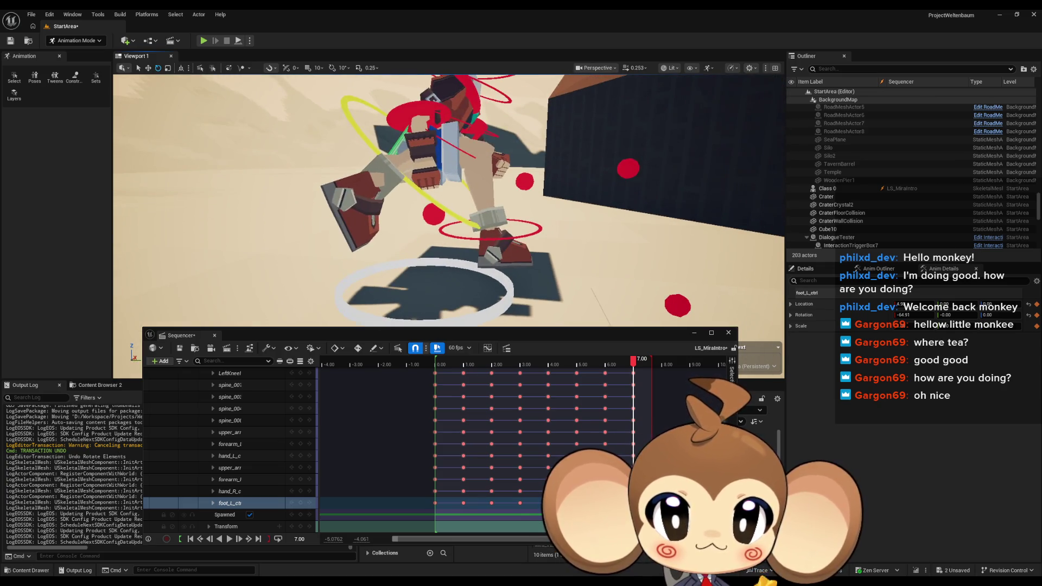
pyautogui.scroll(3, 300, 410)
pyautogui.click(302, 398)
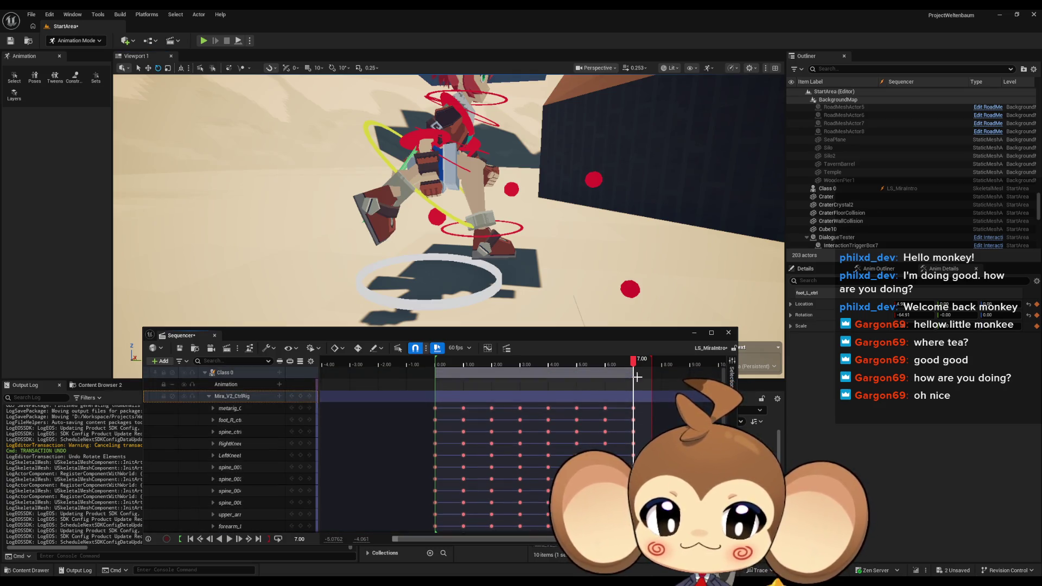
# Jump the playhead to 1.00, select the right foot control, and begin editing the time field
pyautogui.click(299, 539)
pyautogui.write('1')
pyautogui.press('Return')
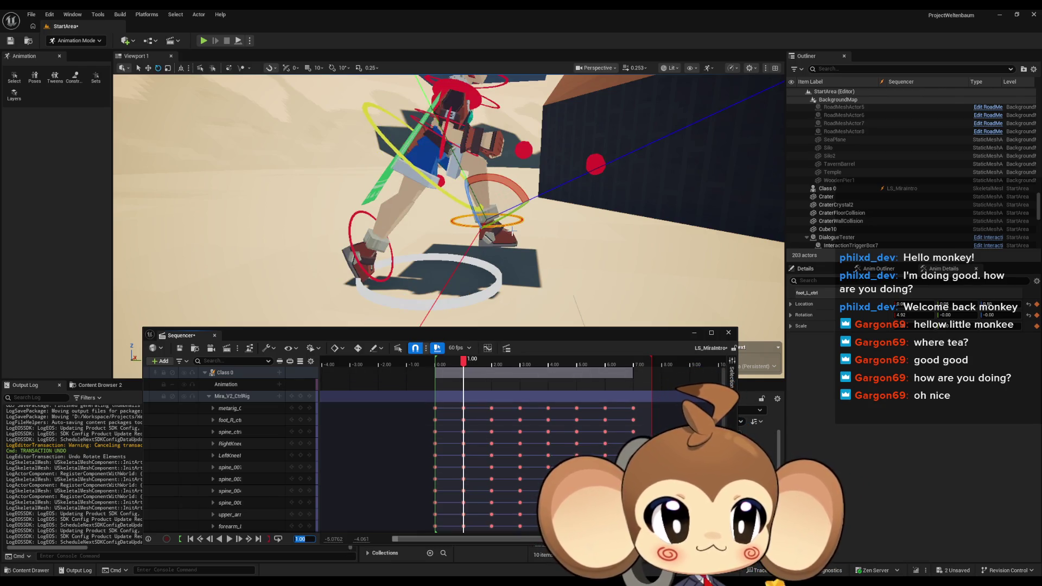
pyautogui.click(369, 278)
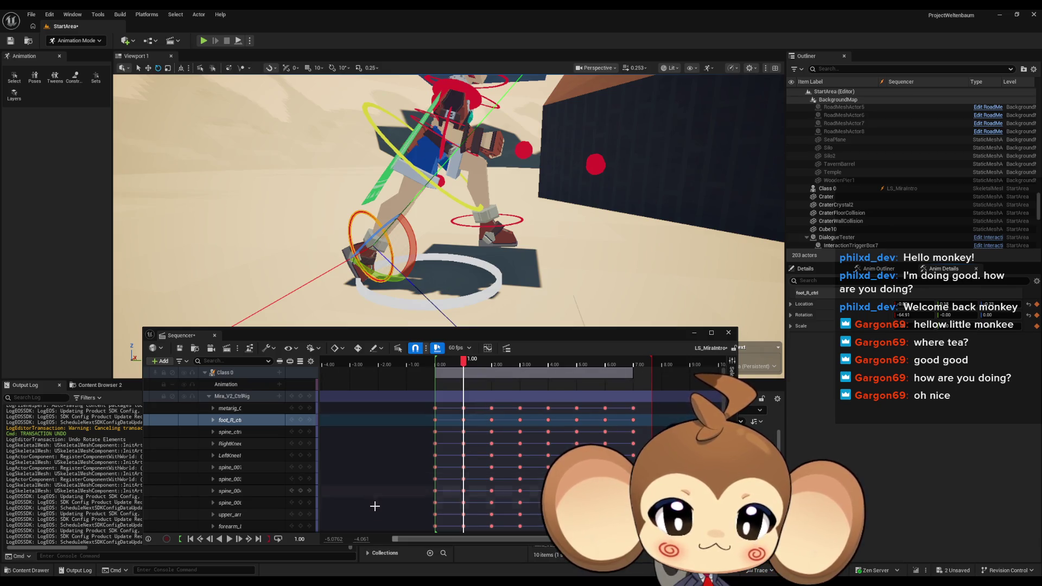
pyautogui.click(304, 539)
# Jump to 7.00 and select foot_L_ctrl to pose the left foot
pyautogui.write('7')
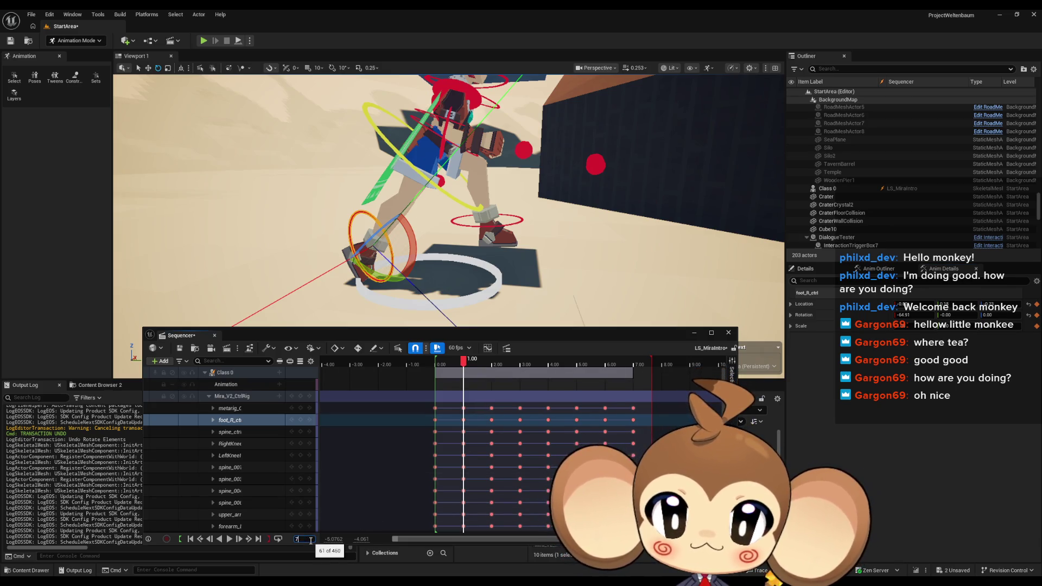
pyautogui.press('Return')
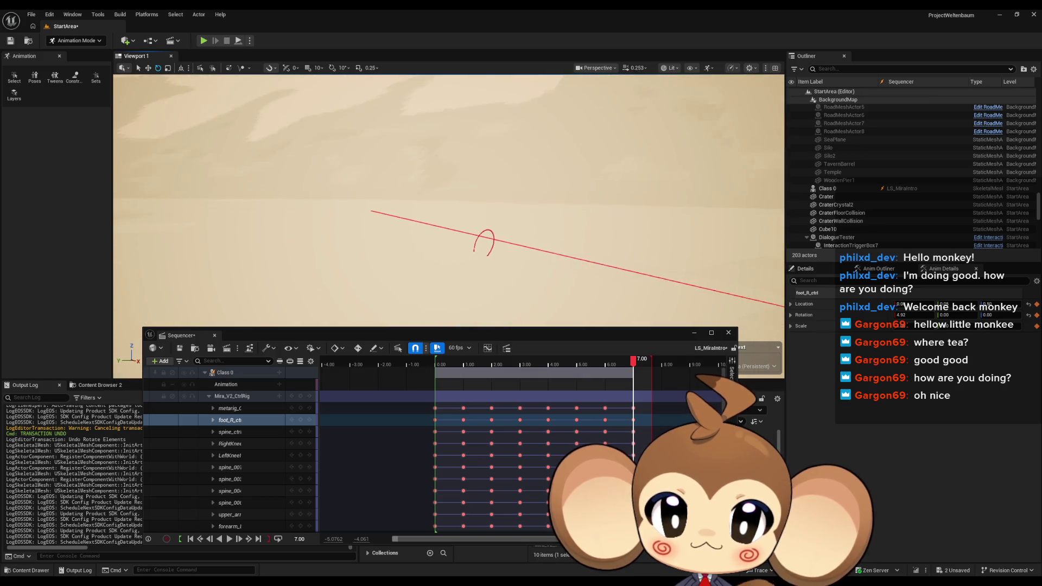
pyautogui.click(490, 231)
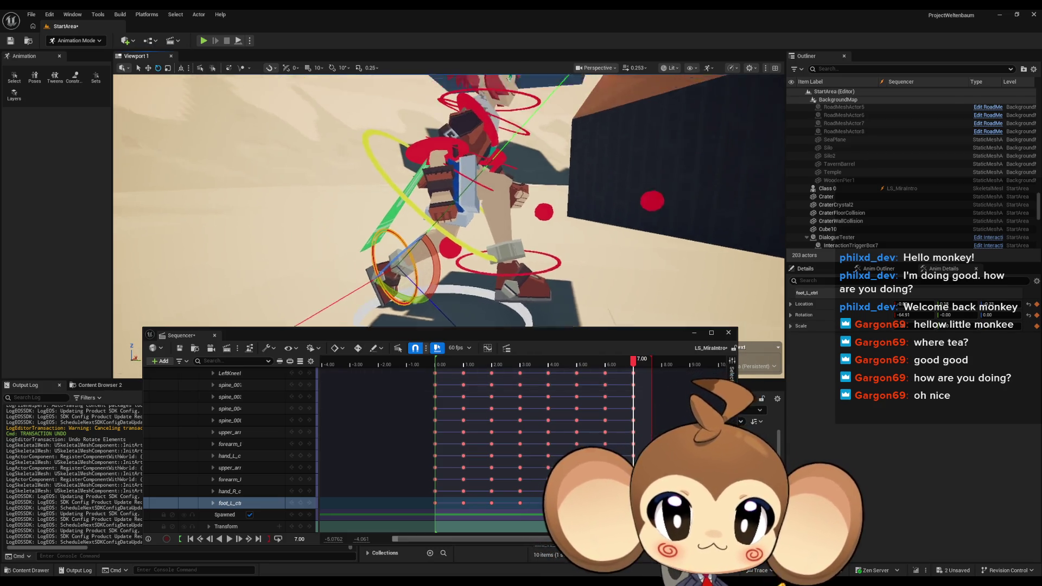
pyautogui.moveTo(483, 152); pyautogui.dragTo(483, 132)
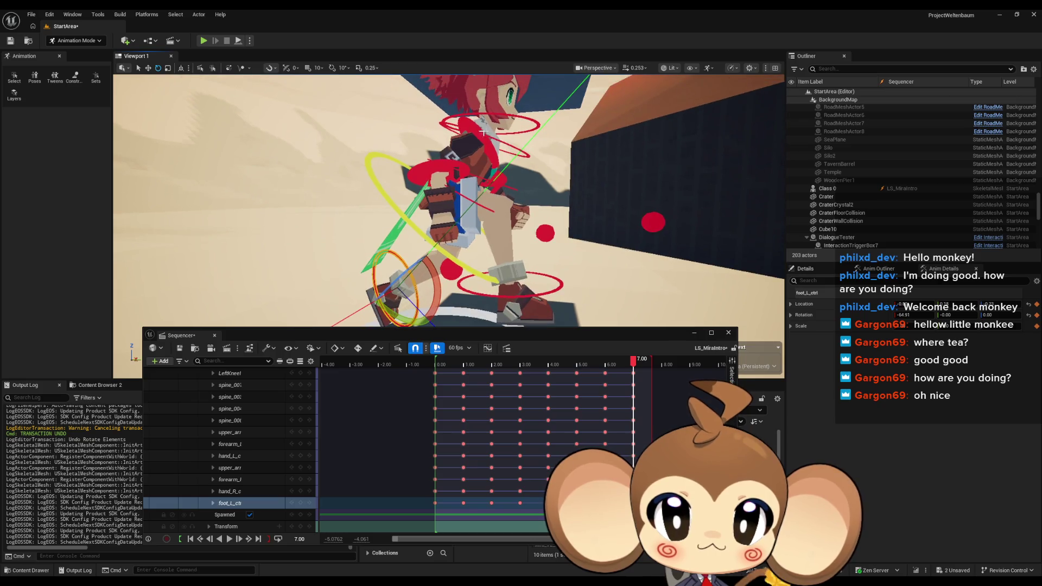
# Flip the right upper arm control's Z rotation from 48 to -48
pyautogui.click(472, 126)
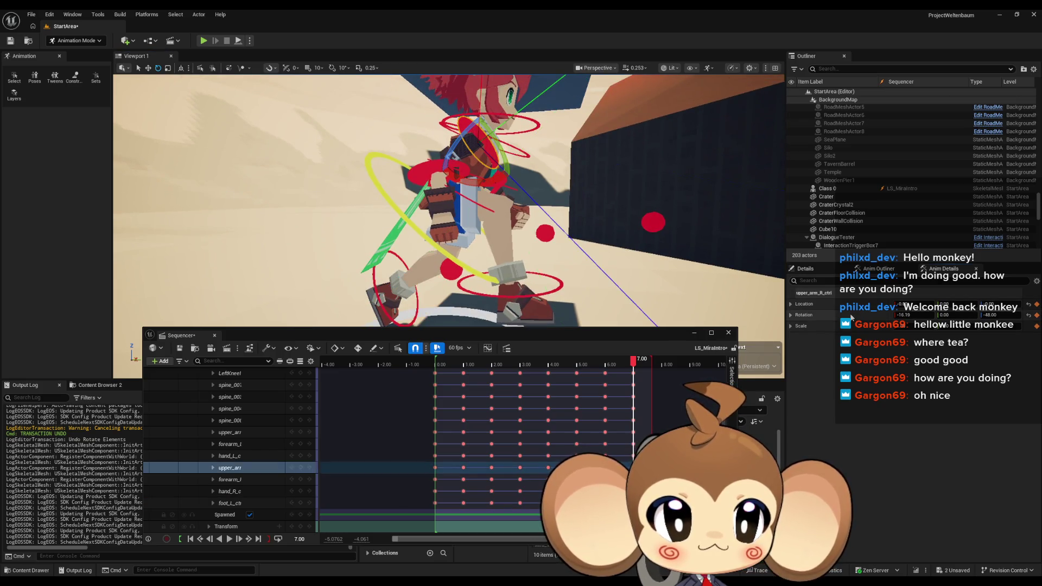
pyautogui.moveTo(850, 317); pyautogui.dragTo(891, 324)
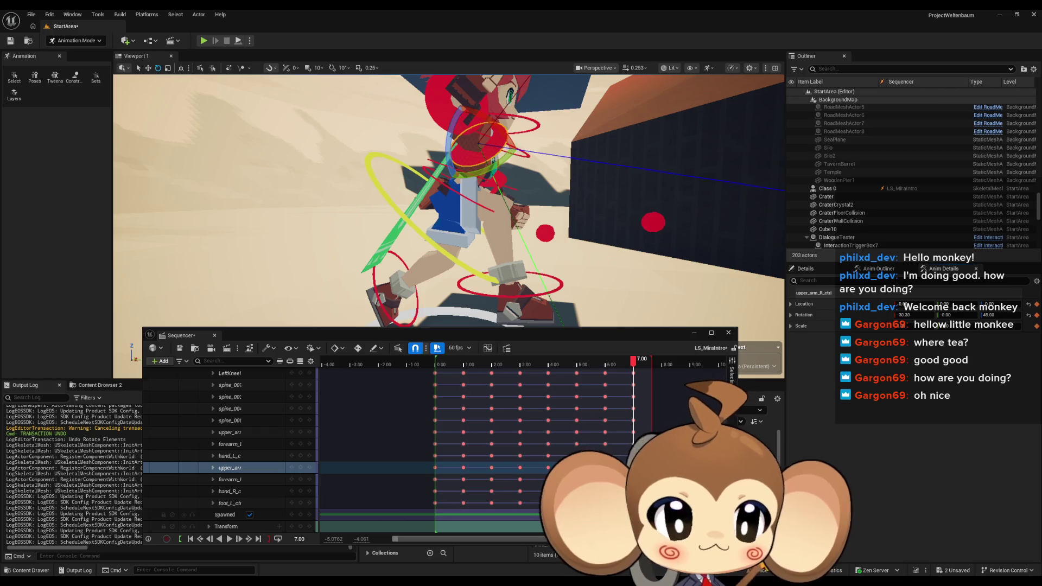
pyautogui.click(987, 314)
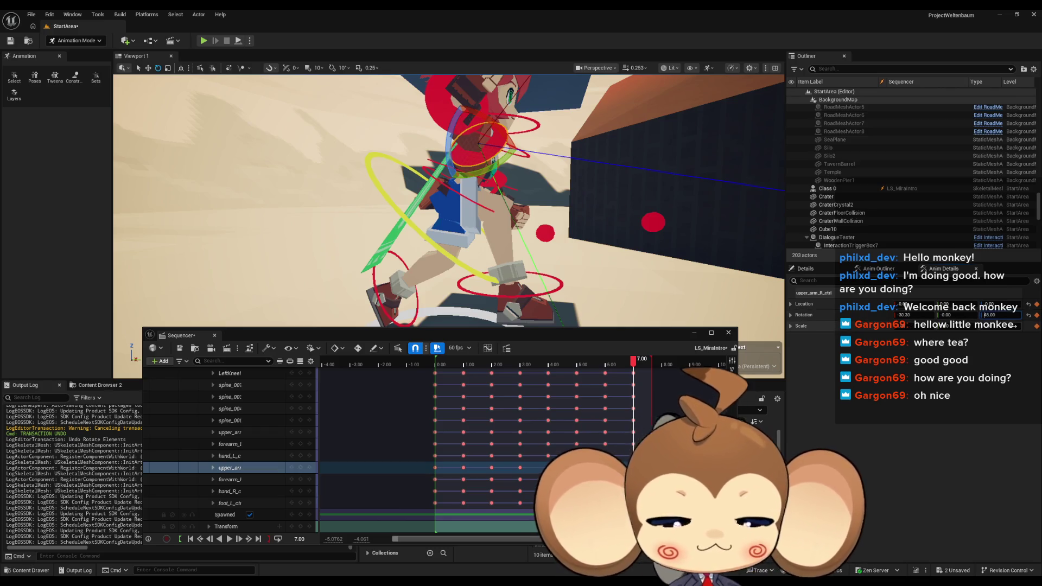
pyautogui.press('Return')
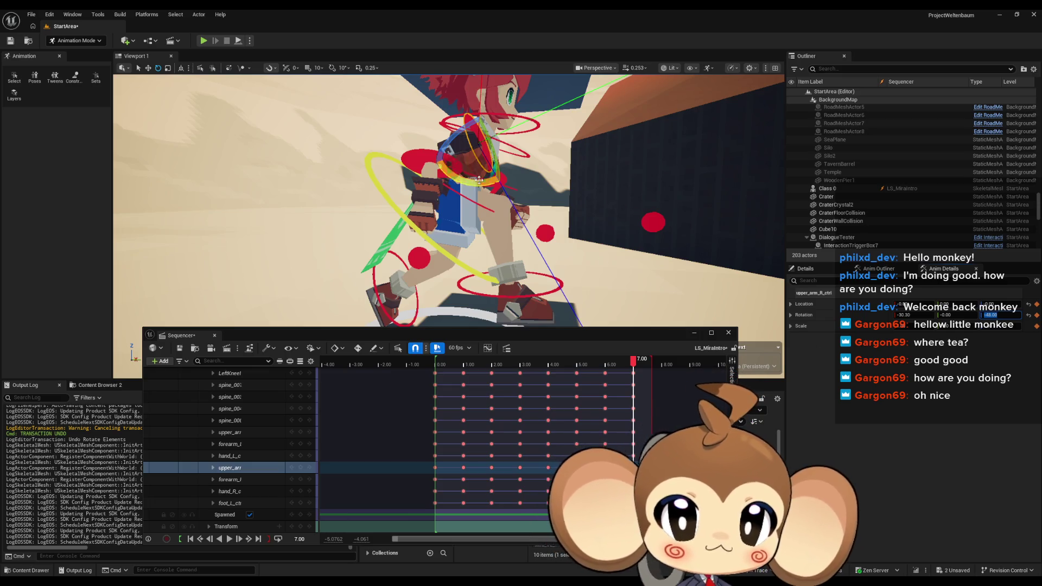
# Flip the left upper arm's Z rotation to -48 and check both forearm controls
pyautogui.click(453, 168)
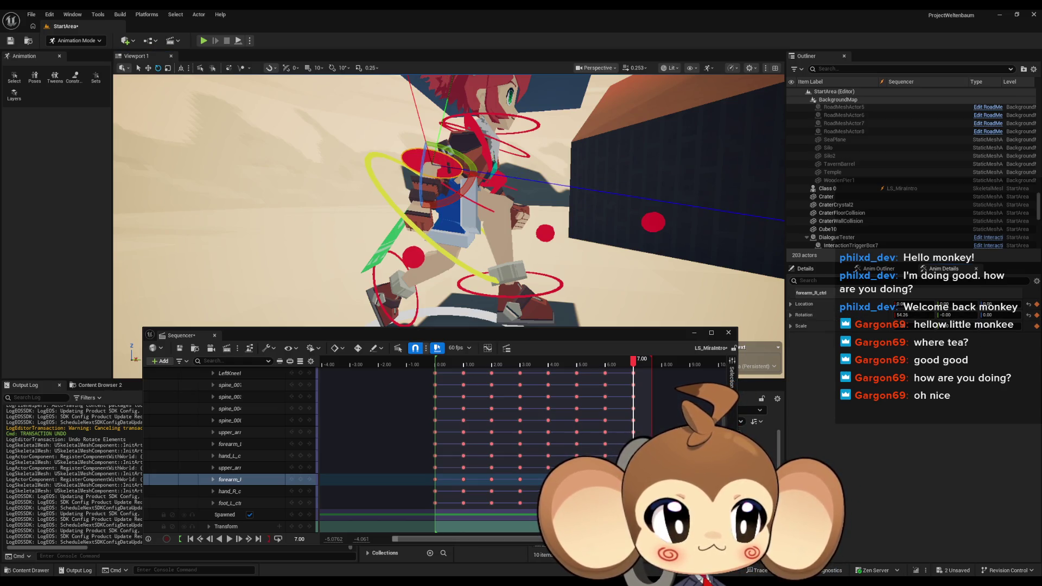
pyautogui.moveTo(488, 206)
pyautogui.mouseDown()
pyautogui.moveTo(379, 211)
pyautogui.moveTo(434, 190)
pyautogui.moveTo(429, 179)
pyautogui.mouseUp()
pyautogui.click(230, 432)
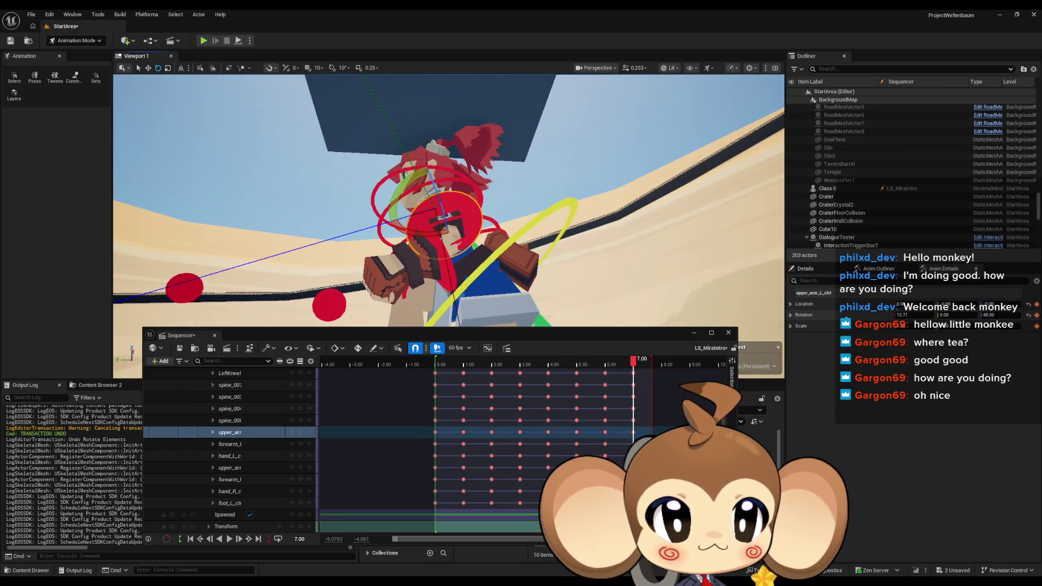
pyautogui.moveTo(987, 314); pyautogui.dragTo(1011, 313)
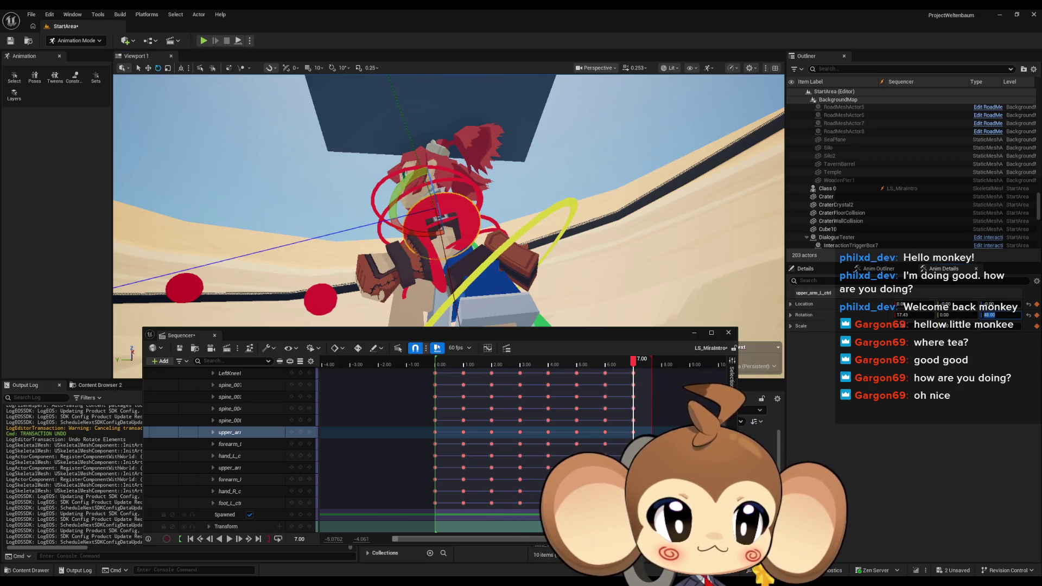
pyautogui.click(430, 271)
pyautogui.moveTo(448, 201); pyautogui.dragTo(369, 209)
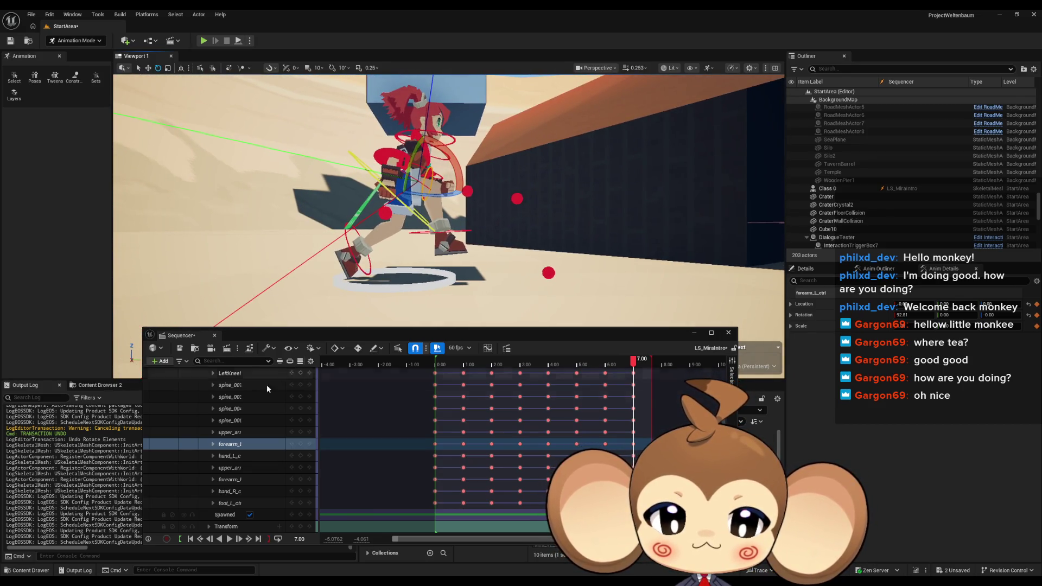
pyautogui.scroll(3, 271, 423)
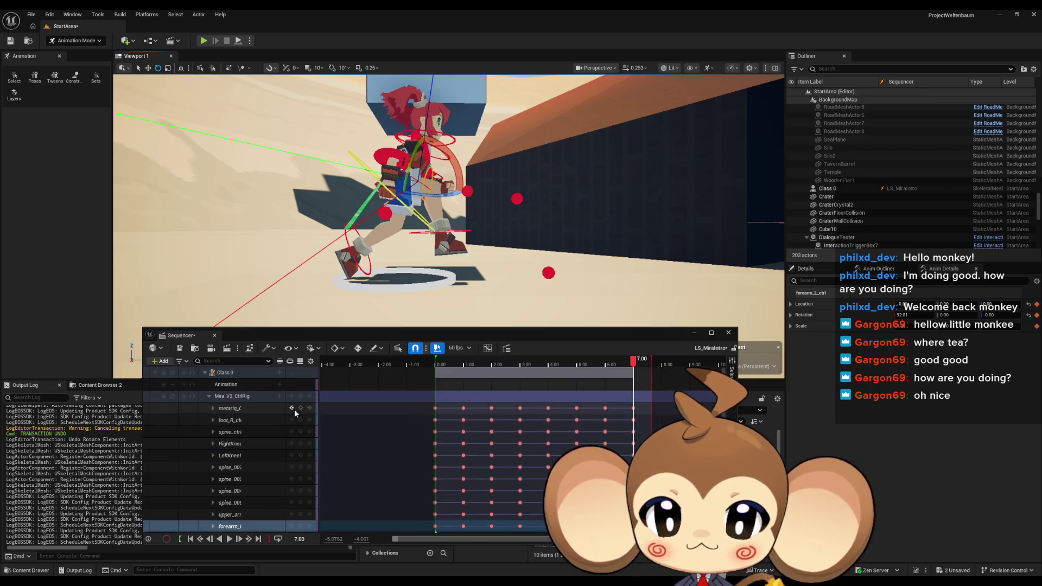
# Extend the playback end past 8.00 and key all Control Rig tracks at 8.00
pyautogui.moveTo(629, 360)
pyautogui.mouseDown()
pyautogui.moveTo(423, 367)
pyautogui.moveTo(635, 383)
pyautogui.moveTo(427, 383)
pyautogui.moveTo(700, 395)
pyautogui.moveTo(606, 400)
pyautogui.mouseUp()
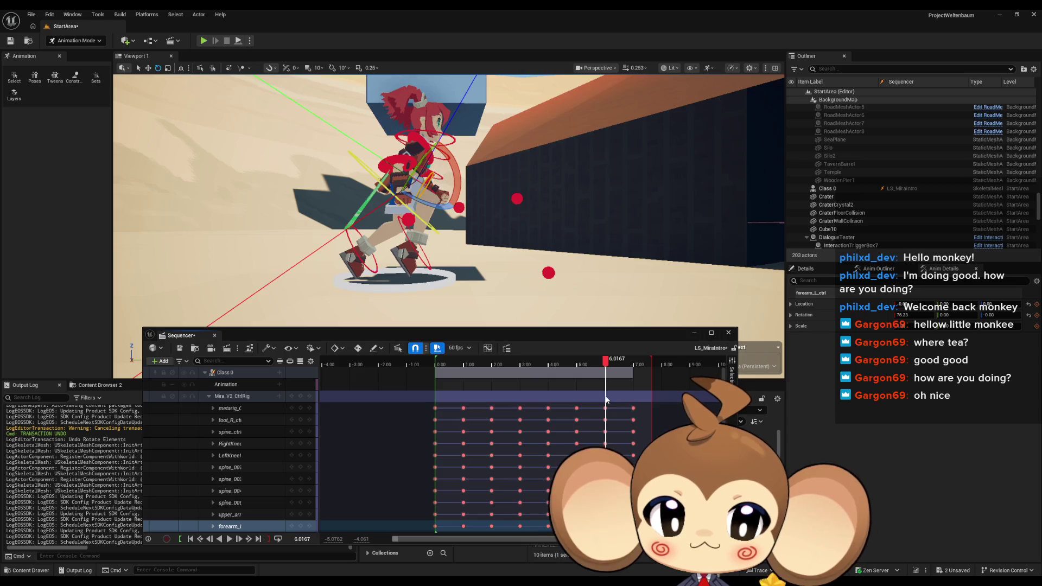
pyautogui.moveTo(651, 370); pyautogui.dragTo(711, 370)
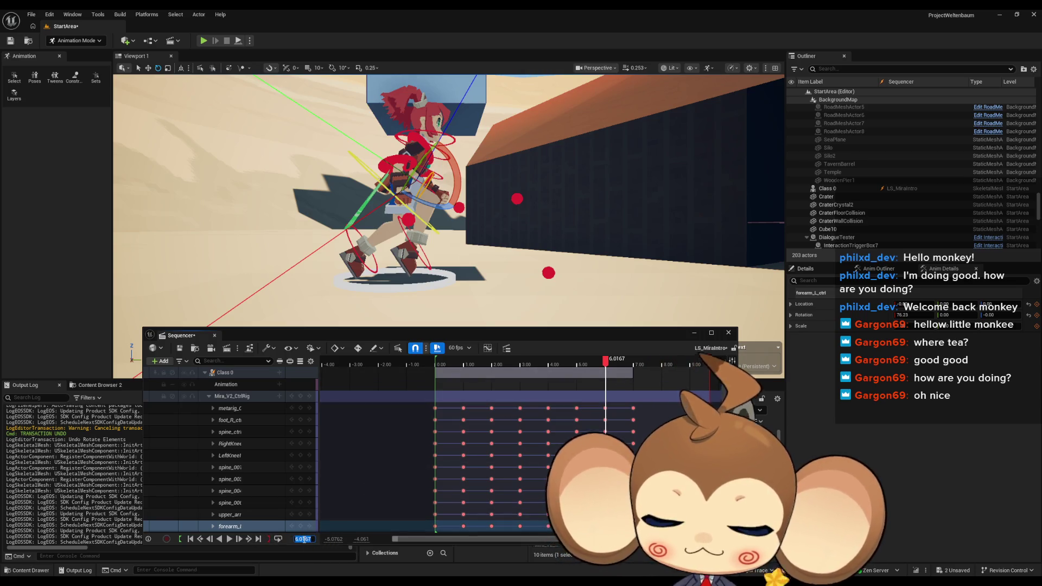
pyautogui.doubleClick(300, 538)
pyautogui.write('8')
pyautogui.press('Return')
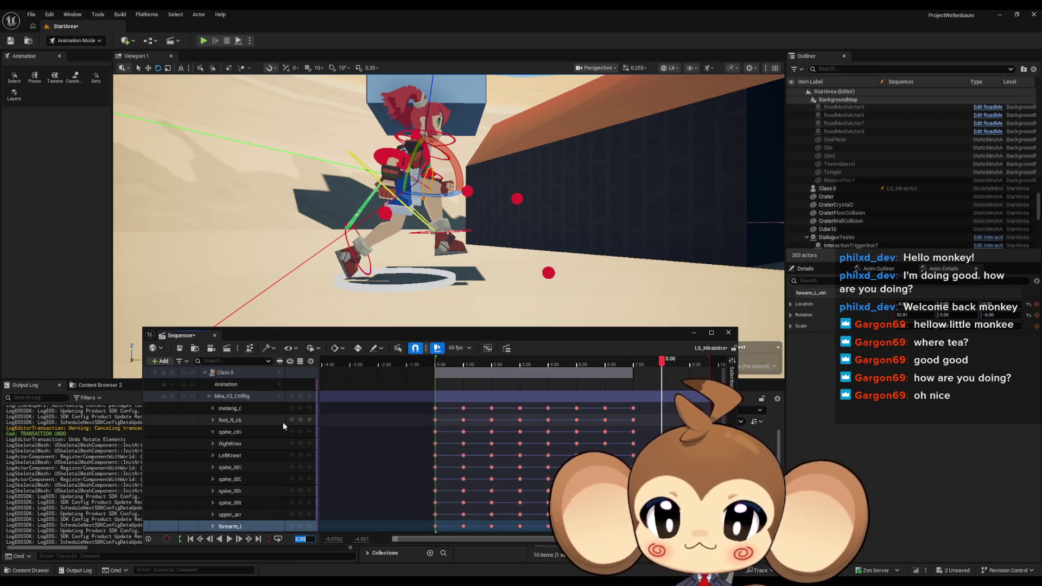
pyautogui.click(300, 399)
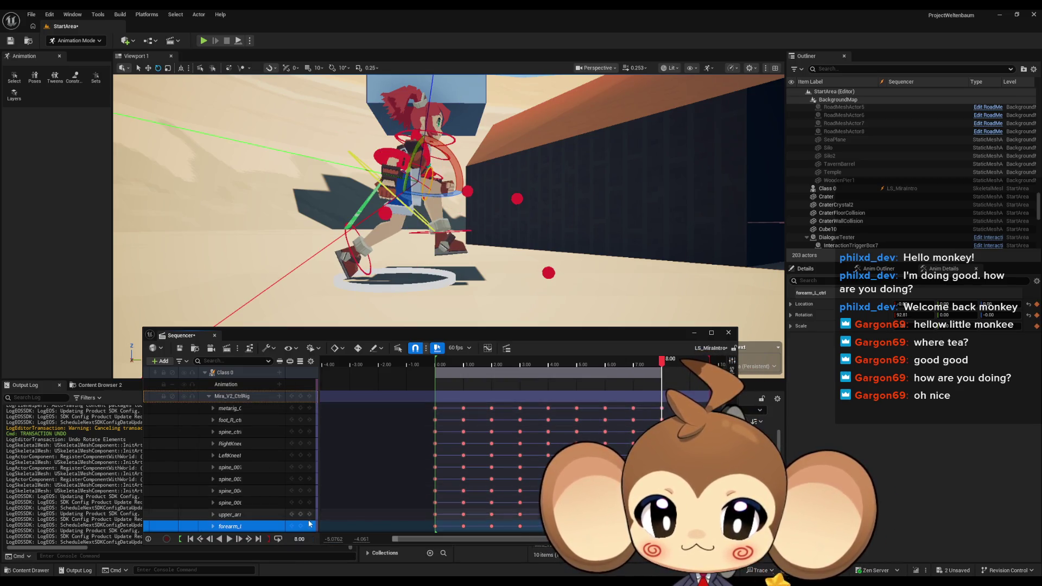
# Move the playhead back to 2.00
pyautogui.doubleClick(313, 539)
pyautogui.write('2')
pyautogui.press('Return')
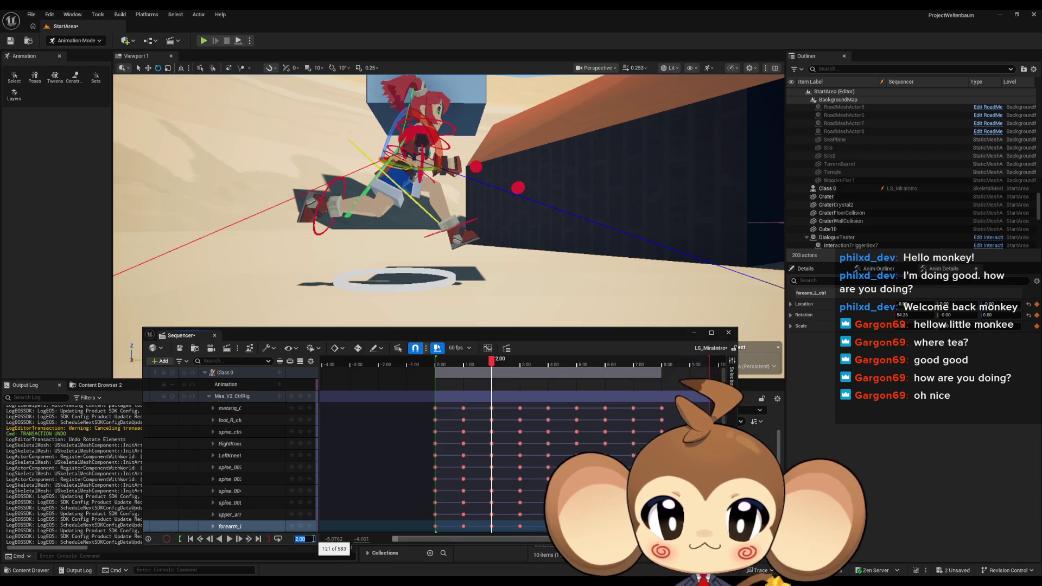
# Inspect the spine, left foot and right foot controls at 2.00
pyautogui.moveTo(450, 255)
pyautogui.mouseDown()
pyautogui.moveTo(406, 247)
pyautogui.moveTo(428, 282)
pyautogui.mouseUp()
pyautogui.click(421, 285)
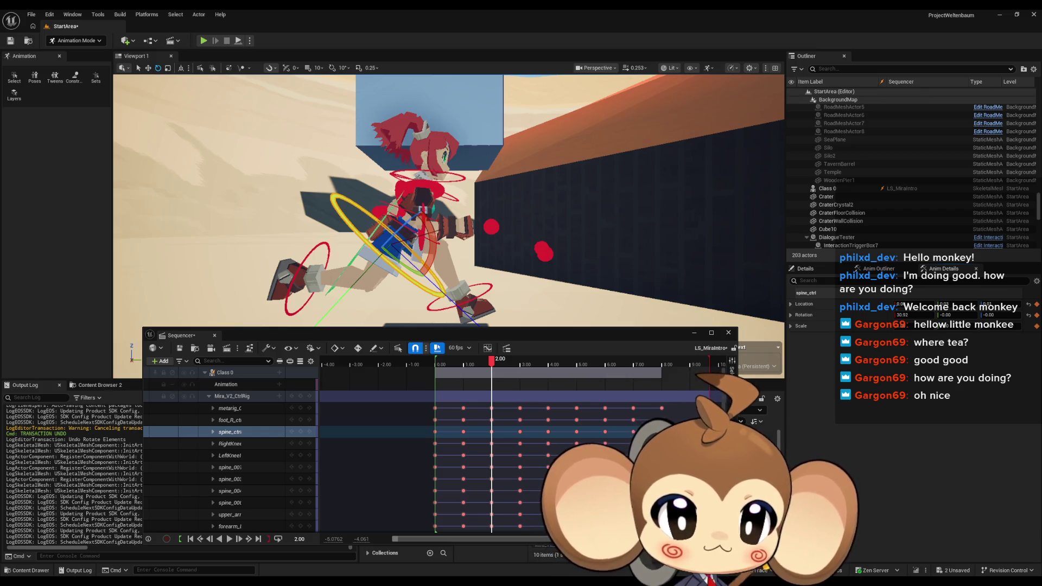
pyautogui.moveTo(454, 204)
pyautogui.mouseDown()
pyautogui.moveTo(506, 234)
pyautogui.moveTo(448, 231)
pyautogui.mouseUp()
pyautogui.click(477, 242)
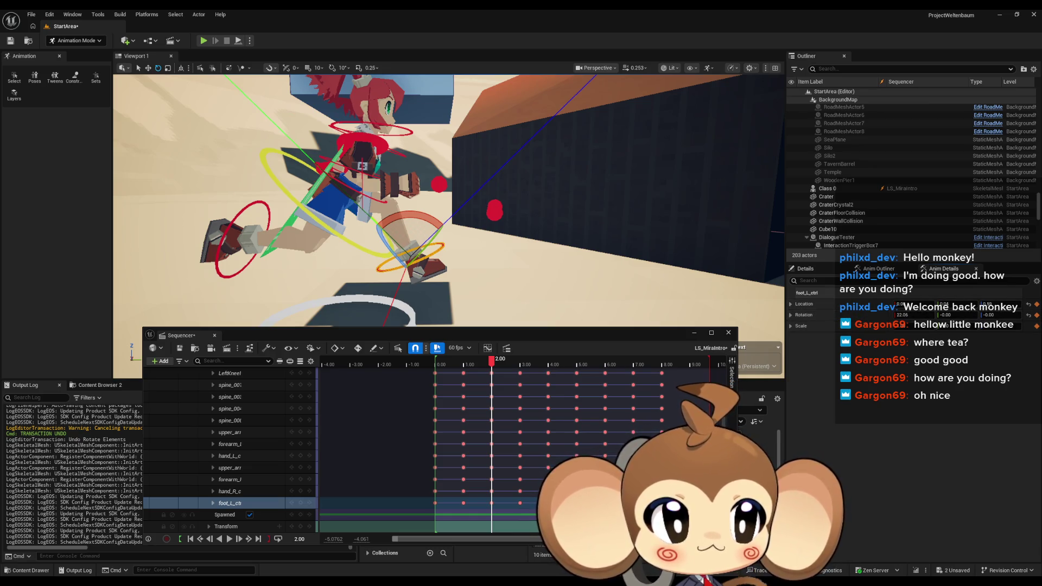
pyautogui.click(230, 224)
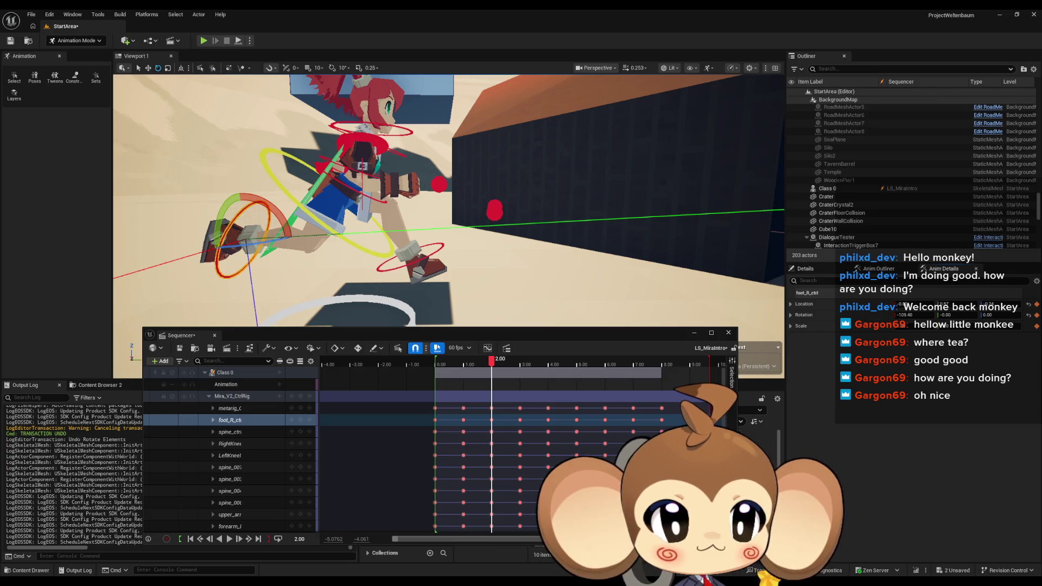
# Inspect the left and right upper arm and forearm controls from the side
pyautogui.moveTo(750, 326)
pyautogui.mouseDown()
pyautogui.moveTo(746, 309)
pyautogui.moveTo(667, 305)
pyautogui.moveTo(448, 191)
pyautogui.mouseUp()
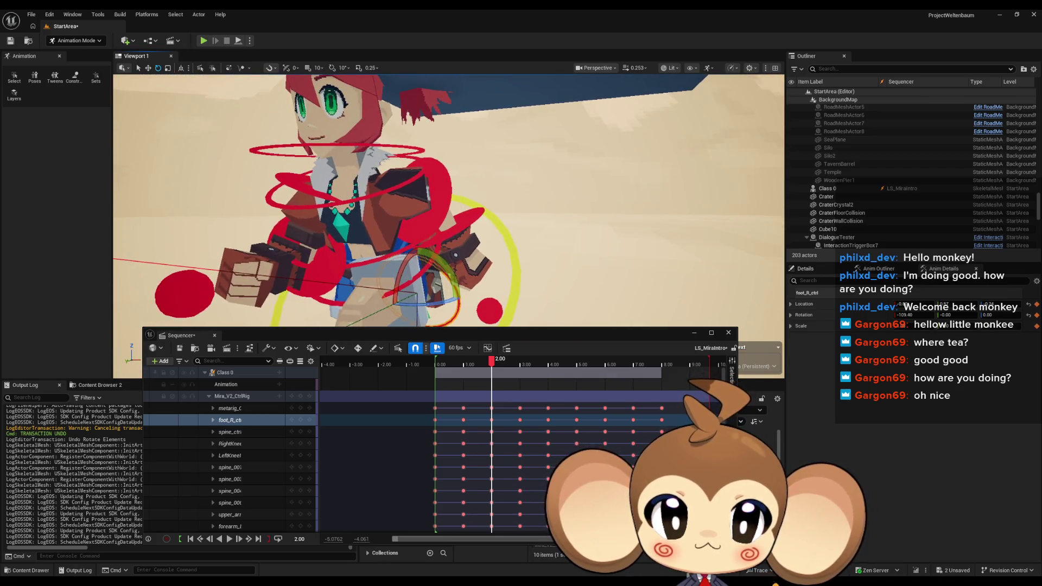
pyautogui.click(447, 190)
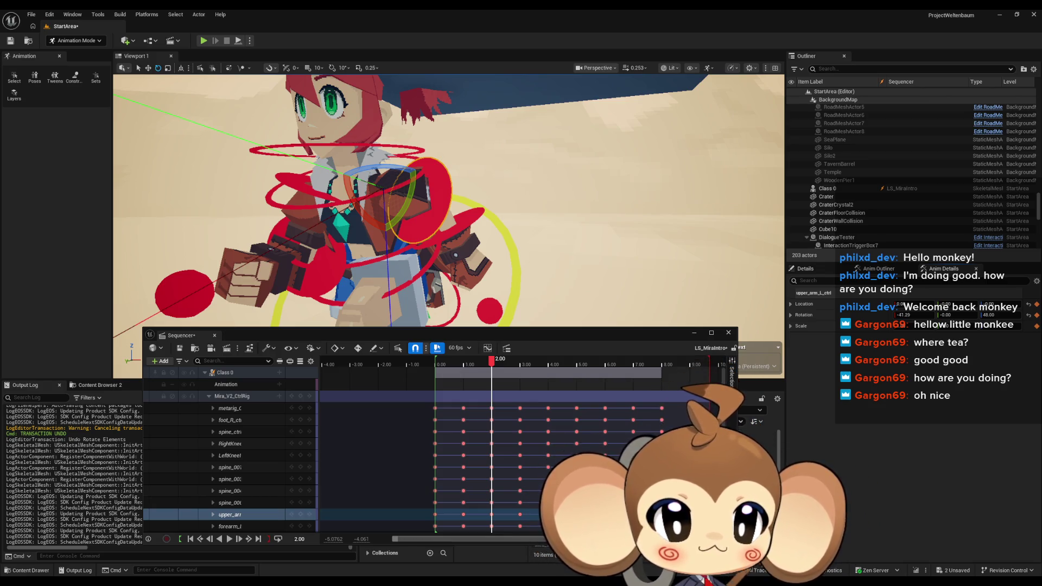
pyautogui.press('Down')
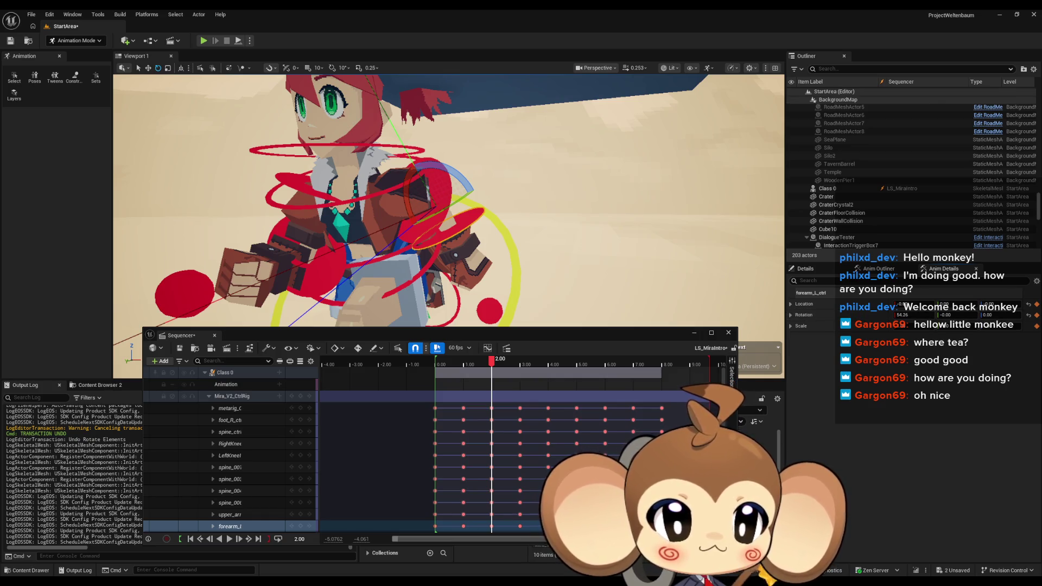
pyautogui.press('f')
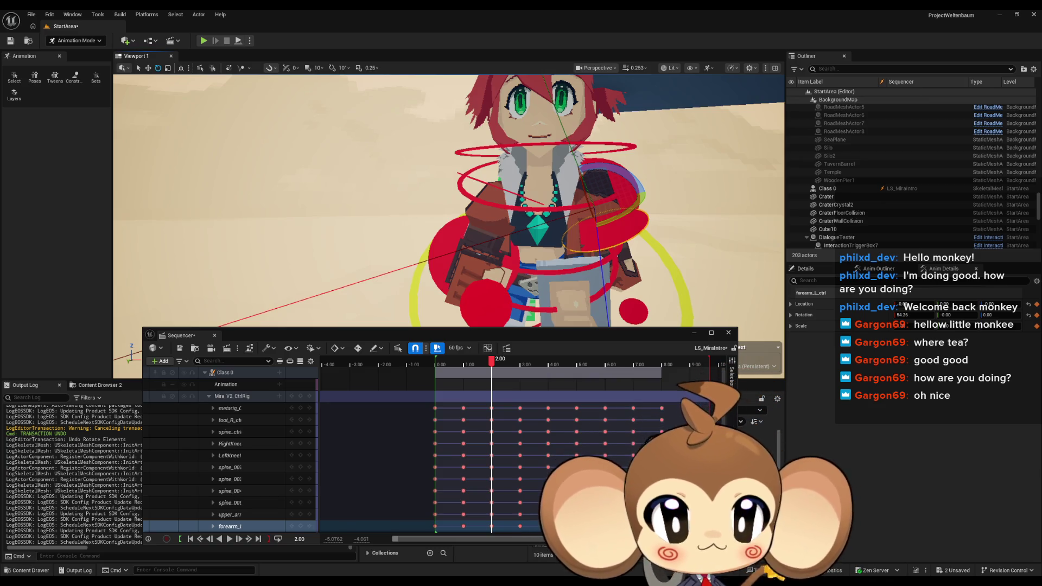
pyautogui.moveTo(733, 244); pyautogui.dragTo(597, 239)
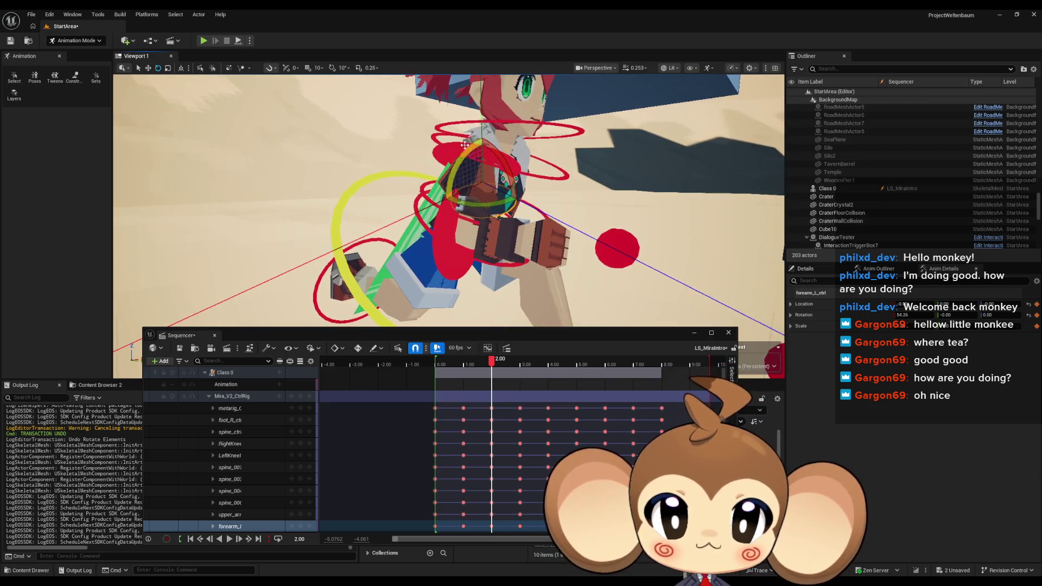
pyautogui.scroll(-3, 230, 450)
pyautogui.click(230, 467)
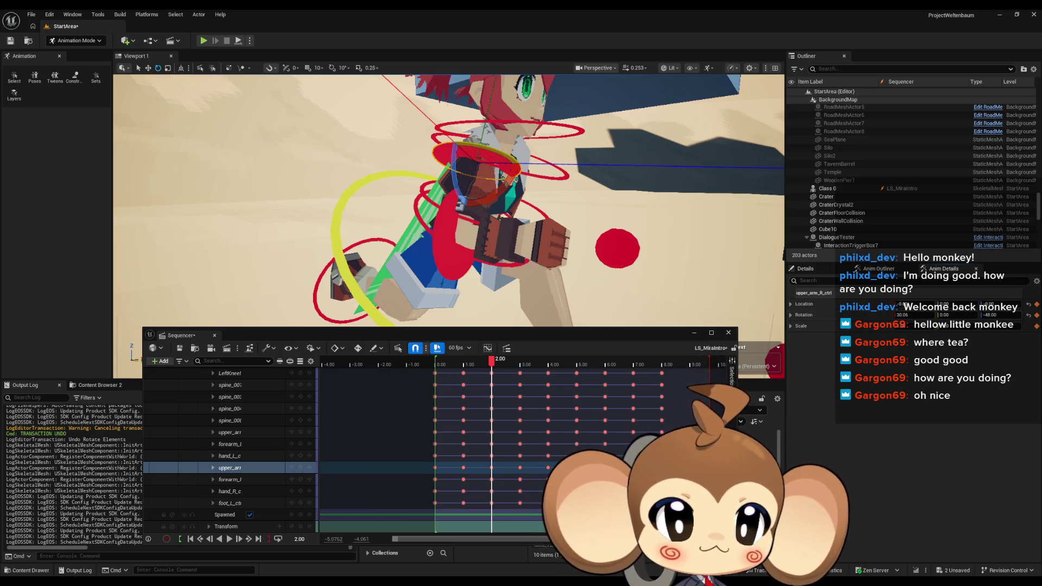
pyautogui.click(437, 256)
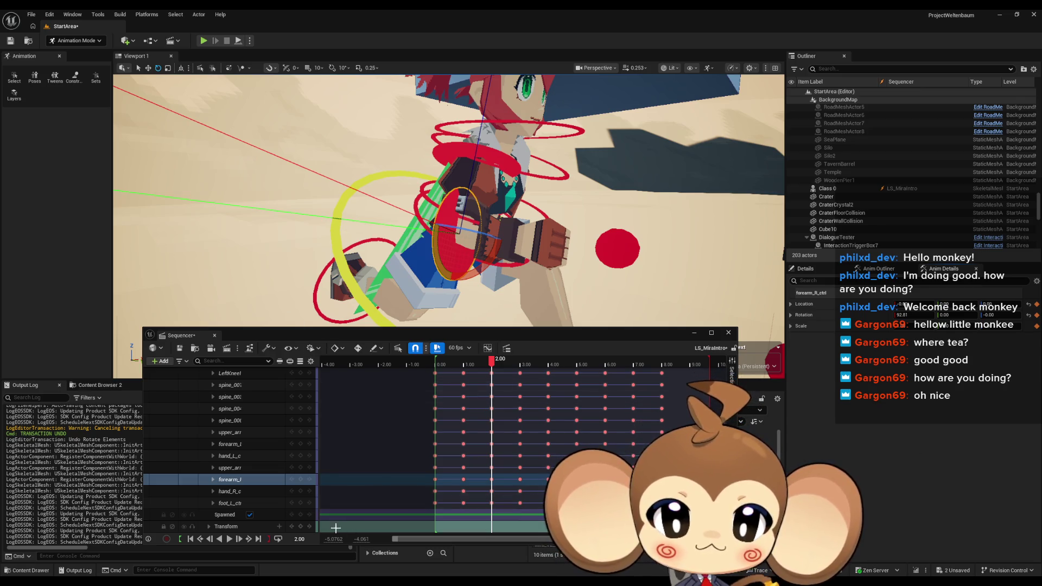
# Jump the playhead to 8.00
pyautogui.click(300, 539)
pyautogui.write('8')
pyautogui.press('Return')
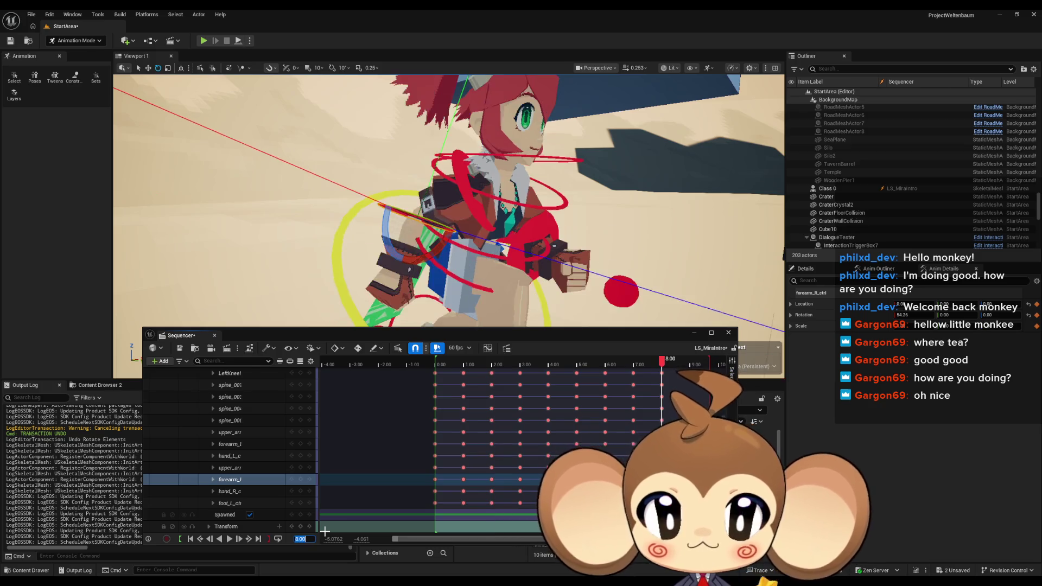
# Rotate the left foot control into the new pose, reading 22.06
pyautogui.moveTo(374, 220)
pyautogui.mouseDown()
pyautogui.moveTo(412, 216)
pyautogui.moveTo(373, 220)
pyautogui.mouseUp()
pyautogui.click(379, 219)
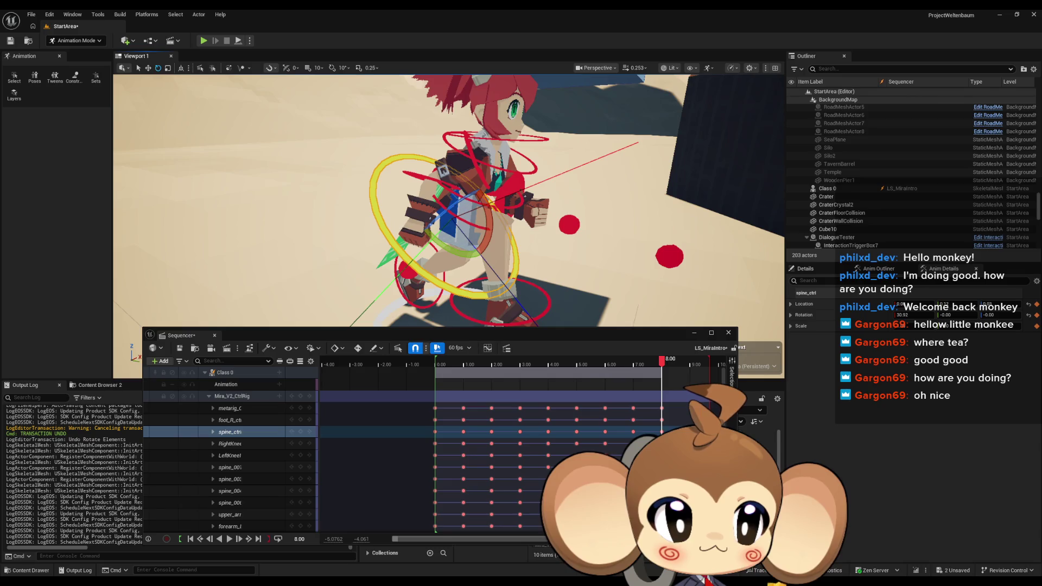
pyautogui.moveTo(378, 219); pyautogui.dragTo(309, 219)
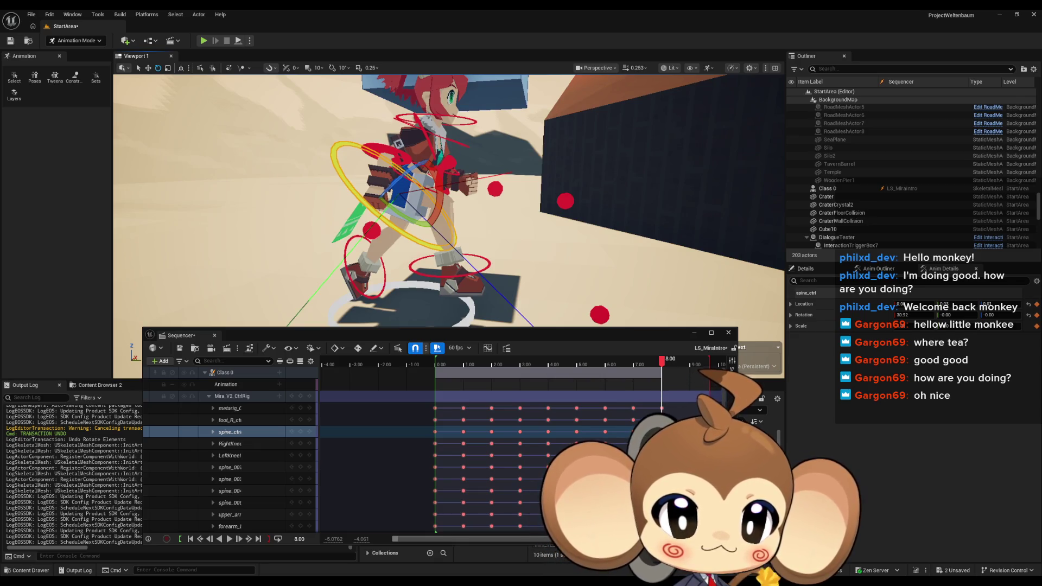
pyautogui.click(469, 274)
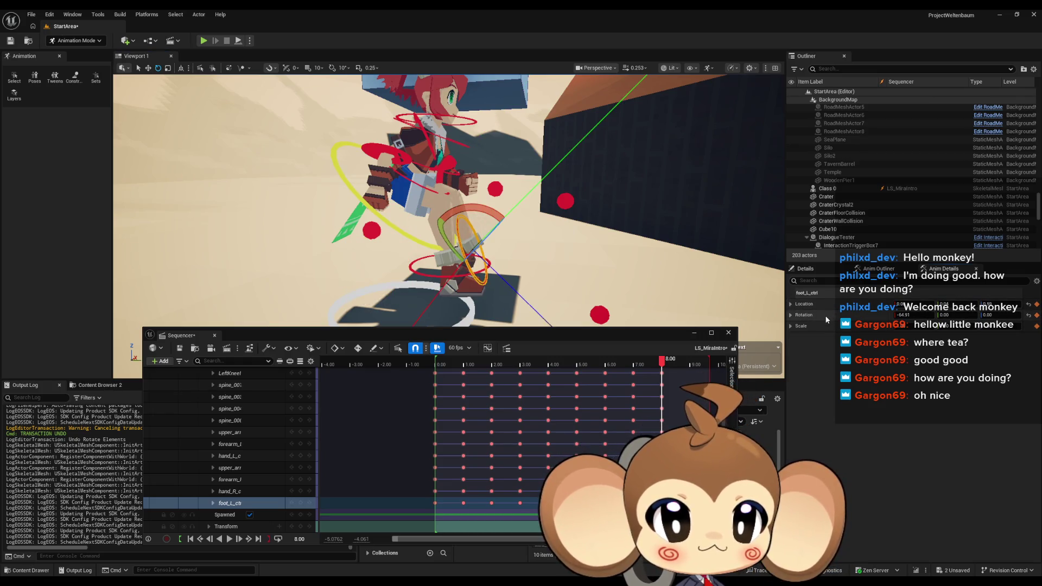
pyautogui.hotkey('ctrl', 'z')
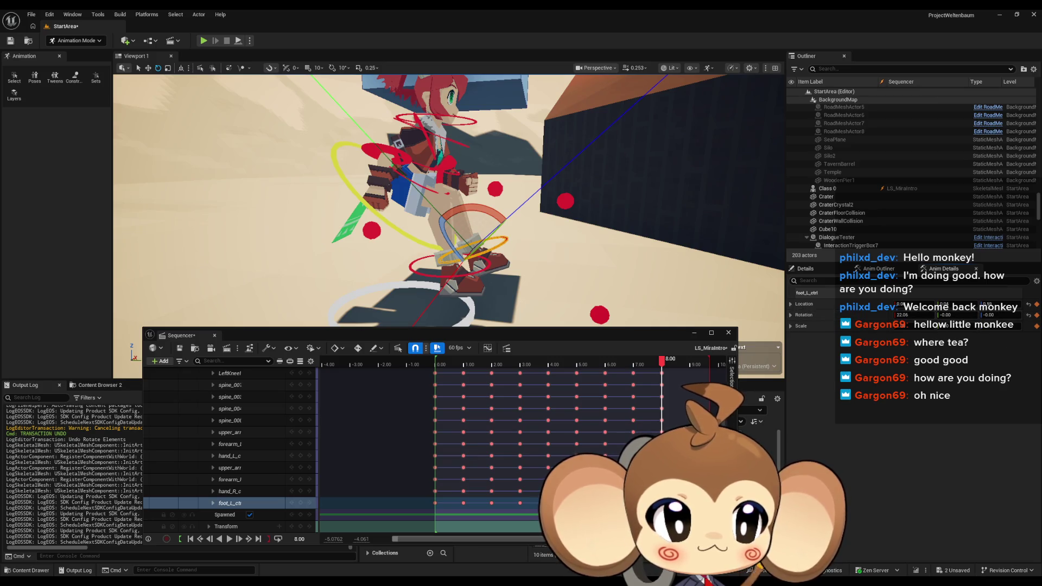
# Look down on the feet and select the right foot control
pyautogui.moveTo(544, 273)
pyautogui.mouseDown()
pyautogui.moveTo(480, 263)
pyautogui.moveTo(505, 261)
pyautogui.mouseUp()
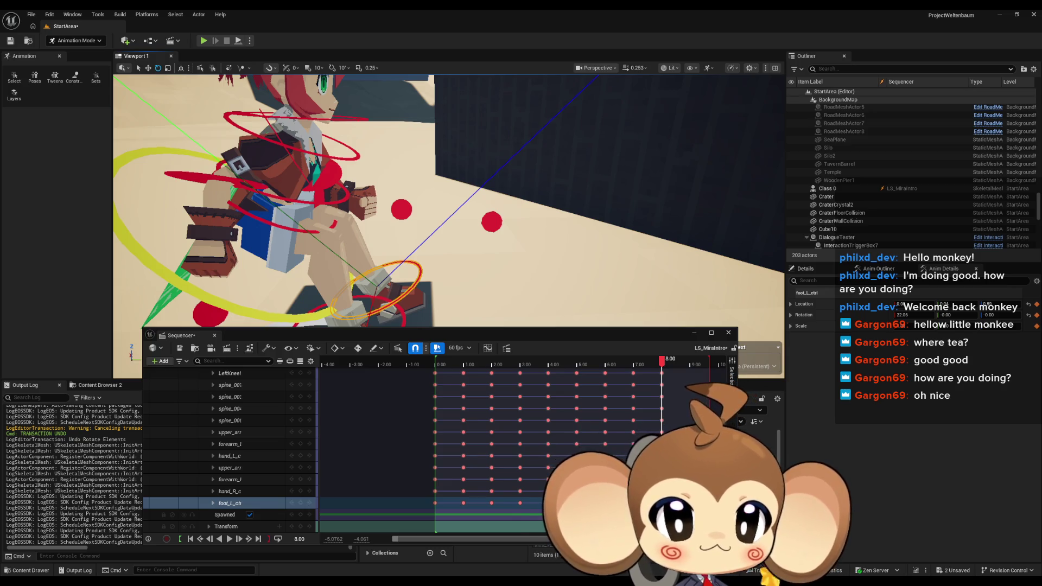
pyautogui.moveTo(505, 261); pyautogui.dragTo(591, 281)
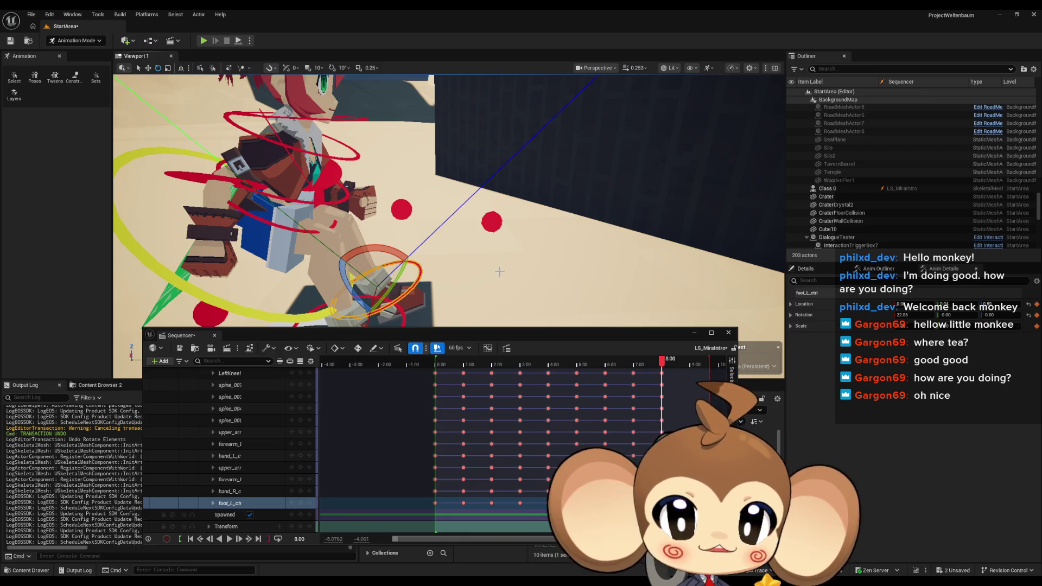
pyautogui.moveTo(499, 272); pyautogui.dragTo(418, 284)
pyautogui.click(430, 301)
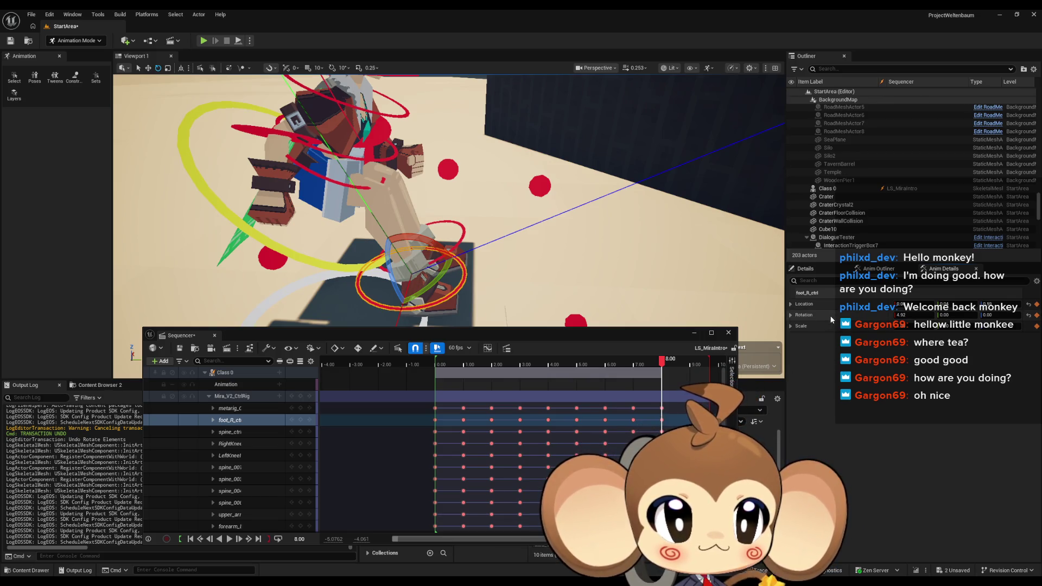
# Set the right foot's rotation to 22.06 and rotate the left foot to a new angle
pyautogui.hotkey('ctrl', 'z')
pyautogui.click(419, 258)
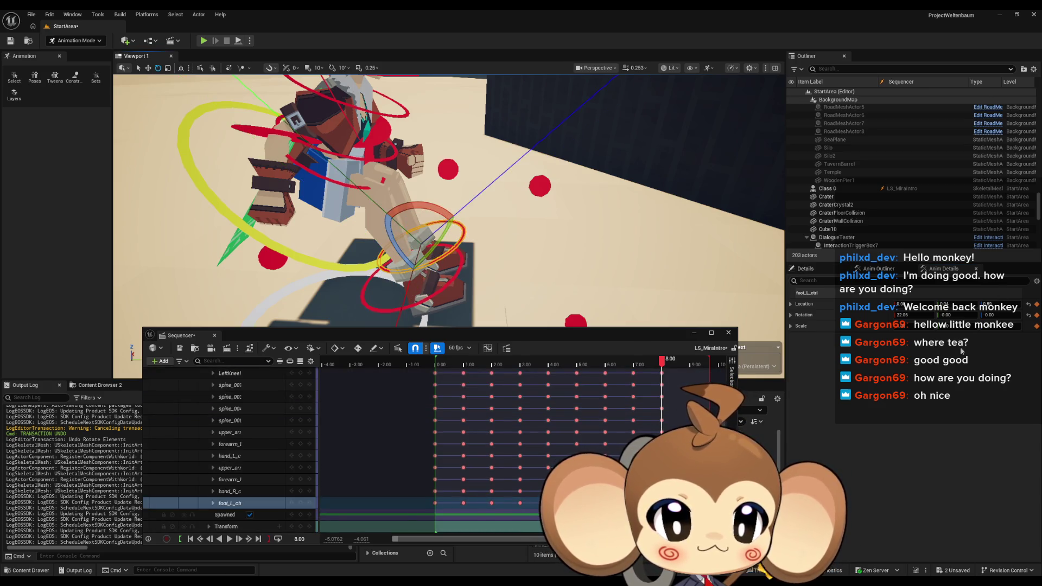
pyautogui.hotkey('ctrl', 'z')
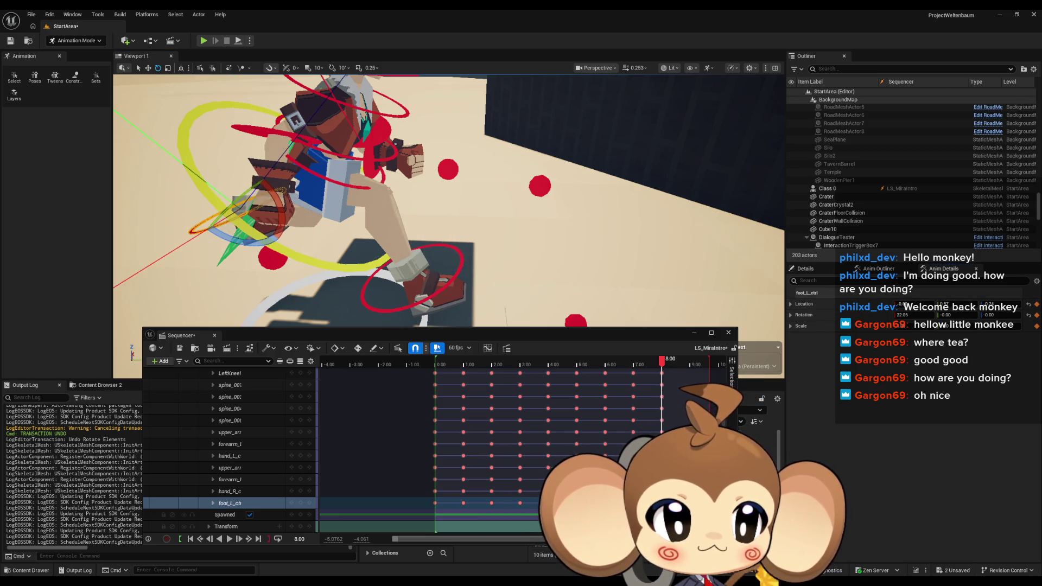
pyautogui.moveTo(515, 206); pyautogui.dragTo(595, 209)
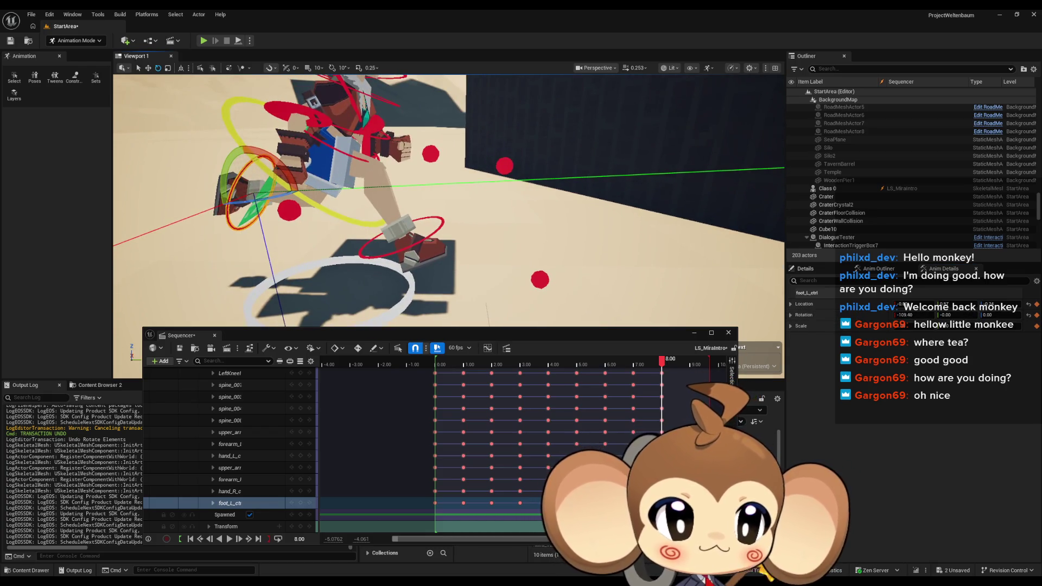
pyautogui.moveTo(596, 209)
pyautogui.mouseDown()
pyautogui.moveTo(591, 174)
pyautogui.moveTo(565, 157)
pyautogui.moveTo(537, 160)
pyautogui.mouseUp()
# Repose the left upper arm with a Z rotation of 48.00
pyautogui.click(229, 468)
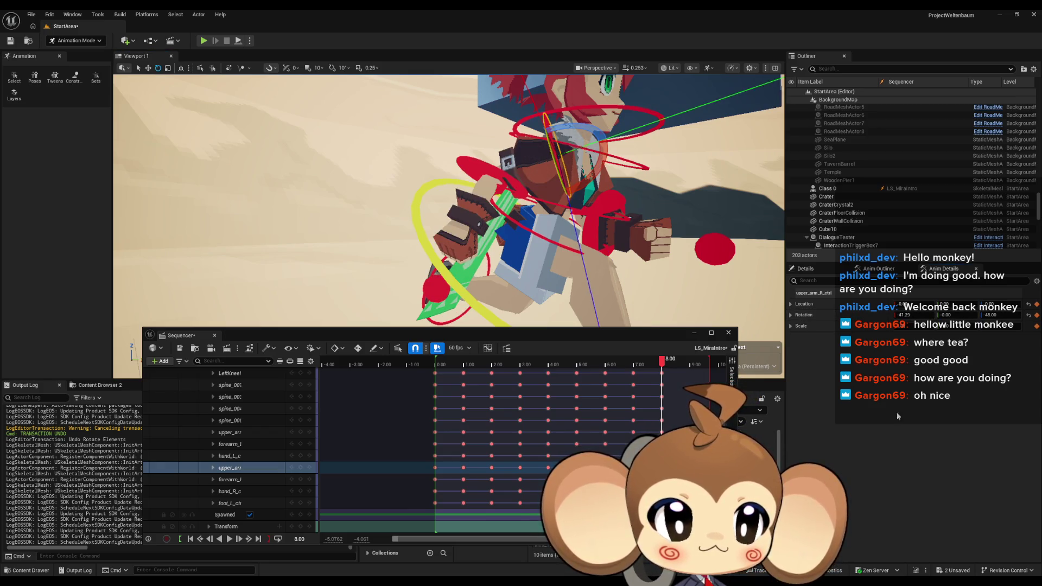
pyautogui.click(229, 479)
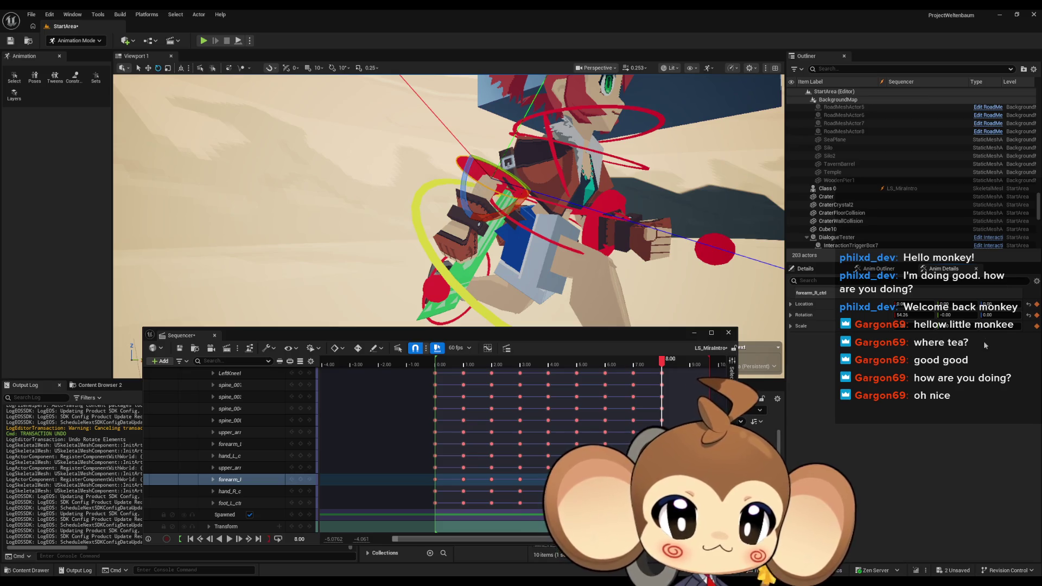
pyautogui.moveTo(488, 217); pyautogui.dragTo(423, 217)
pyautogui.moveTo(558, 208); pyautogui.dragTo(537, 208)
pyautogui.click(558, 208)
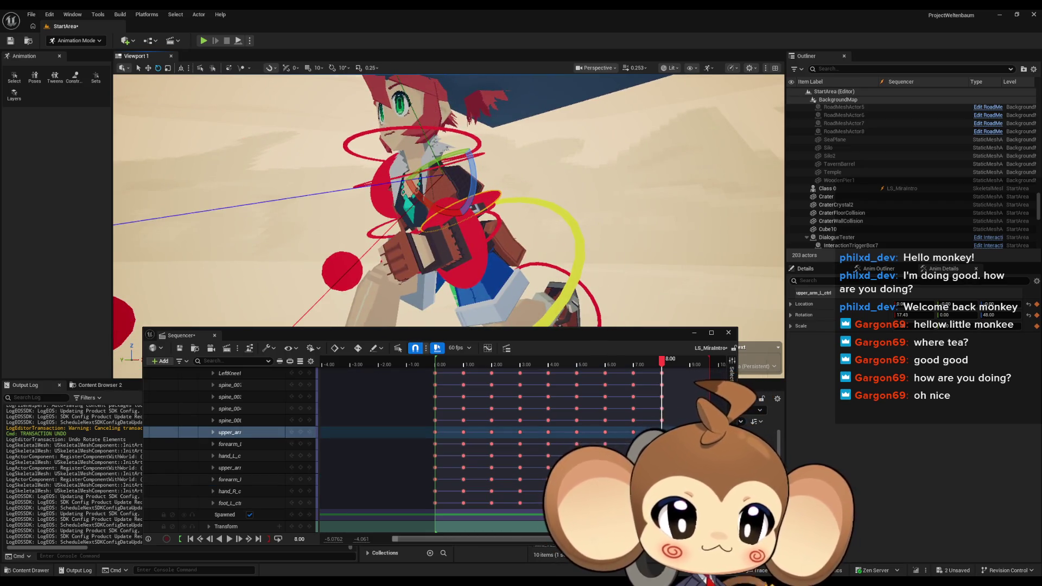
pyautogui.hotkey('ctrl', 'z')
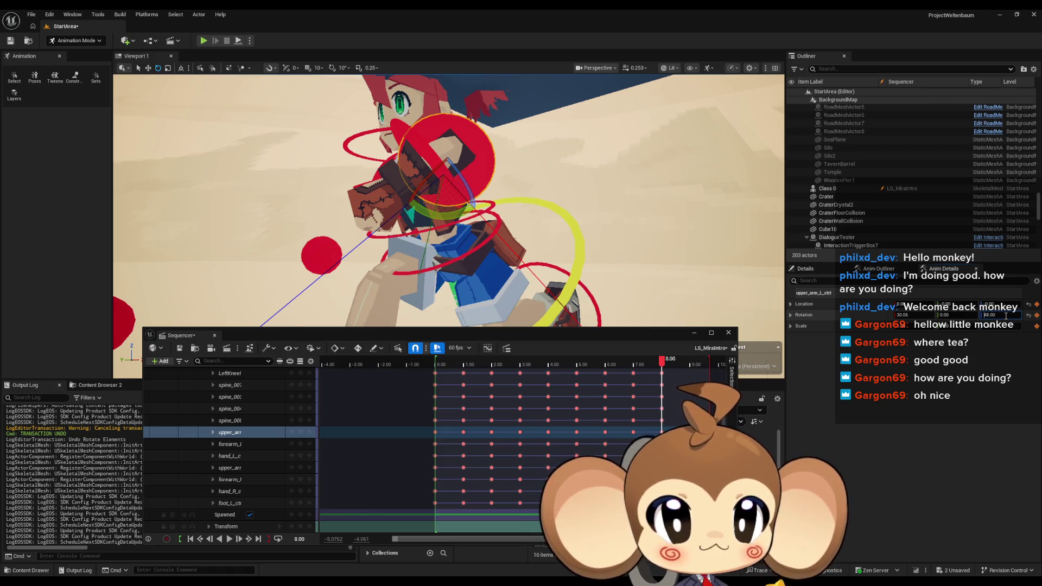
pyautogui.press('Return')
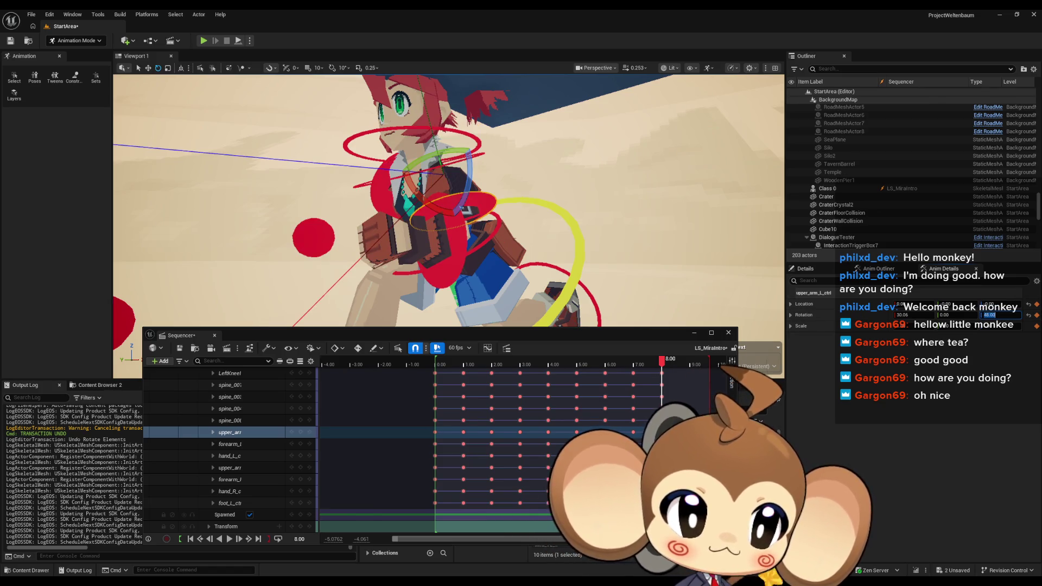
pyautogui.click(465, 259)
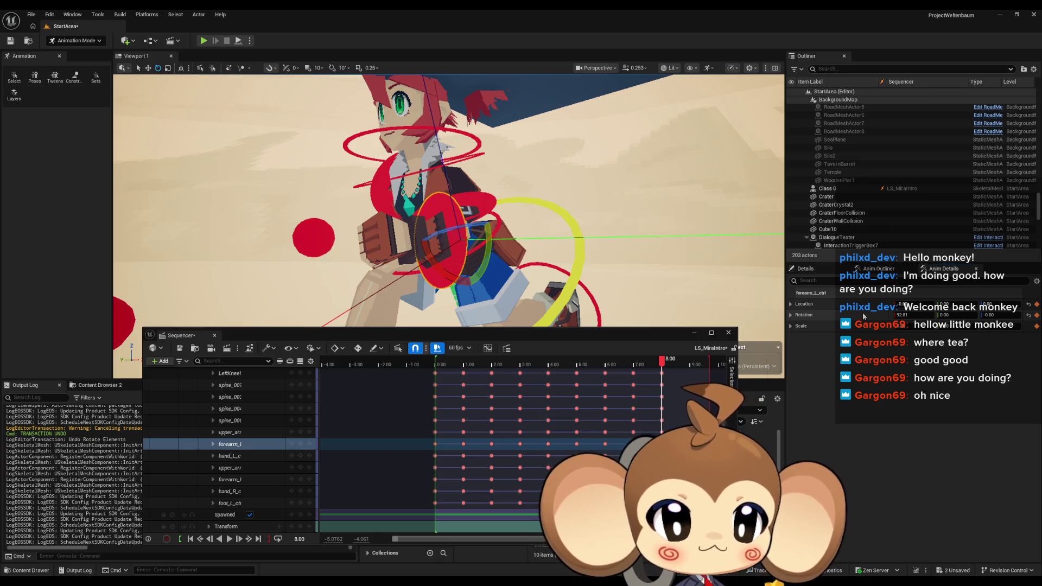
pyautogui.moveTo(445, 206)
pyautogui.mouseDown()
pyautogui.moveTo(379, 151)
pyautogui.moveTo(418, 182)
pyautogui.mouseUp()
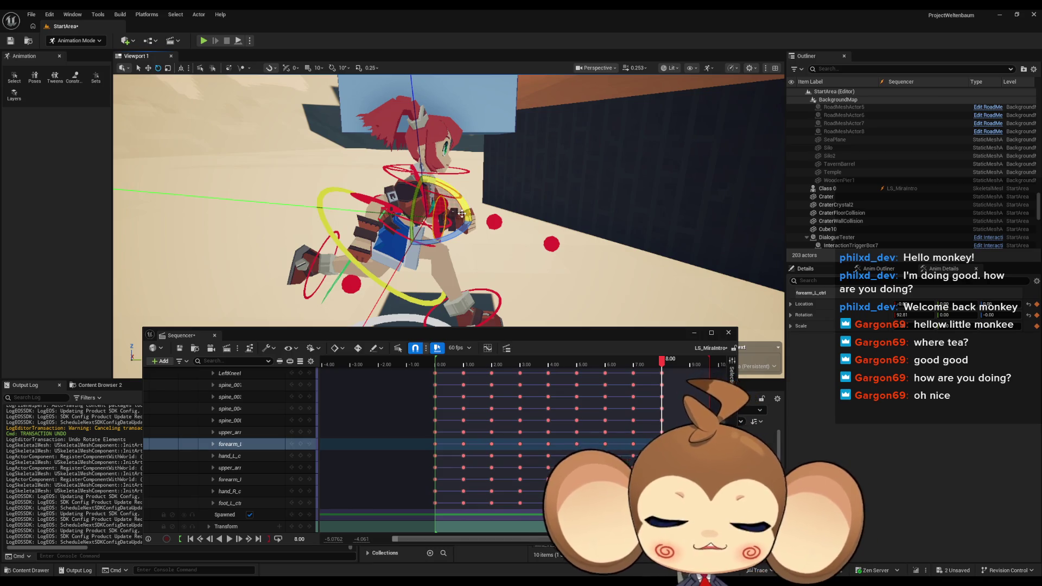
pyautogui.scroll(4, 256, 415)
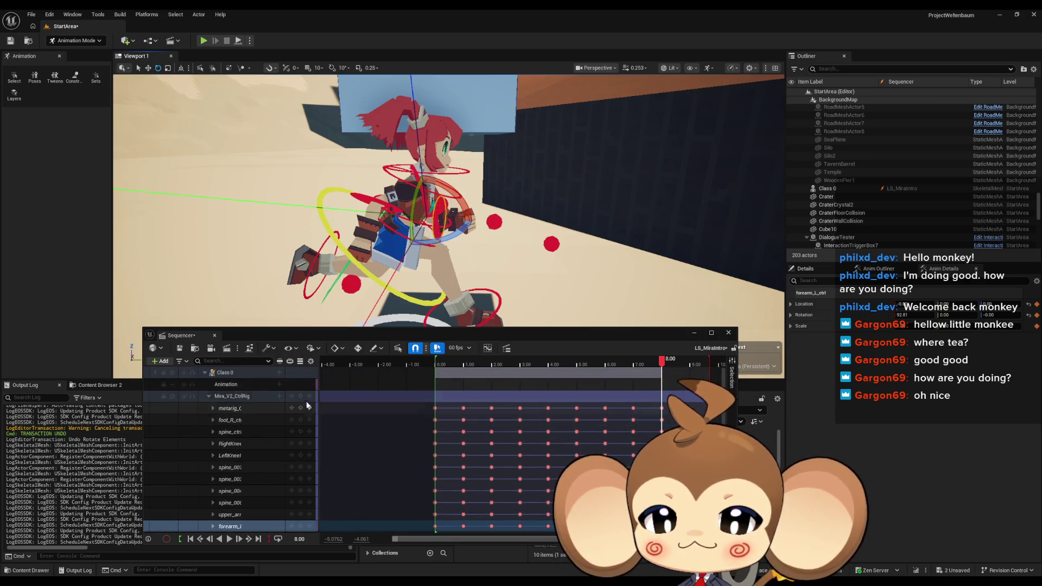
# Scrub back through the run cycle and set the current time to exactly 2.00
pyautogui.click(516, 396)
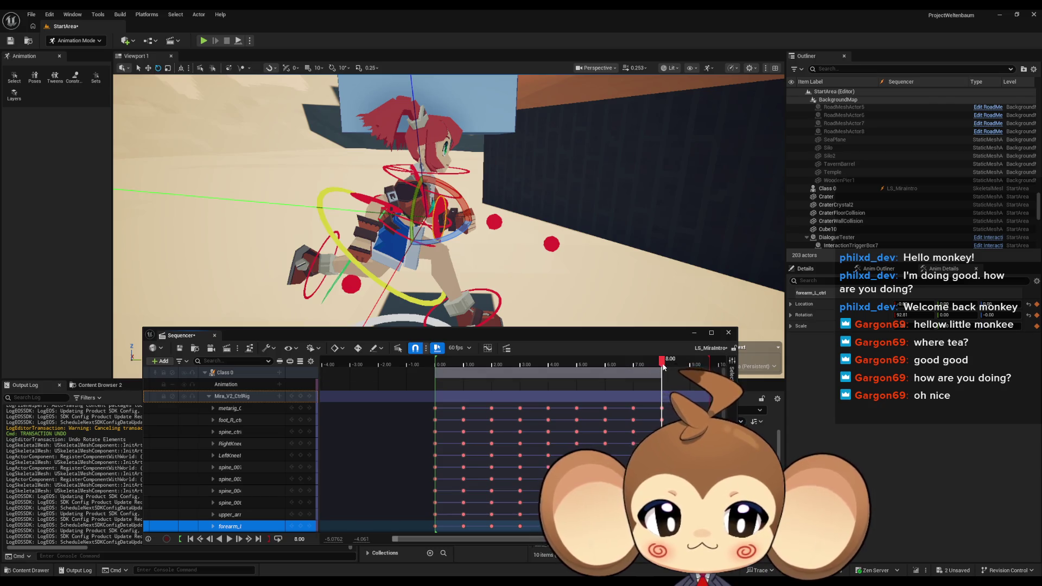
pyautogui.moveTo(662, 367)
pyautogui.mouseDown()
pyautogui.moveTo(465, 366)
pyautogui.moveTo(491, 373)
pyautogui.mouseUp()
pyautogui.click(302, 538)
pyautogui.write('2')
pyautogui.press('Return')
pyautogui.moveTo(414, 221); pyautogui.dragTo(414, 221)
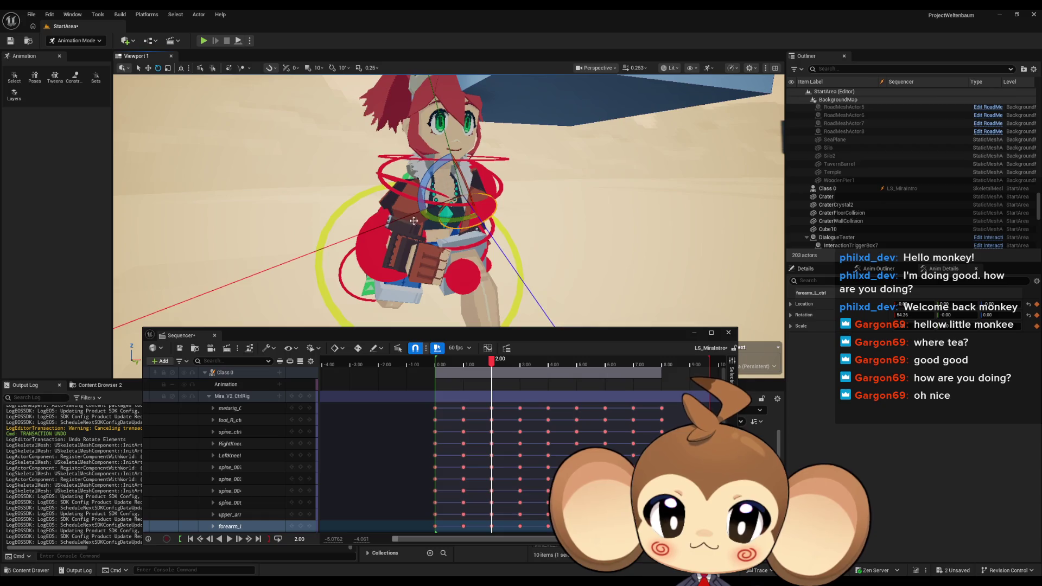
pyautogui.click(366, 257)
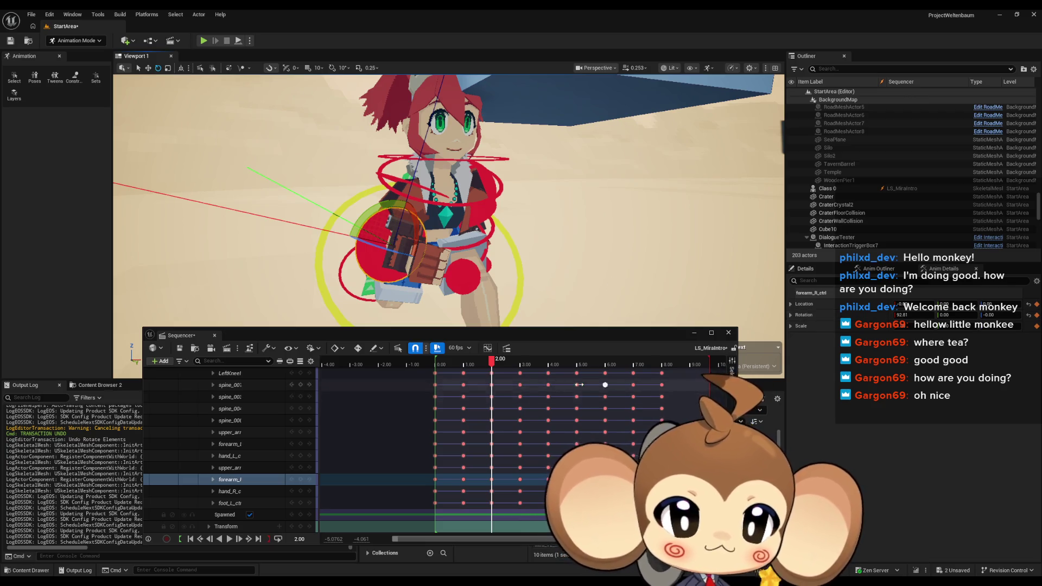
pyautogui.moveTo(490, 361)
pyautogui.mouseDown()
pyautogui.moveTo(460, 363)
pyautogui.moveTo(470, 365)
pyautogui.mouseUp()
pyautogui.press('space')
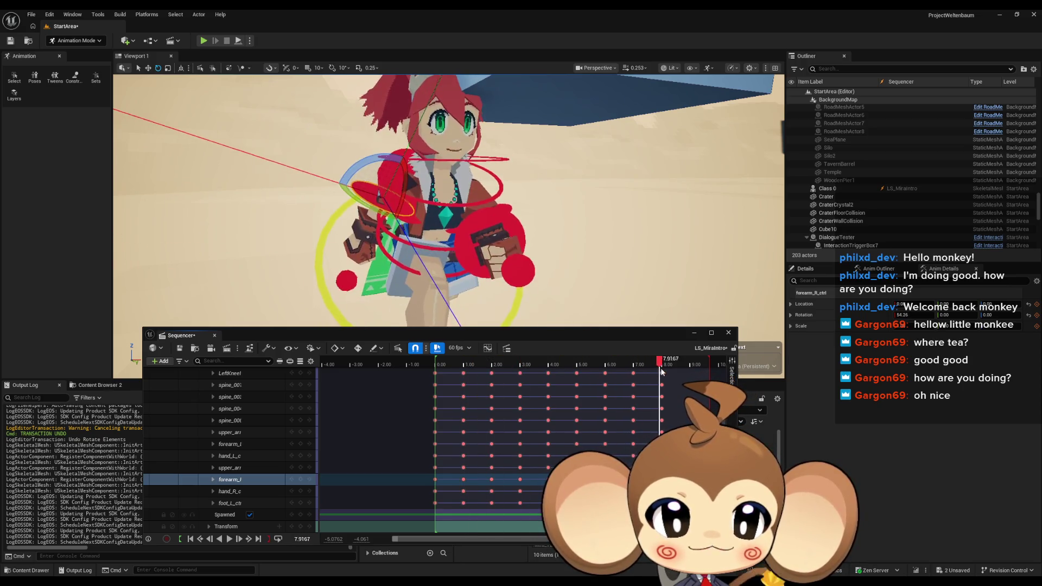
pyautogui.click(303, 539)
pyautogui.write('9')
pyautogui.press('Return')
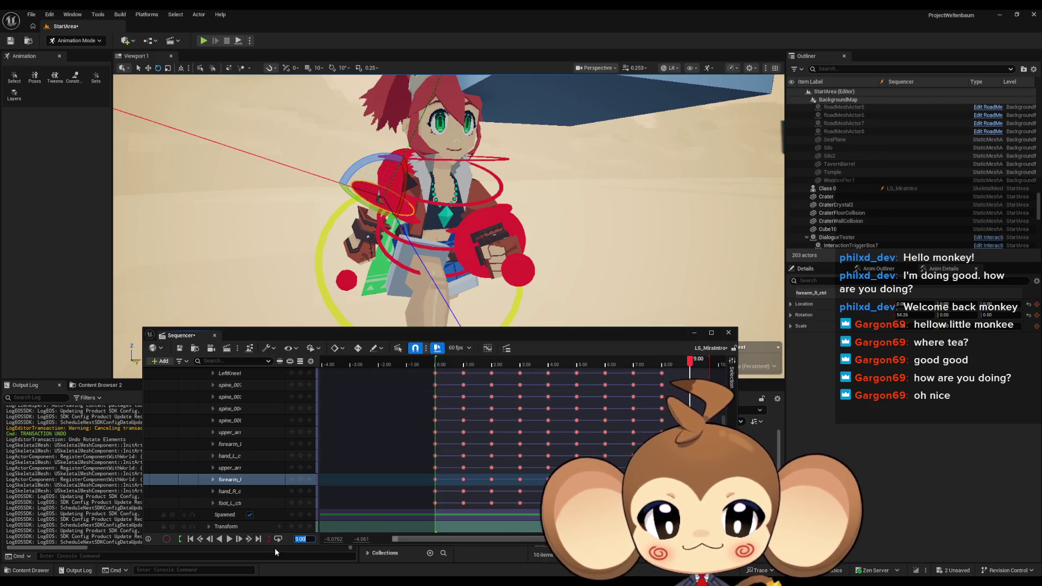
pyautogui.scroll(3, 289, 445)
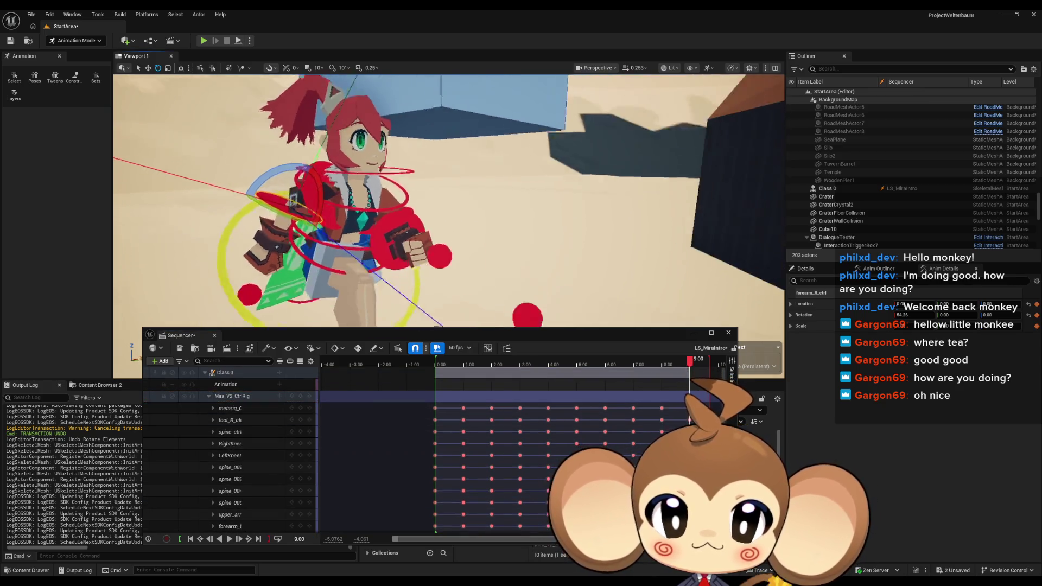
pyautogui.moveTo(698, 369)
pyautogui.mouseDown()
pyautogui.moveTo(428, 373)
pyautogui.moveTo(667, 380)
pyautogui.moveTo(442, 382)
pyautogui.moveTo(647, 399)
pyautogui.moveTo(383, 385)
pyautogui.moveTo(582, 398)
pyautogui.moveTo(685, 383)
pyautogui.moveTo(406, 396)
pyautogui.moveTo(626, 402)
pyautogui.moveTo(516, 396)
pyautogui.moveTo(599, 412)
pyautogui.moveTo(446, 402)
pyautogui.moveTo(706, 399)
pyautogui.moveTo(383, 396)
pyautogui.moveTo(548, 399)
pyautogui.moveTo(412, 396)
pyautogui.moveTo(752, 430)
pyautogui.moveTo(484, 418)
pyautogui.moveTo(699, 426)
pyautogui.moveTo(500, 429)
pyautogui.moveTo(638, 439)
pyautogui.moveTo(519, 437)
pyautogui.mouseUp()
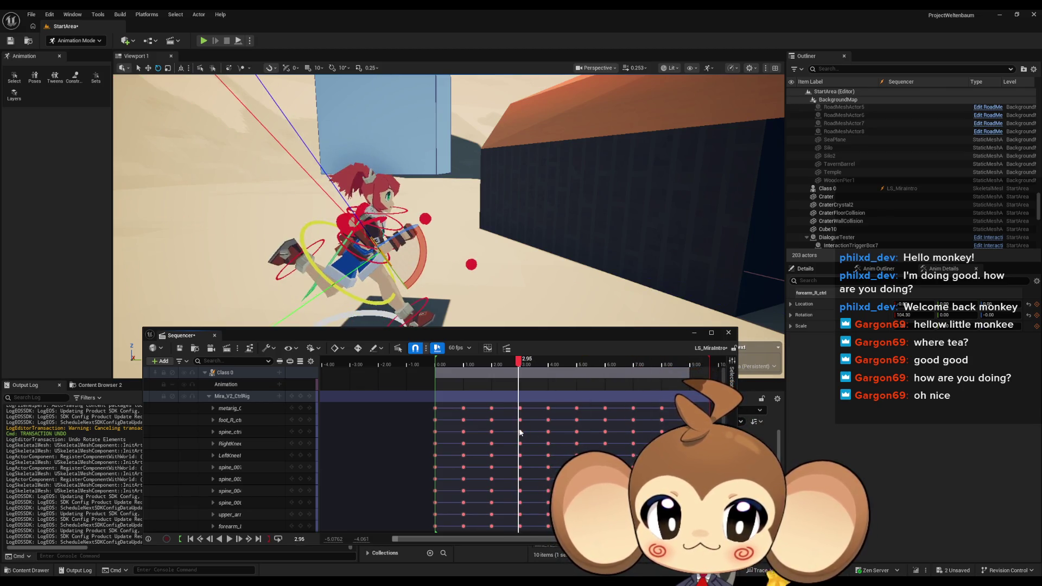
# Set the current time to exactly 3.00
pyautogui.click(302, 539)
pyautogui.write('3')
pyautogui.press('Return')
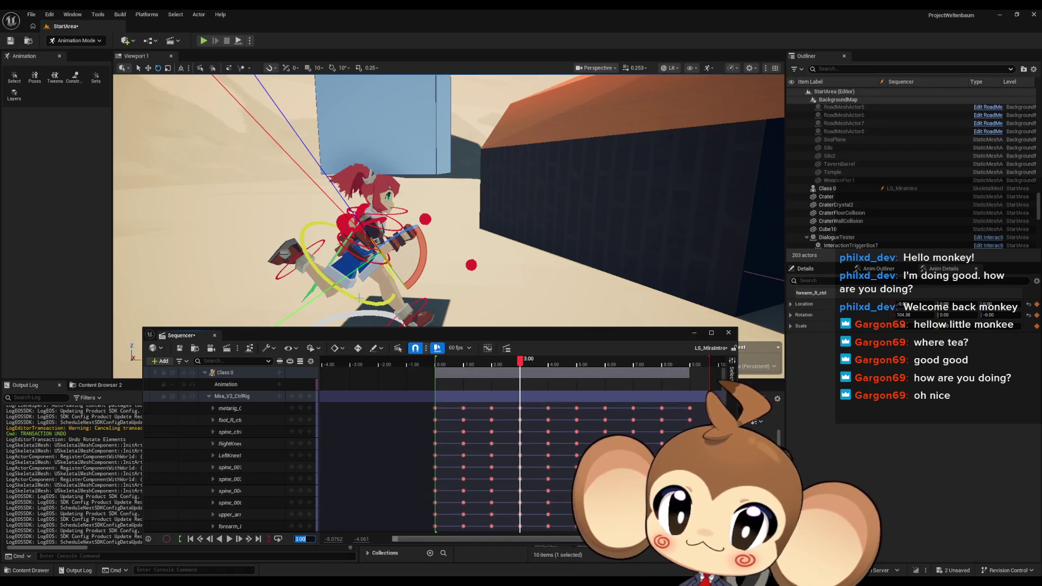
pyautogui.moveTo(521, 361)
pyautogui.mouseDown()
pyautogui.moveTo(506, 361)
pyautogui.moveTo(516, 361)
pyautogui.mouseUp()
pyautogui.press('Return')
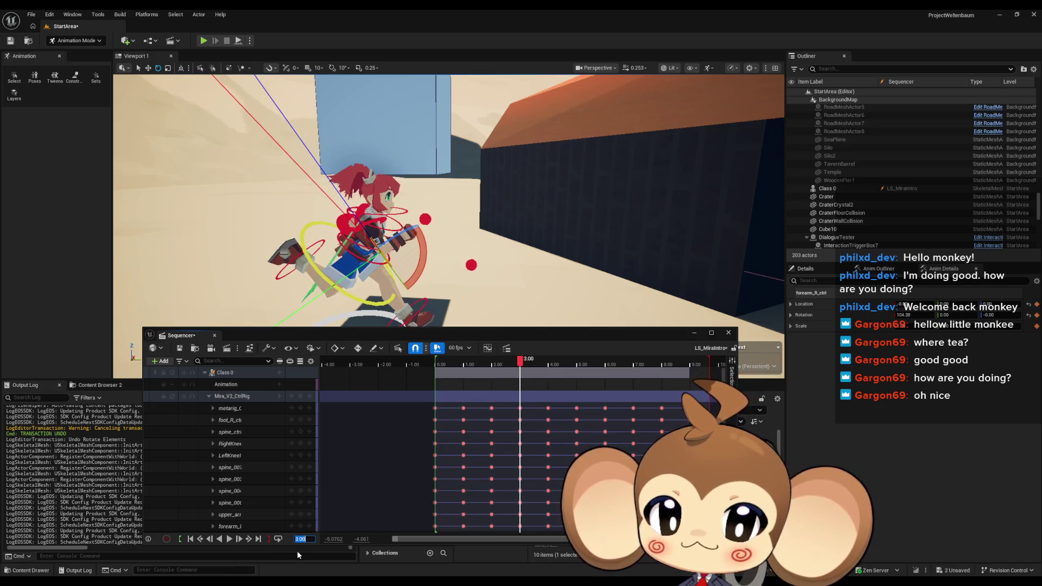
# Inspect the spine, left foot and right foot controls, ending on a front view
pyautogui.click(353, 296)
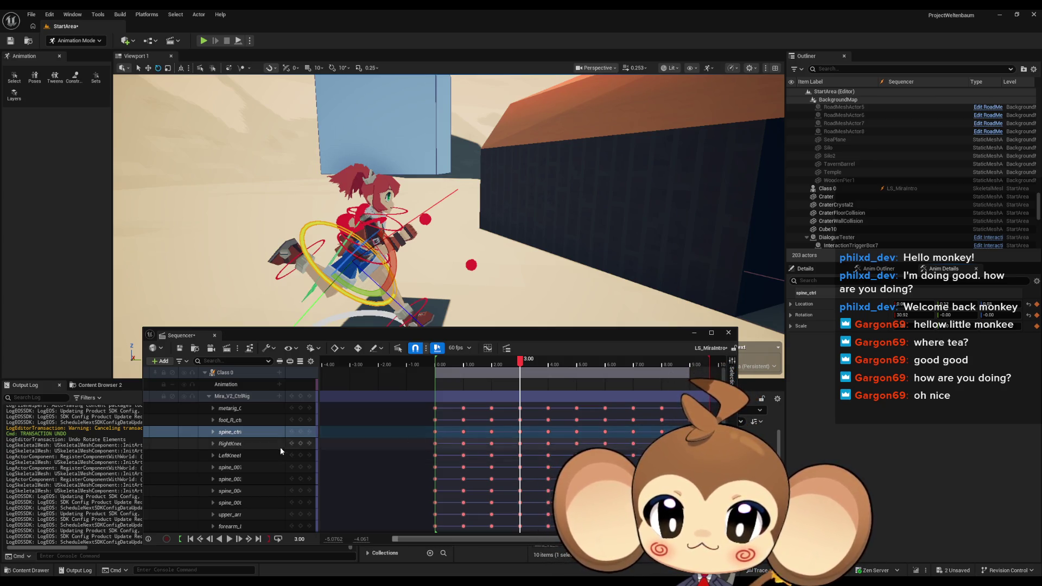
pyautogui.moveTo(434, 217); pyautogui.dragTo(390, 190)
pyautogui.moveTo(421, 265)
pyautogui.mouseDown()
pyautogui.moveTo(418, 238)
pyautogui.moveTo(420, 265)
pyautogui.moveTo(451, 279)
pyautogui.mouseUp()
pyautogui.click(420, 266)
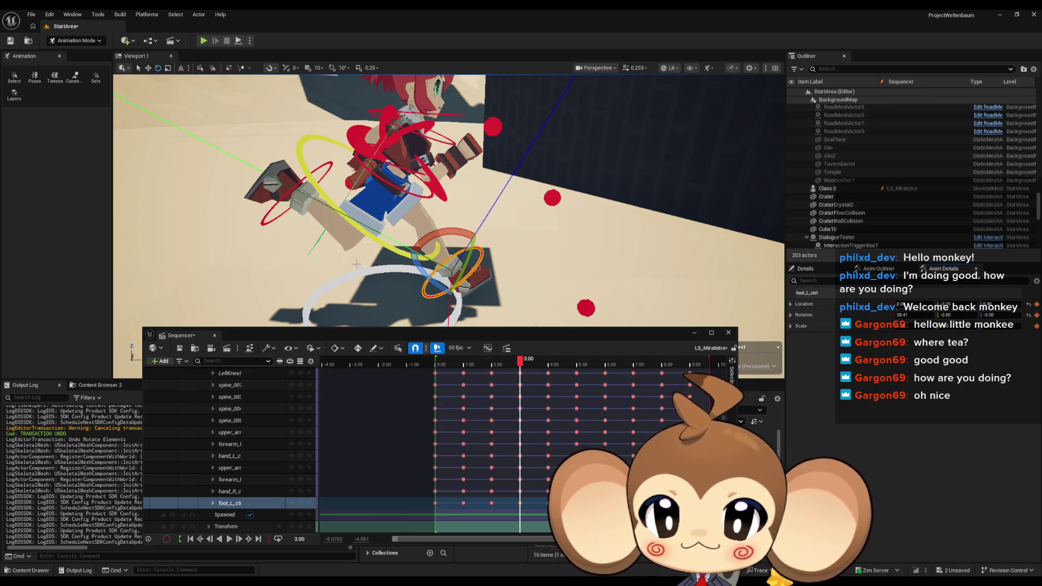
pyautogui.click(264, 220)
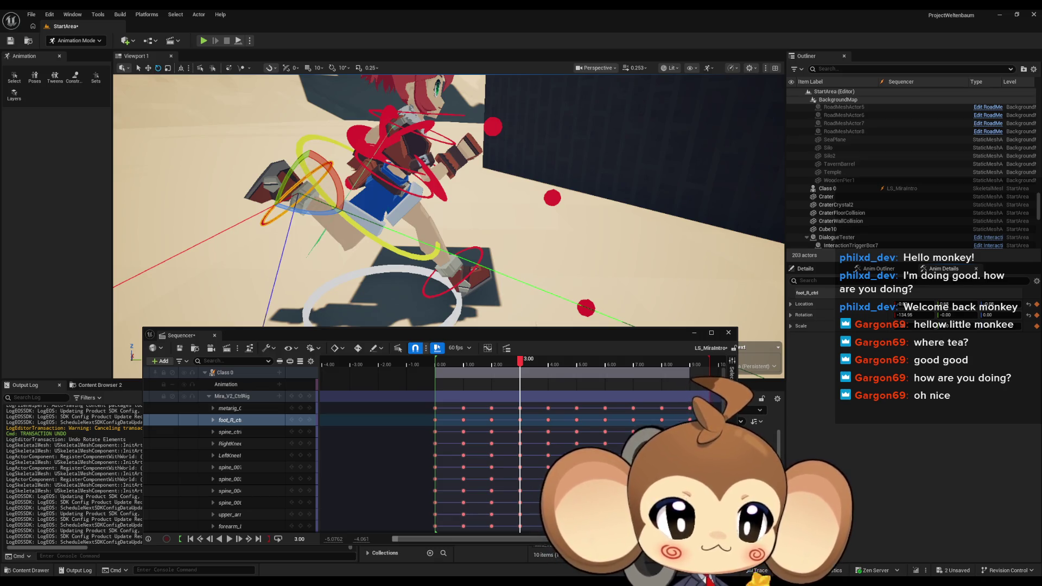
pyautogui.moveTo(651, 149); pyautogui.dragTo(542, 151)
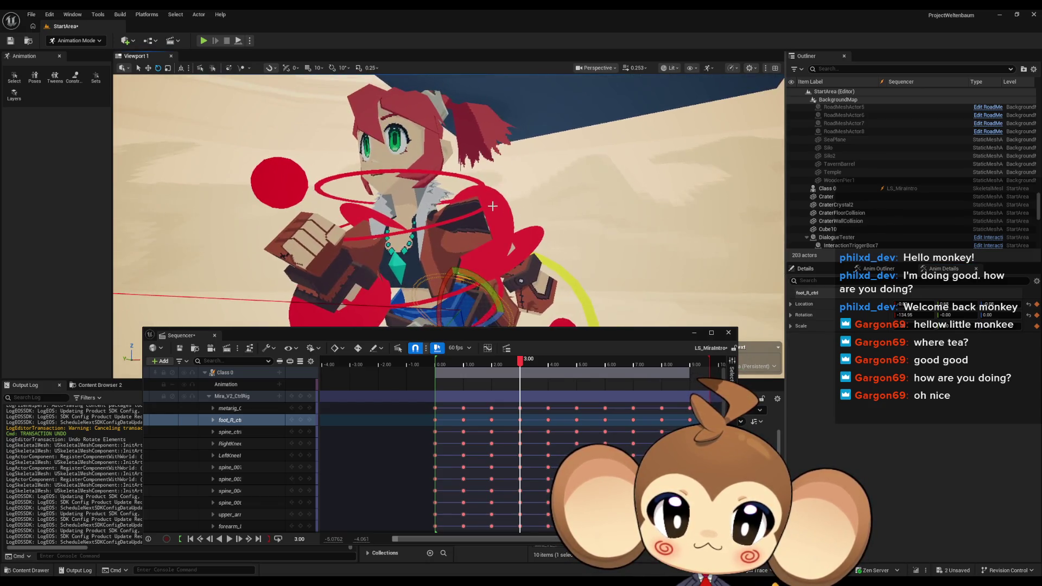
pyautogui.click(431, 209)
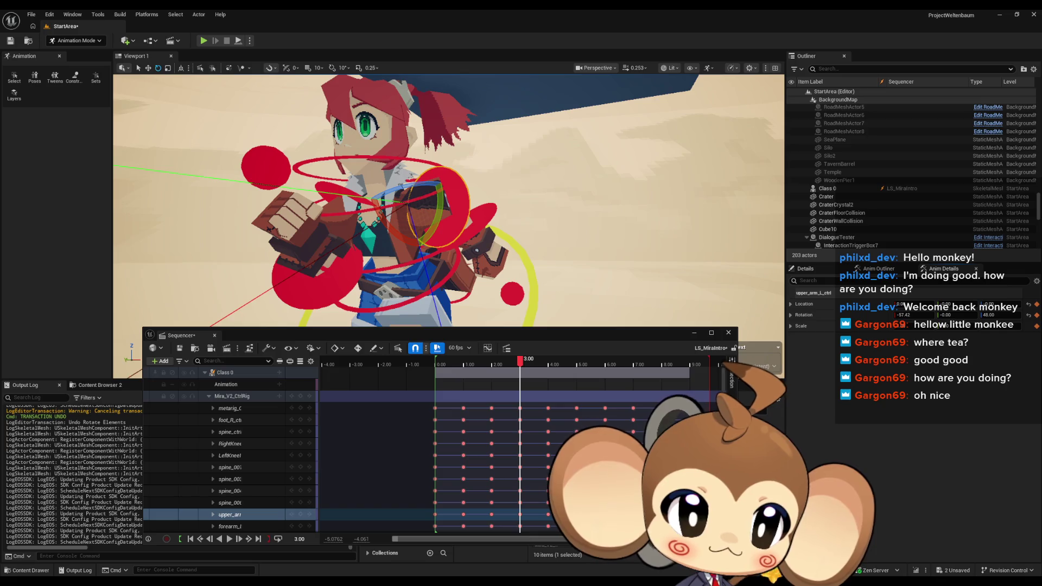
pyautogui.click(490, 216)
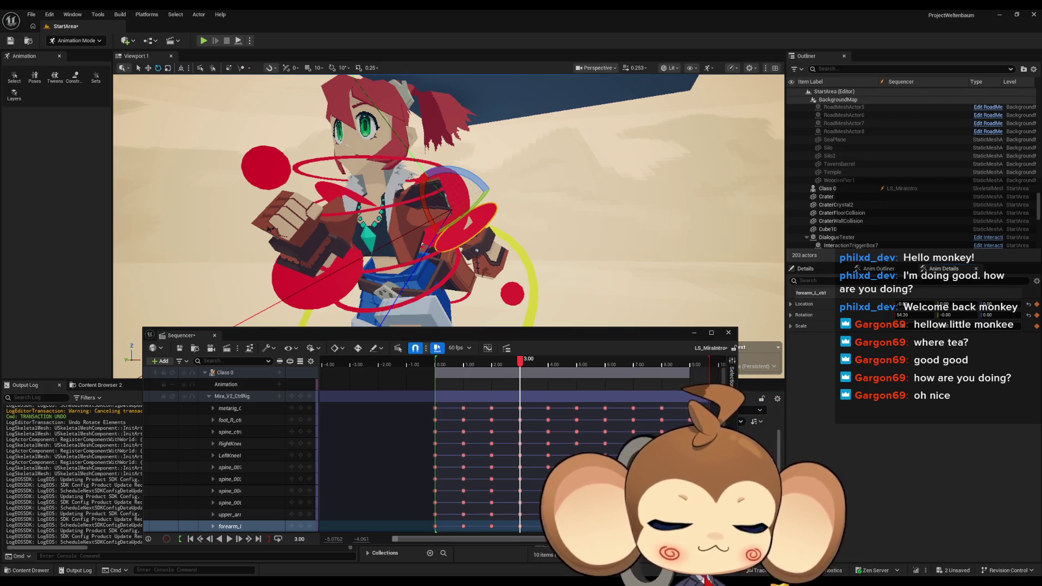
pyautogui.moveTo(502, 248); pyautogui.dragTo(413, 244)
pyautogui.click(461, 198)
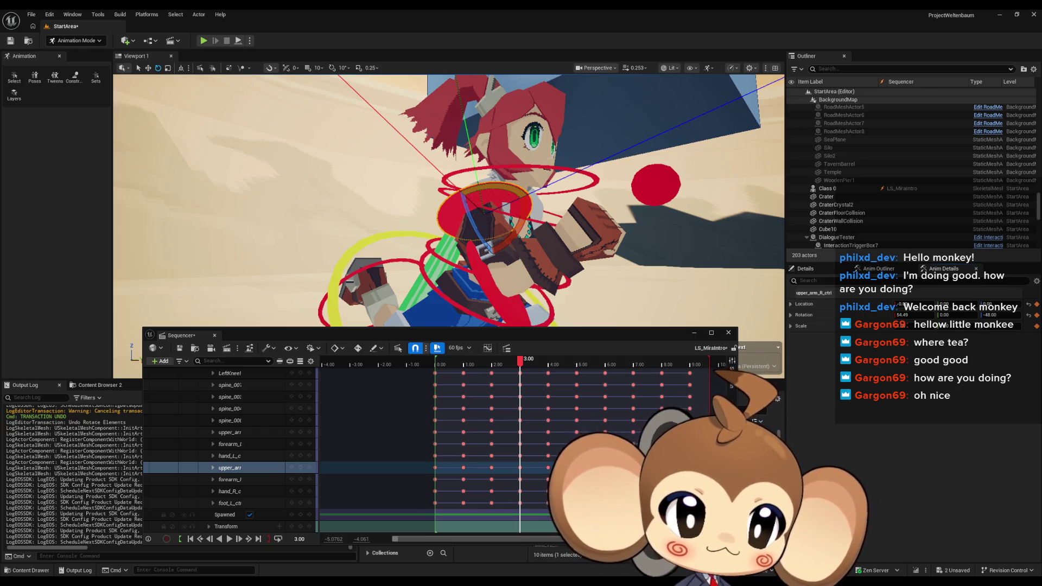
pyautogui.click(491, 284)
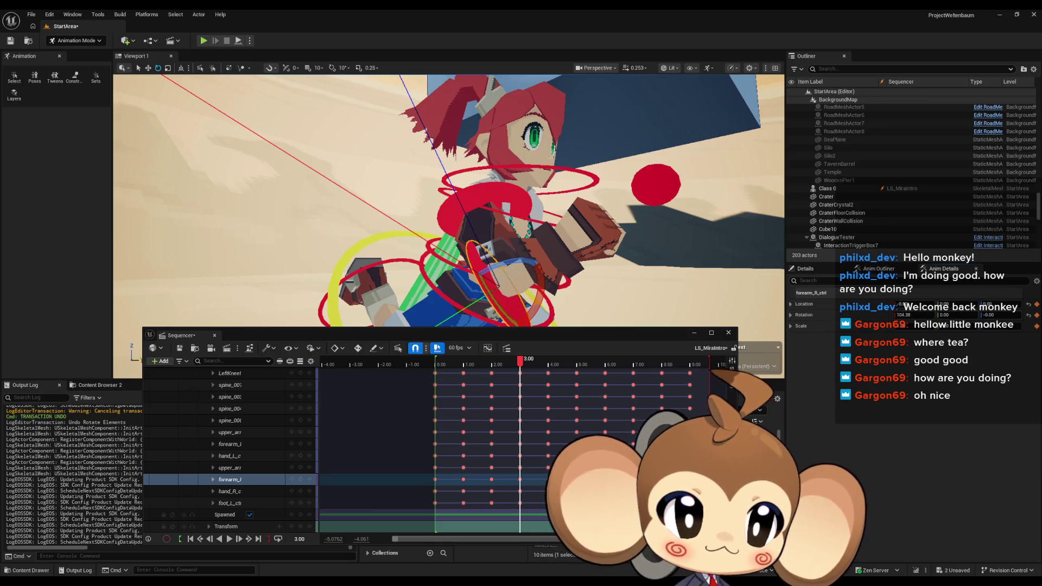
pyautogui.moveTo(592, 267)
pyautogui.mouseDown()
pyautogui.moveTo(581, 301)
pyautogui.moveTo(591, 267)
pyautogui.mouseUp()
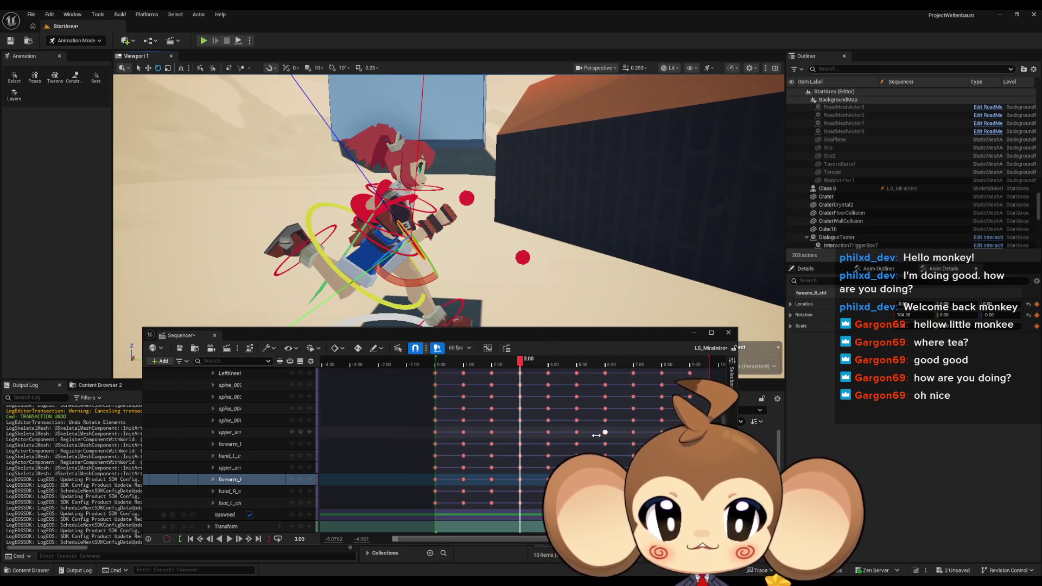
pyautogui.click(297, 539)
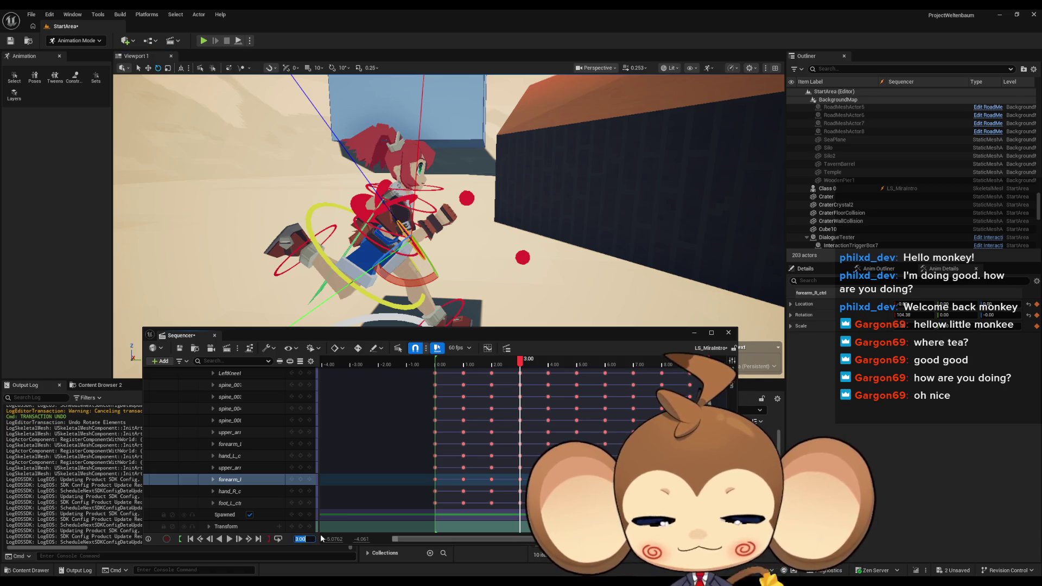
# At 9.00, shift and turn the torso with the spine control
pyautogui.write('9')
pyautogui.press('Return')
pyautogui.scroll(3, 260, 454)
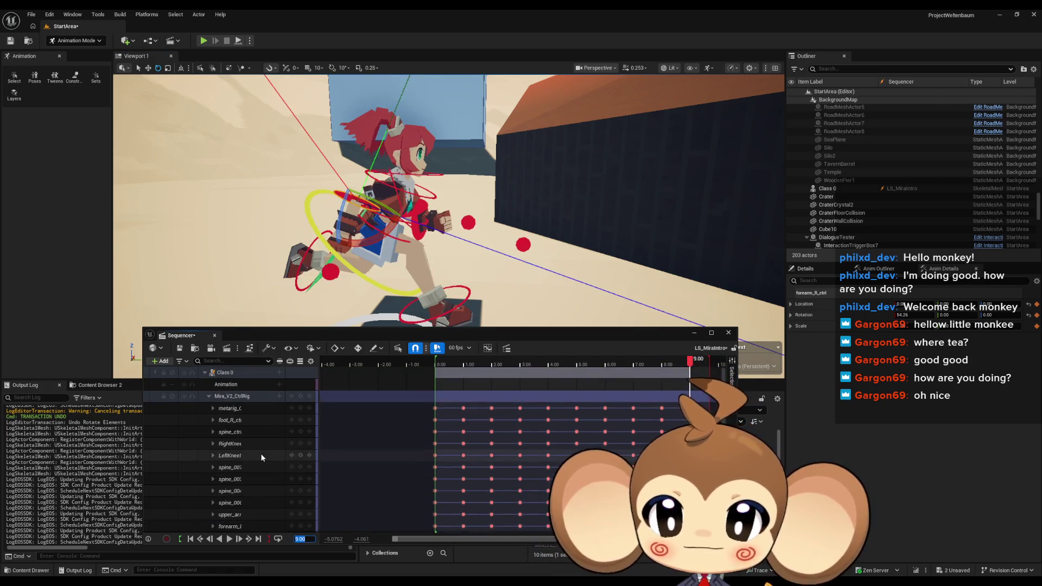
pyautogui.click(371, 281)
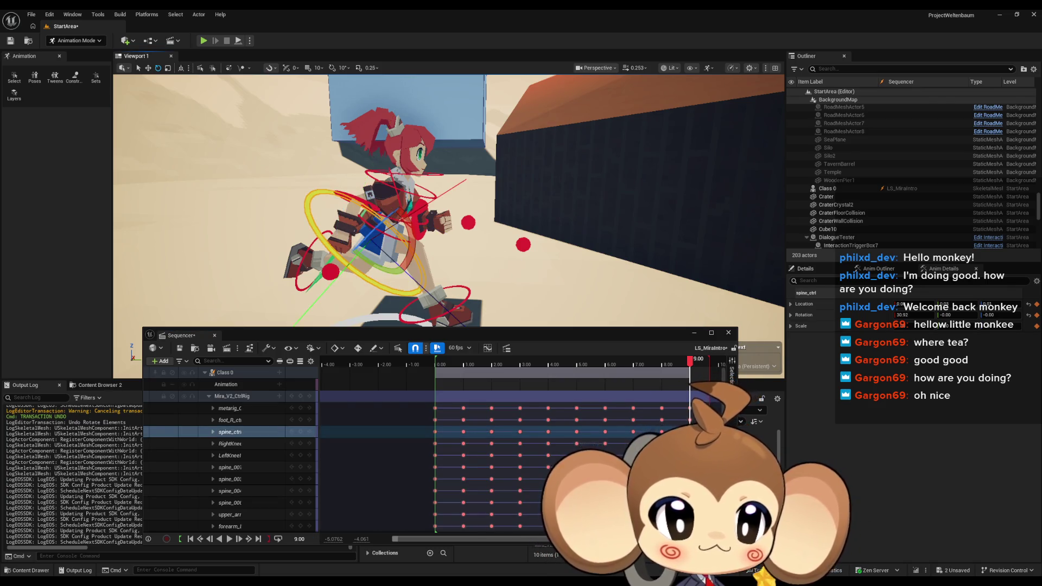
pyautogui.moveTo(946, 304); pyautogui.dragTo(959, 310)
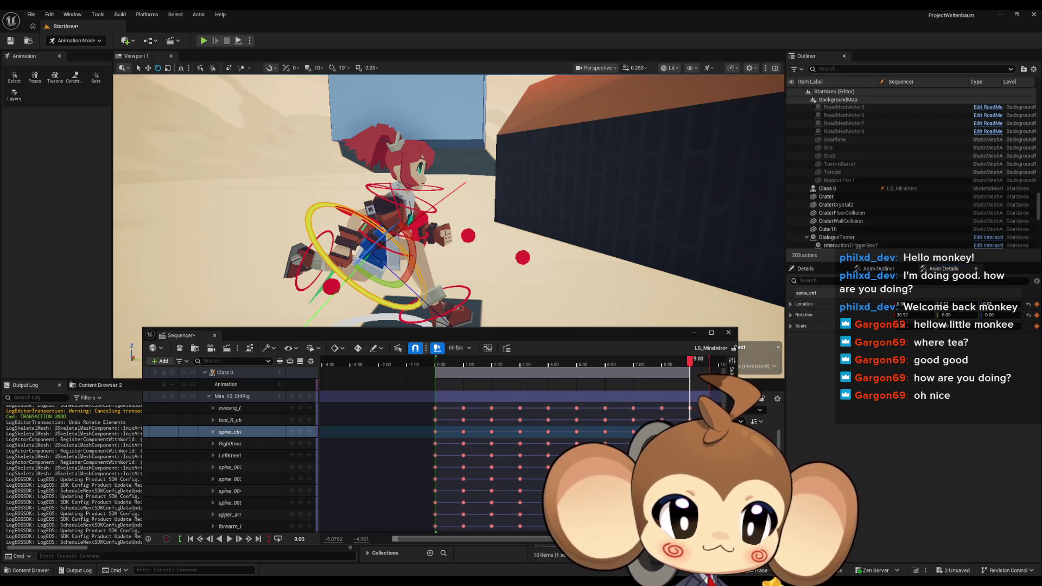
# Move and rotate the right foot, then rotate the left foot further back
pyautogui.moveTo(448, 201)
pyautogui.mouseDown()
pyautogui.moveTo(437, 173)
pyautogui.moveTo(426, 187)
pyautogui.mouseUp()
pyautogui.click(352, 257)
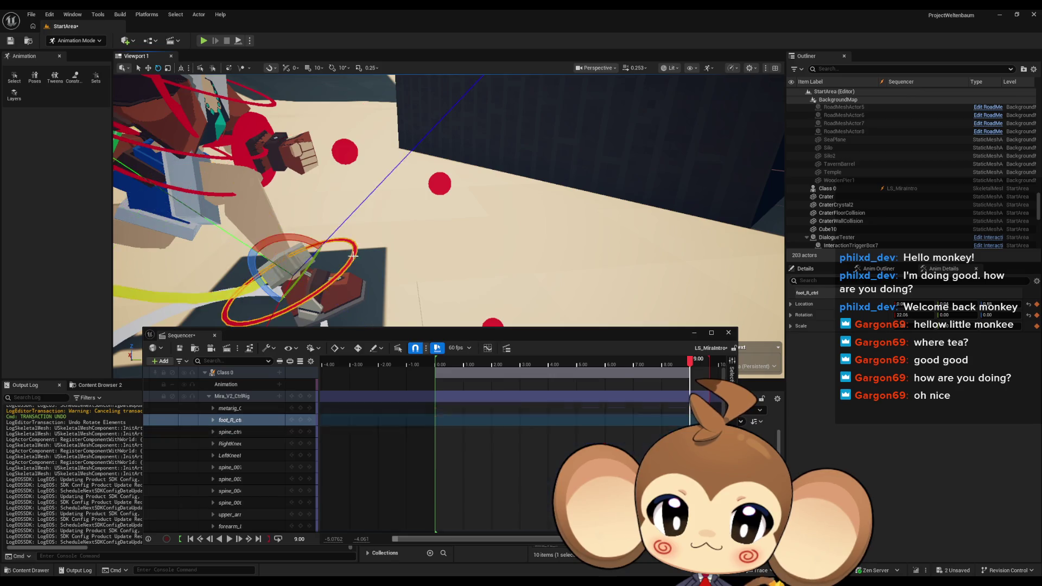
pyautogui.press('f')
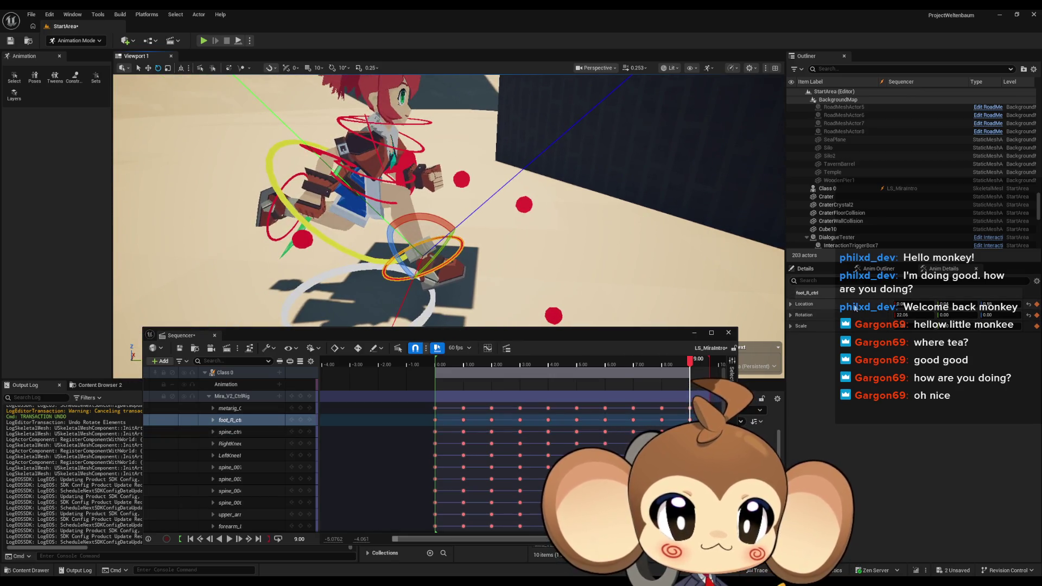
pyautogui.hotkey('ctrl', 'z')
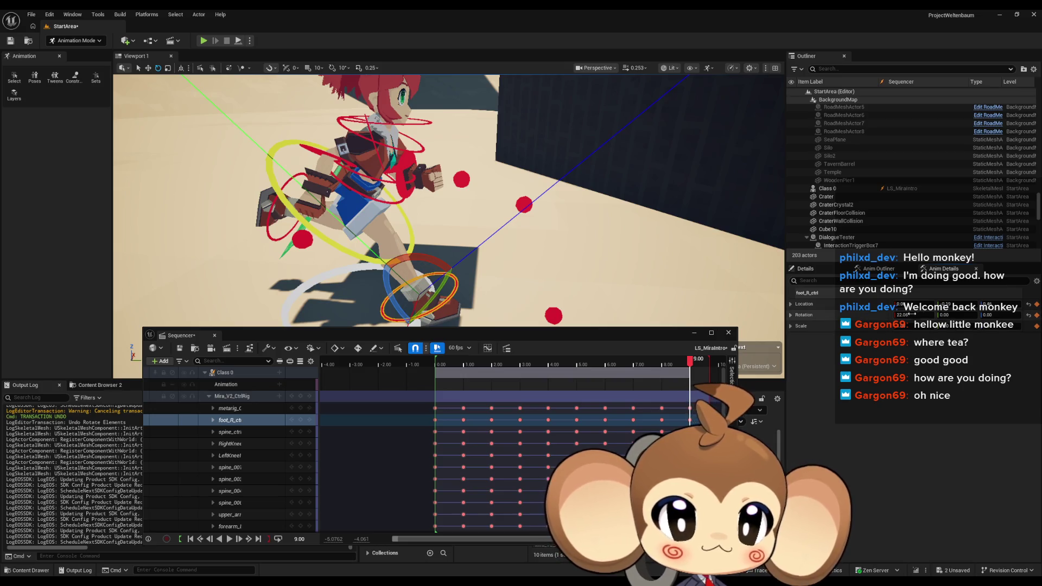
pyautogui.moveTo(862, 320); pyautogui.dragTo(890, 320)
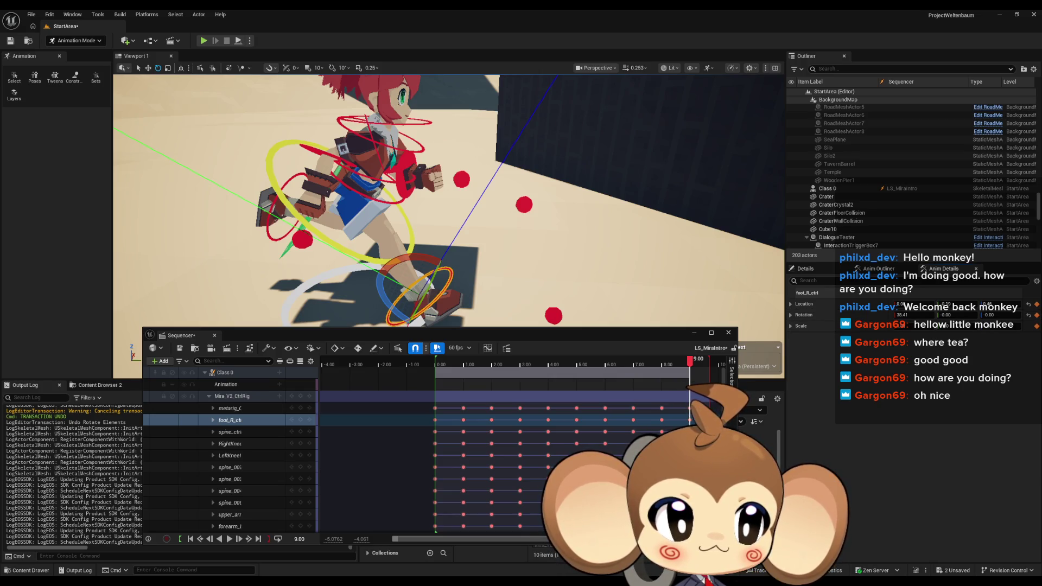
pyautogui.click(272, 239)
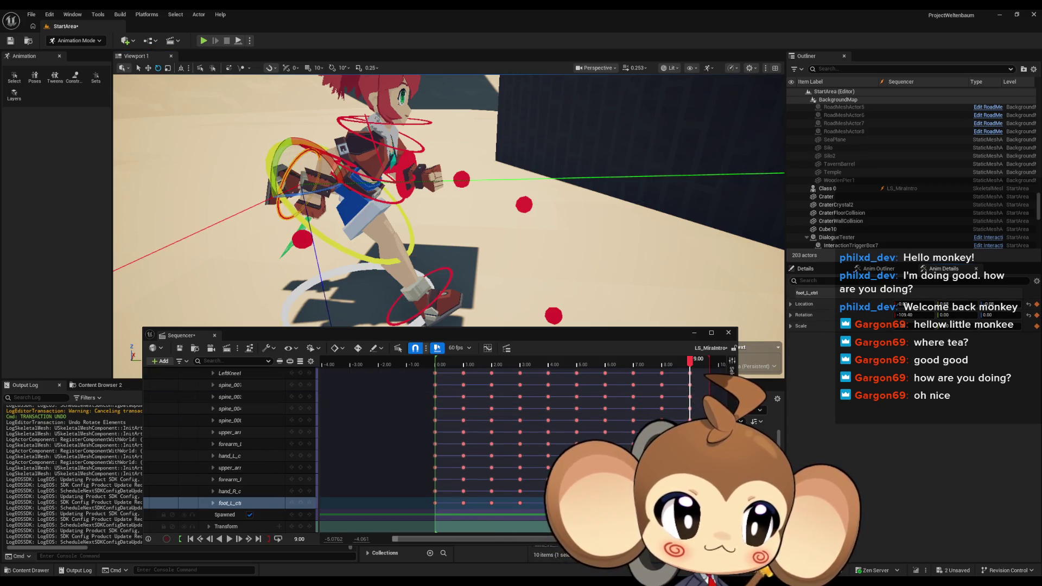
pyautogui.moveTo(905, 314); pyautogui.dragTo(889, 315)
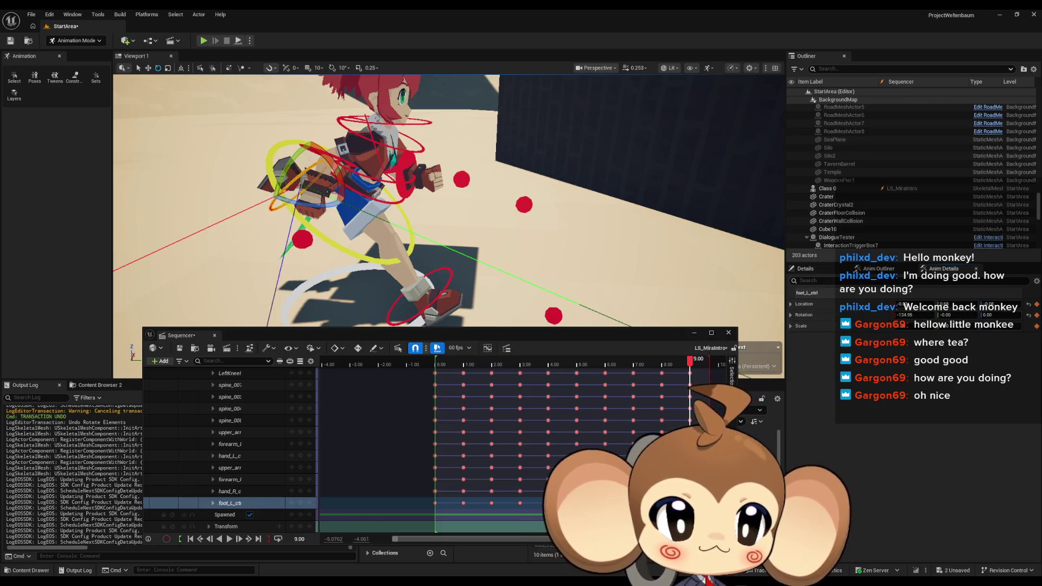
# Rotate the right upper arm further and check the forearm and left arm controls
pyautogui.moveTo(521, 220); pyautogui.dragTo(608, 217)
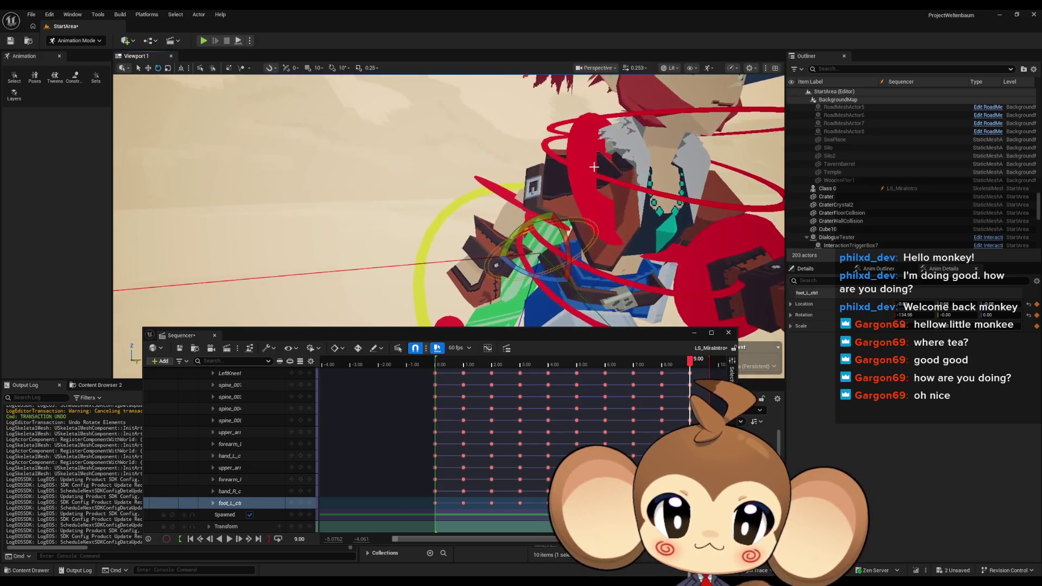
pyautogui.click(611, 179)
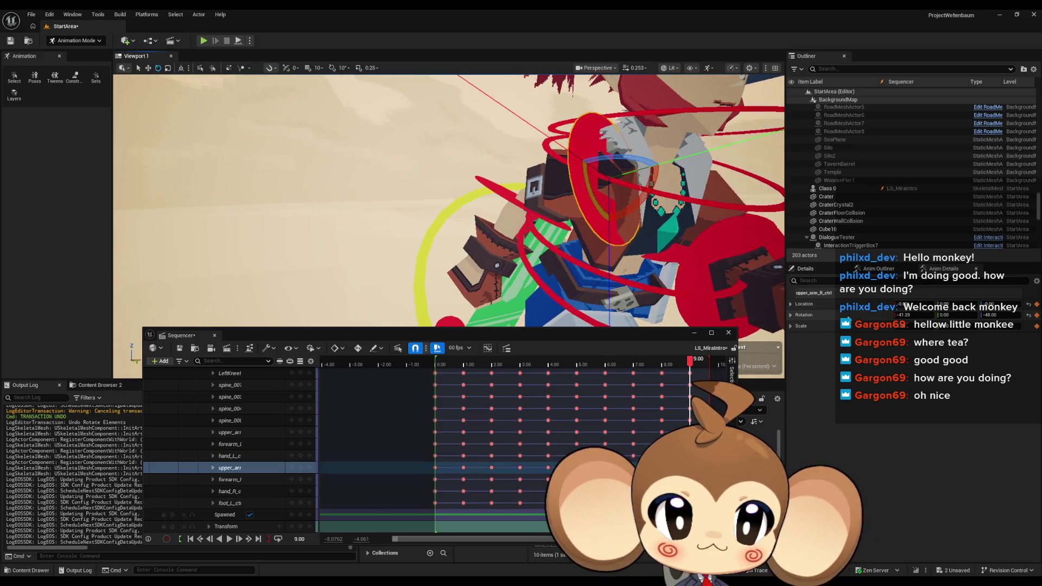
pyautogui.moveTo(944, 315); pyautogui.dragTo(935, 315)
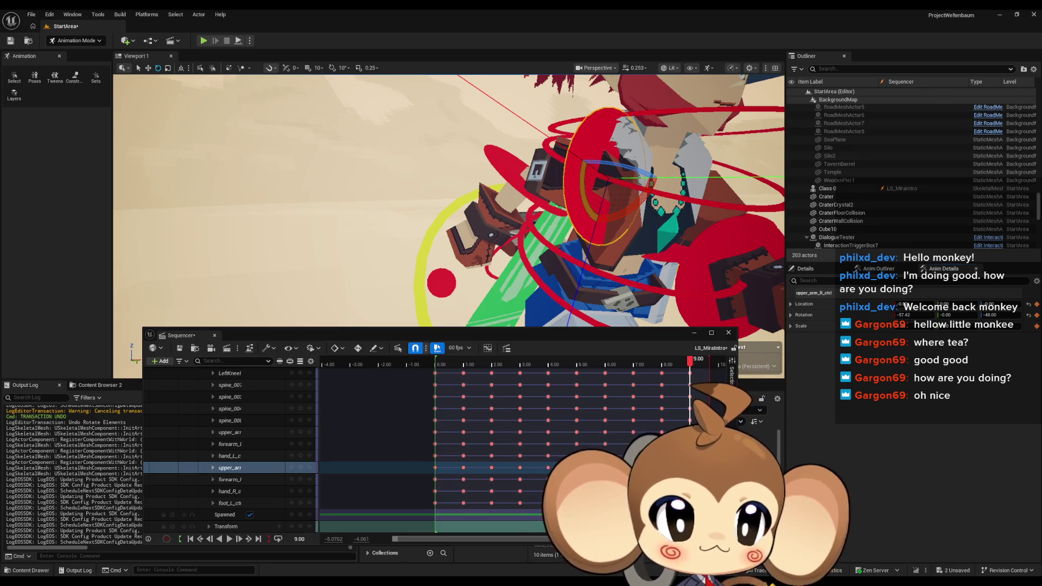
pyautogui.click(520, 174)
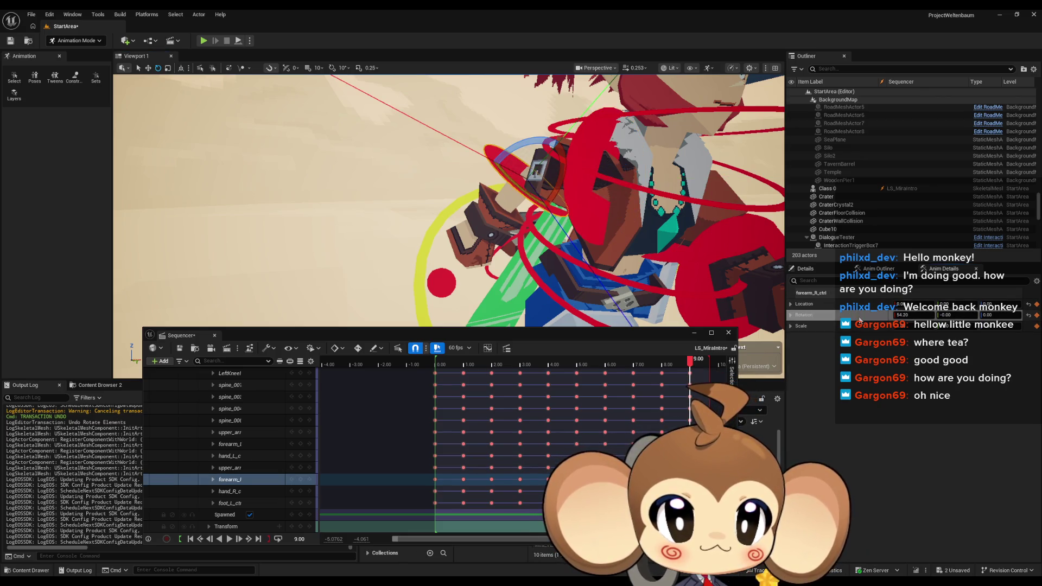
pyautogui.moveTo(489, 217); pyautogui.dragTo(681, 217)
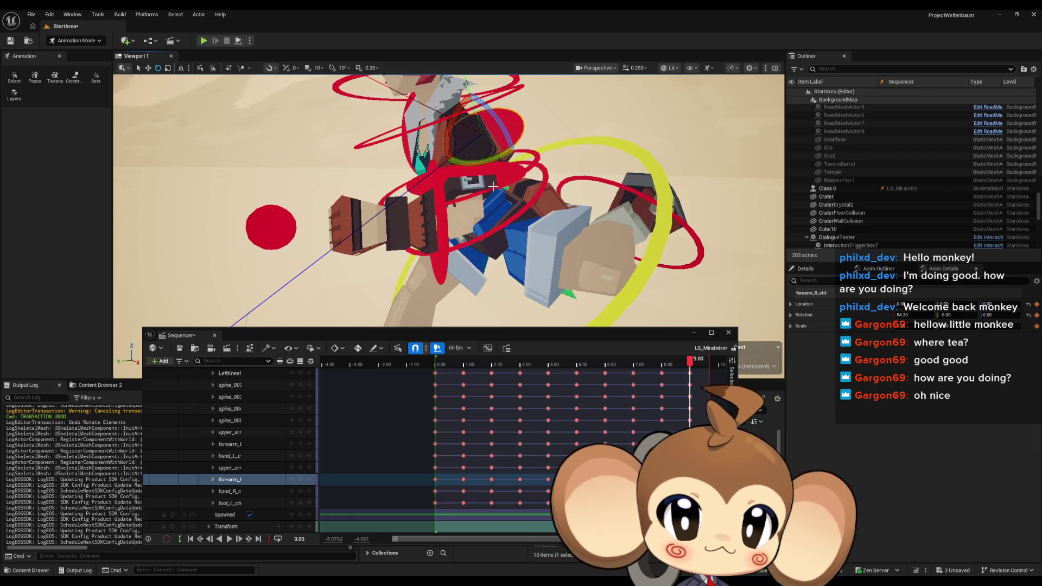
pyautogui.click(501, 172)
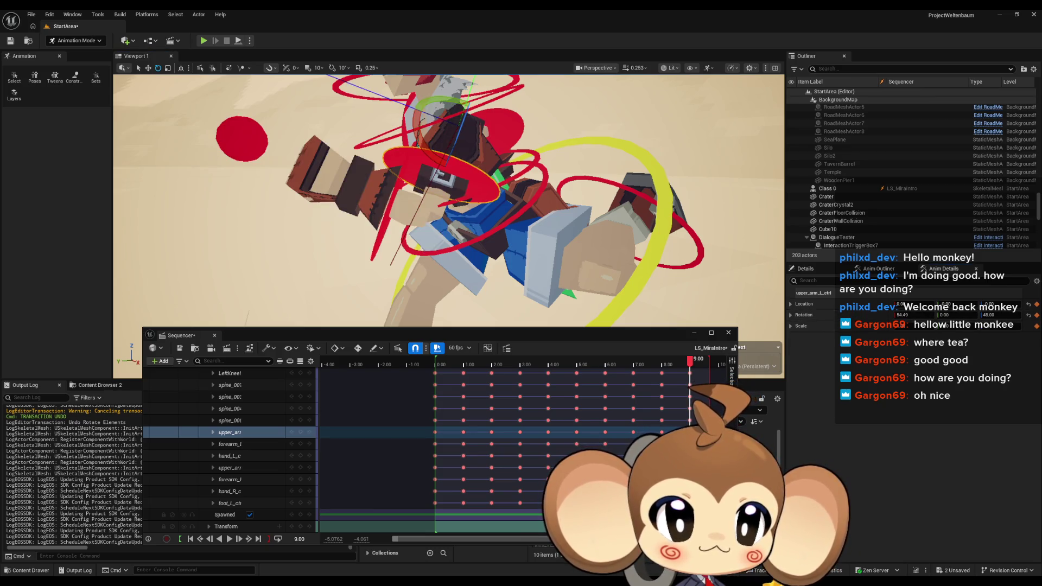
pyautogui.click(382, 227)
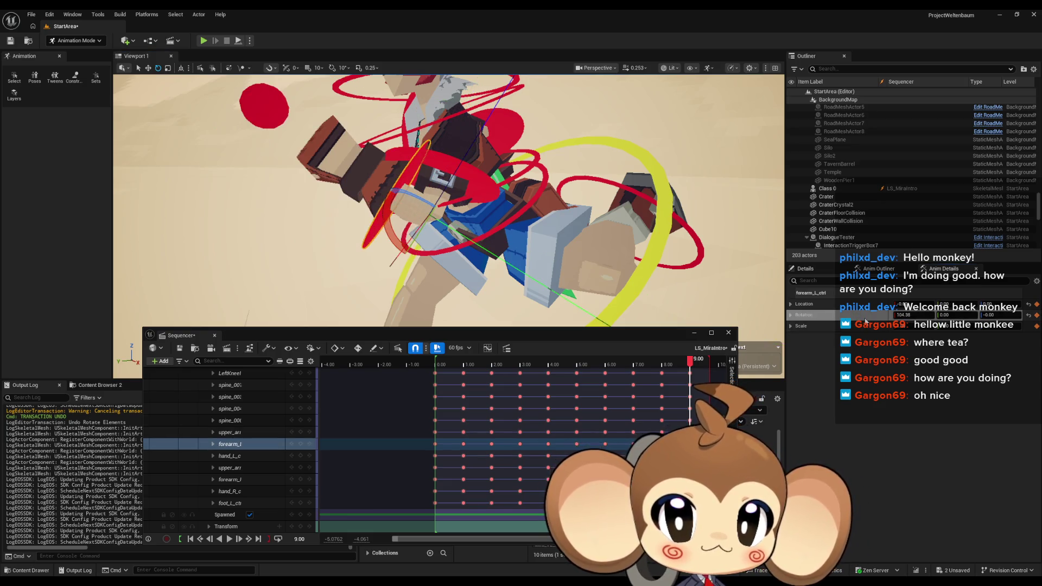
pyautogui.scroll(-5, 448, 200)
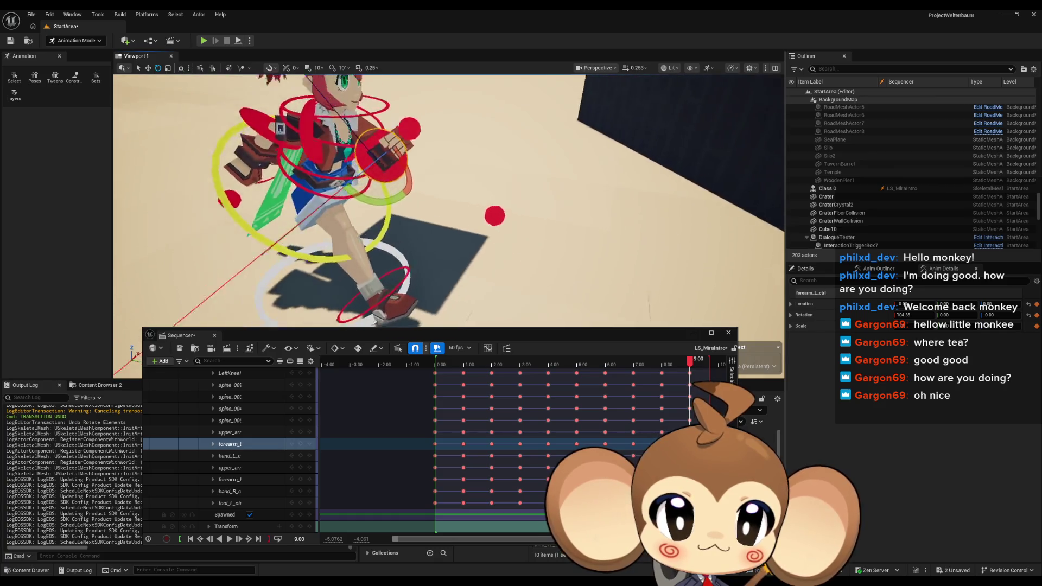
pyautogui.scroll(3, 283, 409)
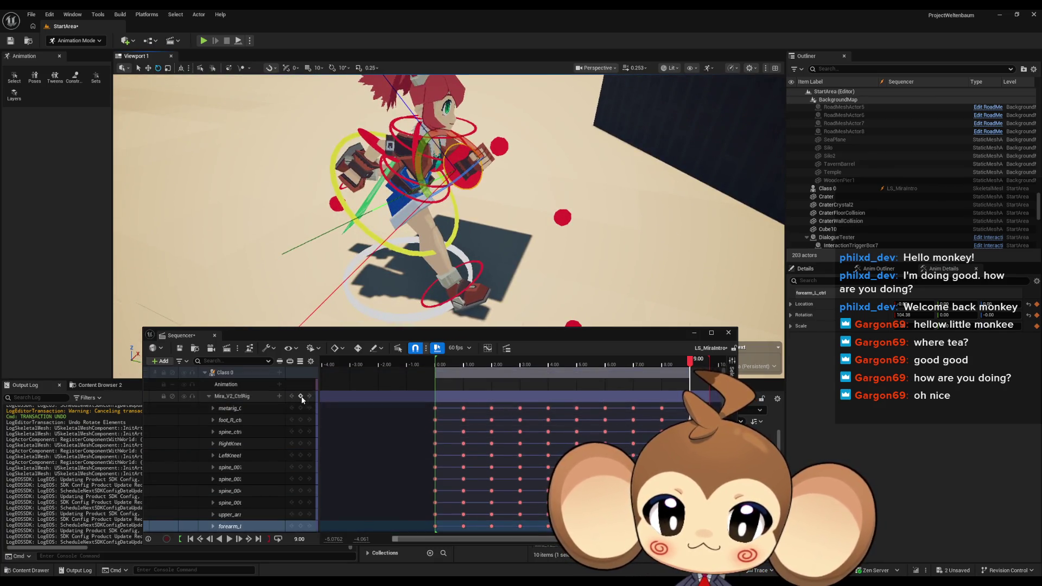
# Scrub the run cycle back to 1.00, jump to 3.55, then step forward
pyautogui.moveTo(693, 359)
pyautogui.mouseDown()
pyautogui.moveTo(431, 352)
pyautogui.moveTo(519, 359)
pyautogui.mouseUp()
pyautogui.click(305, 538)
pyautogui.write('3.55')
pyautogui.press('Return')
pyautogui.moveTo(537, 366)
pyautogui.mouseDown()
pyautogui.moveTo(702, 373)
pyautogui.moveTo(663, 377)
pyautogui.moveTo(689, 372)
pyautogui.mouseUp()
# At 9.00, set the left knee IK control's Location Y to 0.13, then scrub back
pyautogui.click(304, 539)
pyautogui.write('9')
pyautogui.press('Return')
pyautogui.click(504, 147)
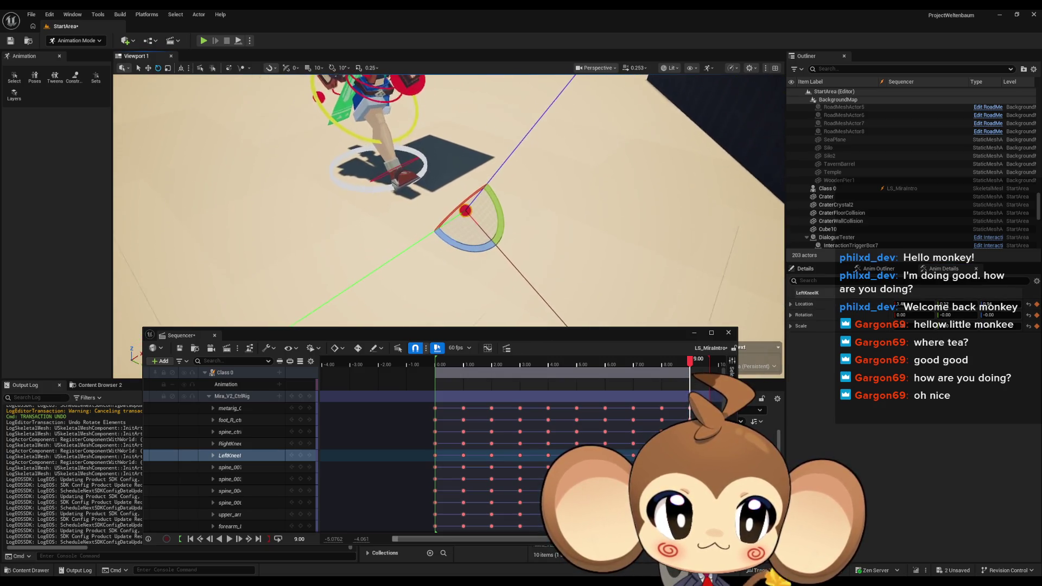
pyautogui.click(901, 304)
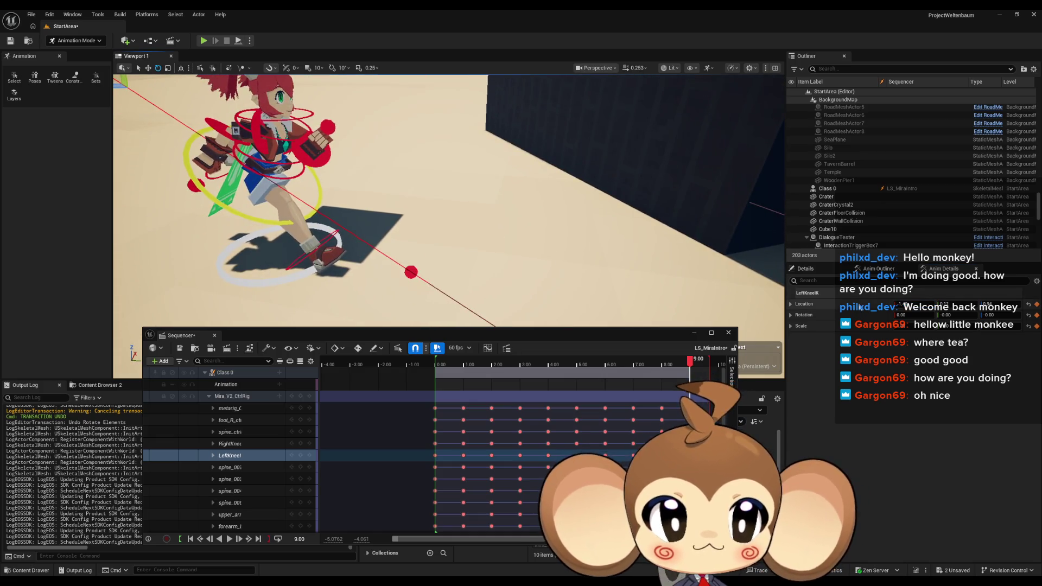
pyautogui.click(948, 305)
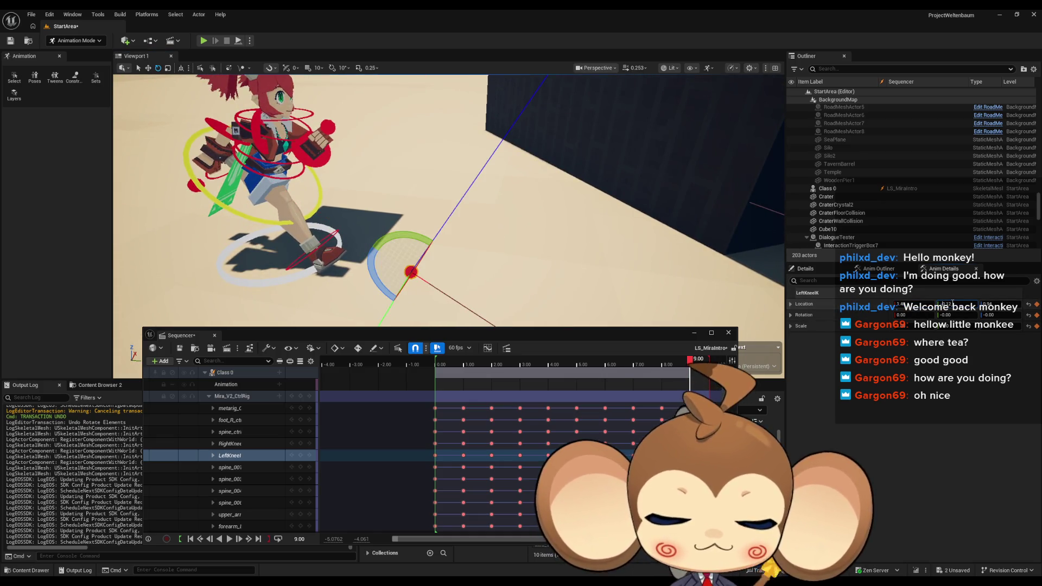
pyautogui.write('0.13')
pyautogui.press('Return')
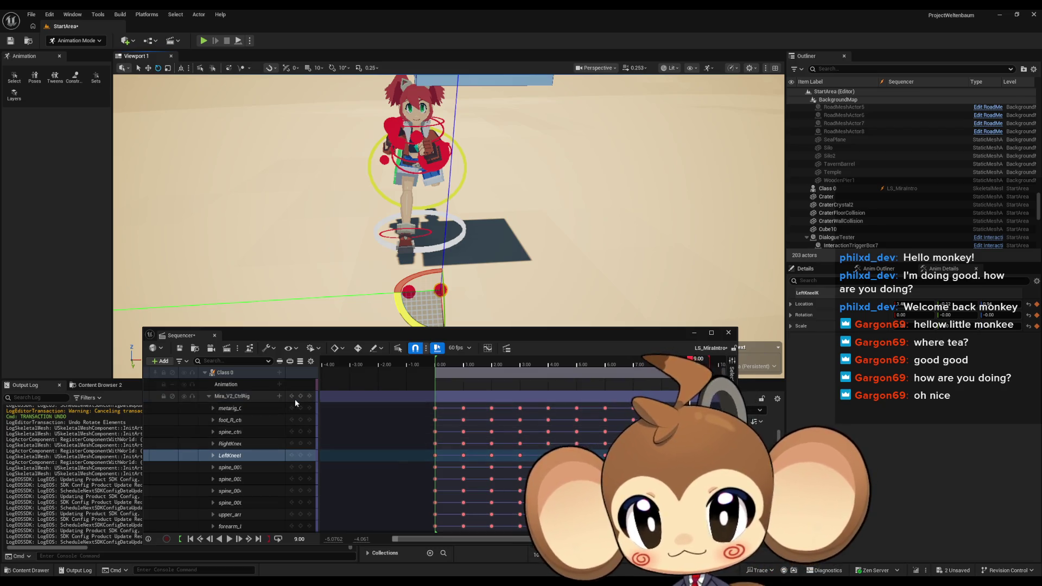
pyautogui.click(265, 455)
pyautogui.moveTo(608, 359)
pyautogui.mouseDown()
pyautogui.moveTo(428, 359)
pyautogui.moveTo(698, 361)
pyautogui.moveTo(502, 367)
pyautogui.moveTo(569, 368)
pyautogui.mouseUp()
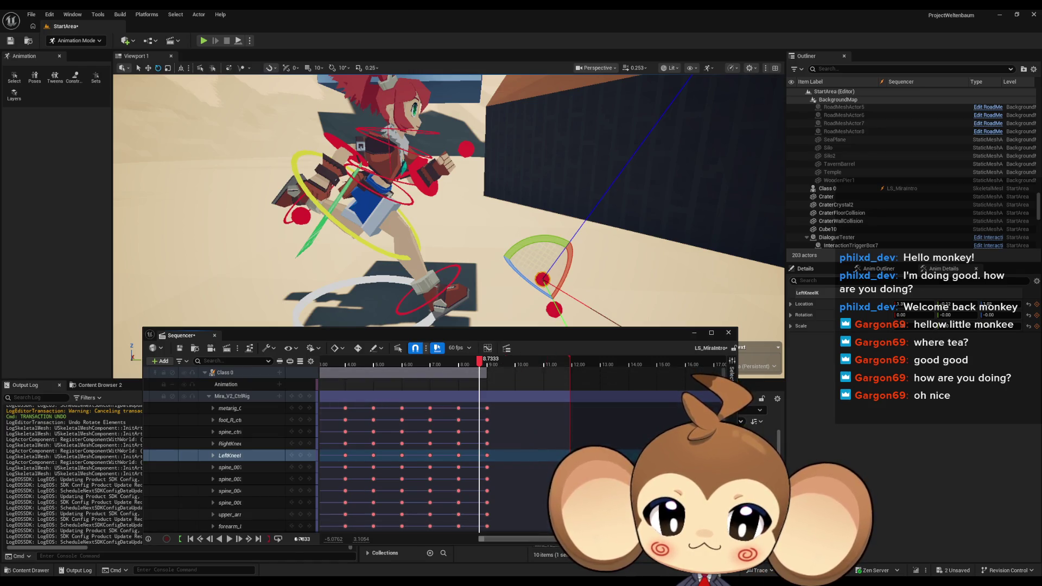
# Jump to 10.00 and key every control there
pyautogui.click(301, 538)
pyautogui.write('10')
pyautogui.press('Return')
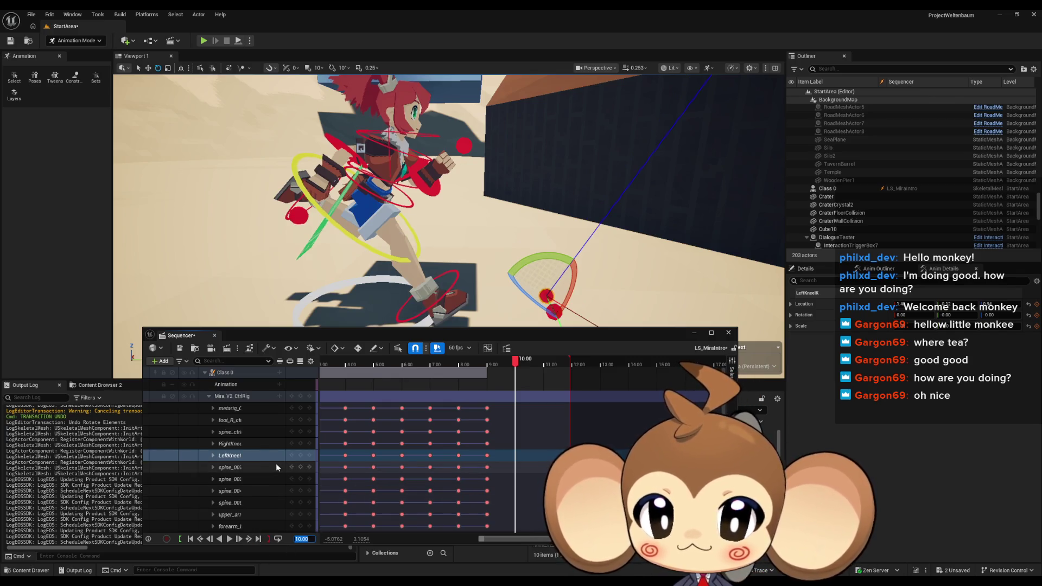
pyautogui.scroll(-5, 275, 464)
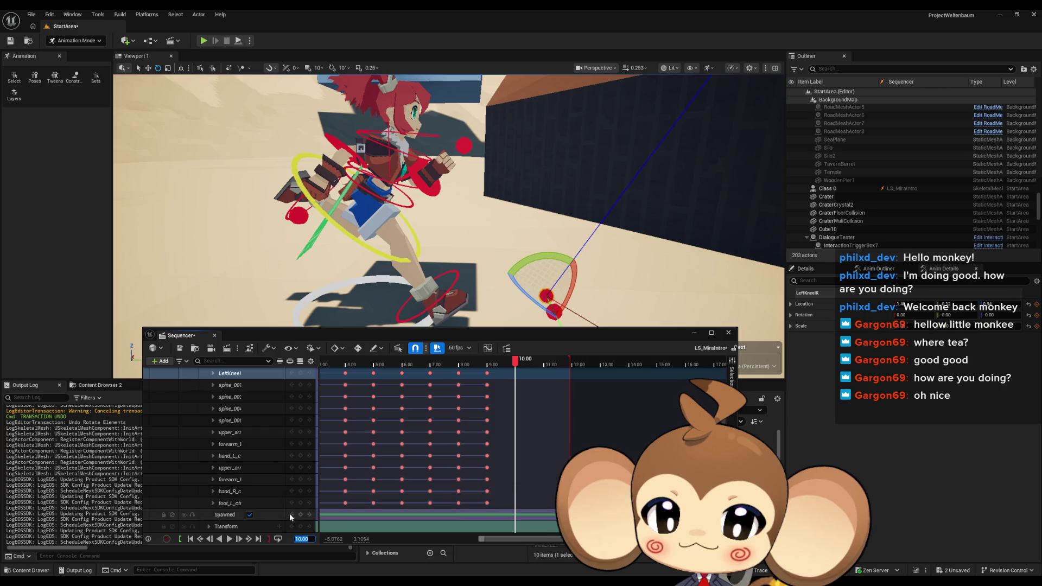
pyautogui.scroll(5, 289, 494)
pyautogui.click(308, 395)
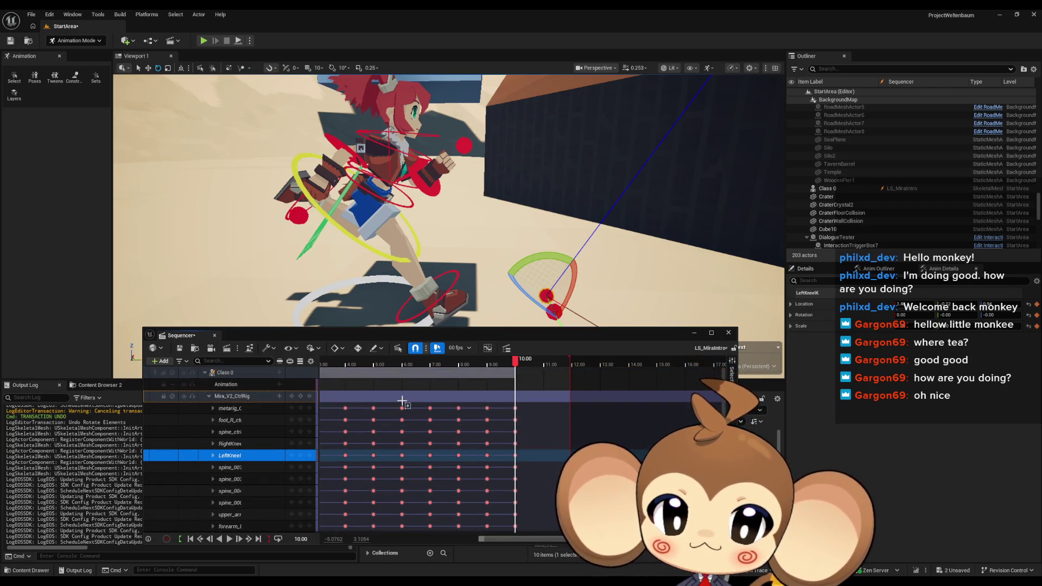
# Scroll the timeline and move the playhead through 8.48 and 6.00 to 0.00
pyautogui.hscroll(-3, 401, 401)
pyautogui.hscroll(-2, 401, 401)
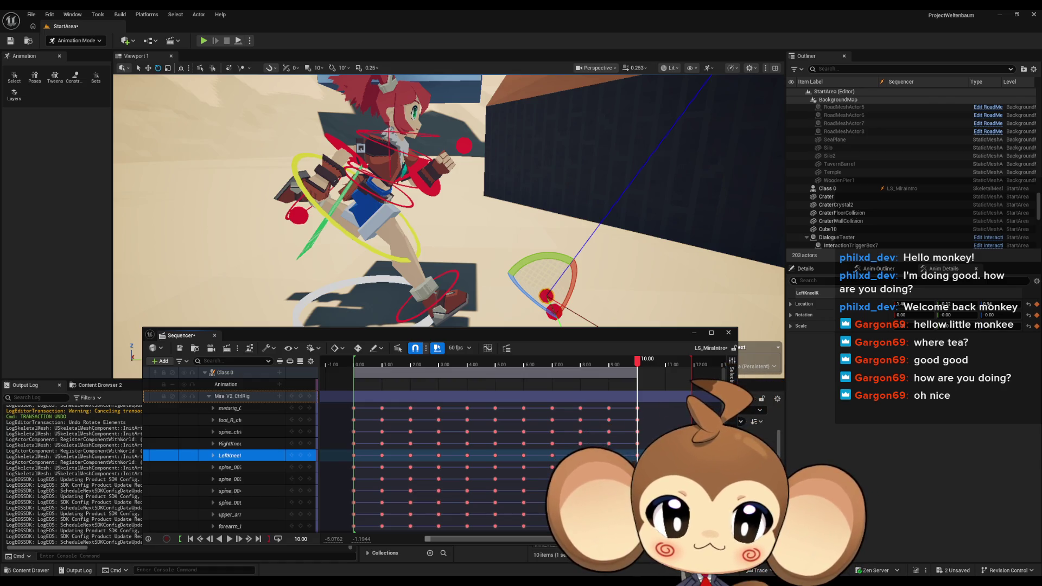
pyautogui.click(594, 361)
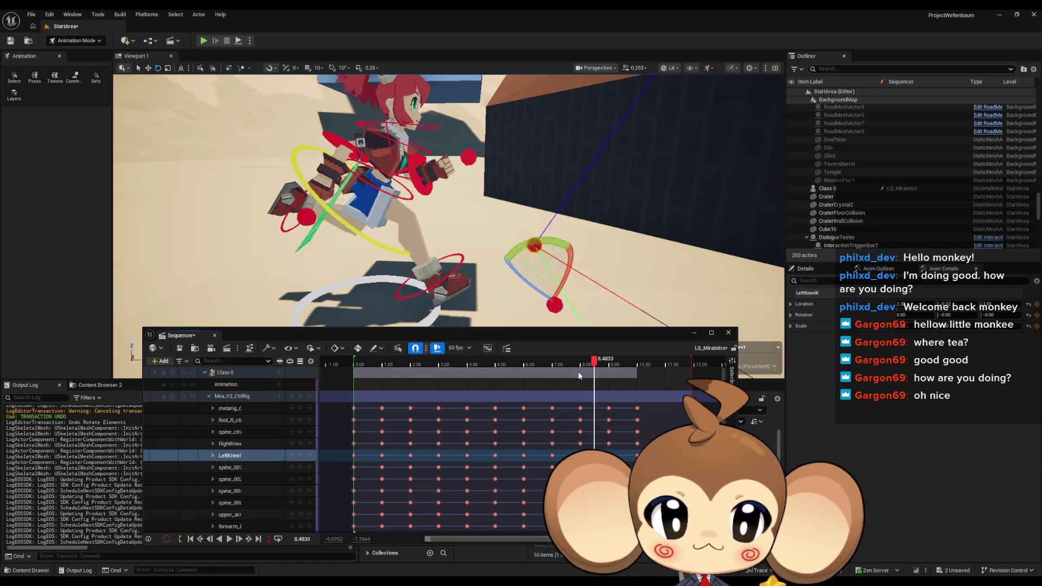
pyautogui.click(523, 362)
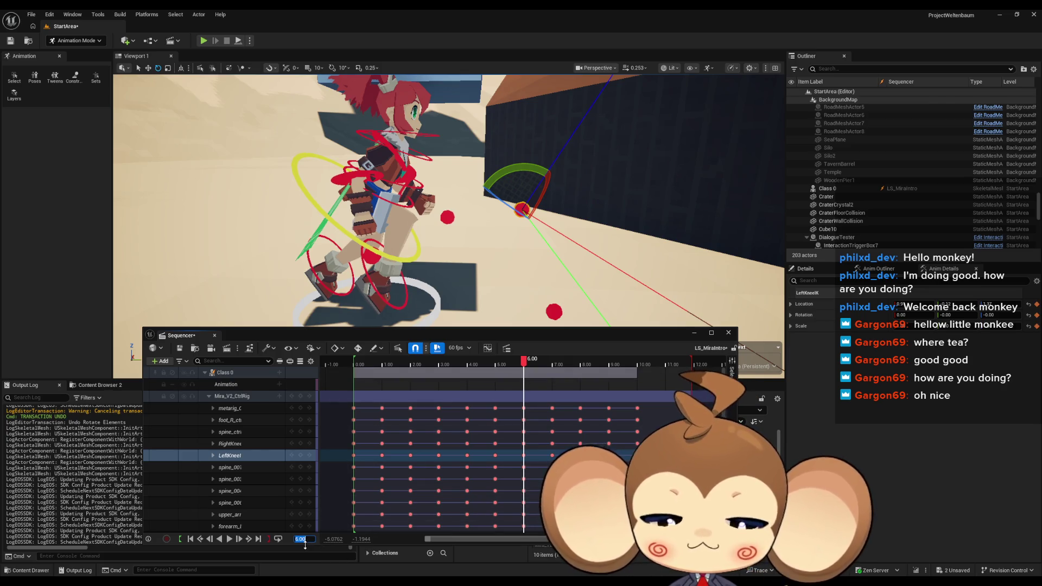
pyautogui.write('0')
pyautogui.press('Return')
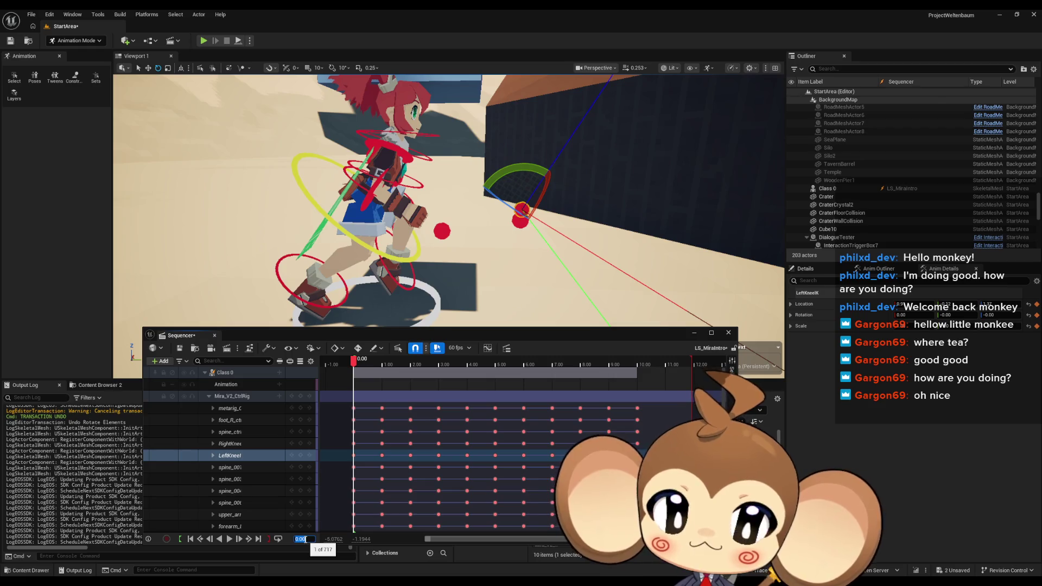
# Set the current time to exactly 4.00
pyautogui.write('4')
pyautogui.press('Return')
pyautogui.moveTo(450, 244); pyautogui.dragTo(451, 228)
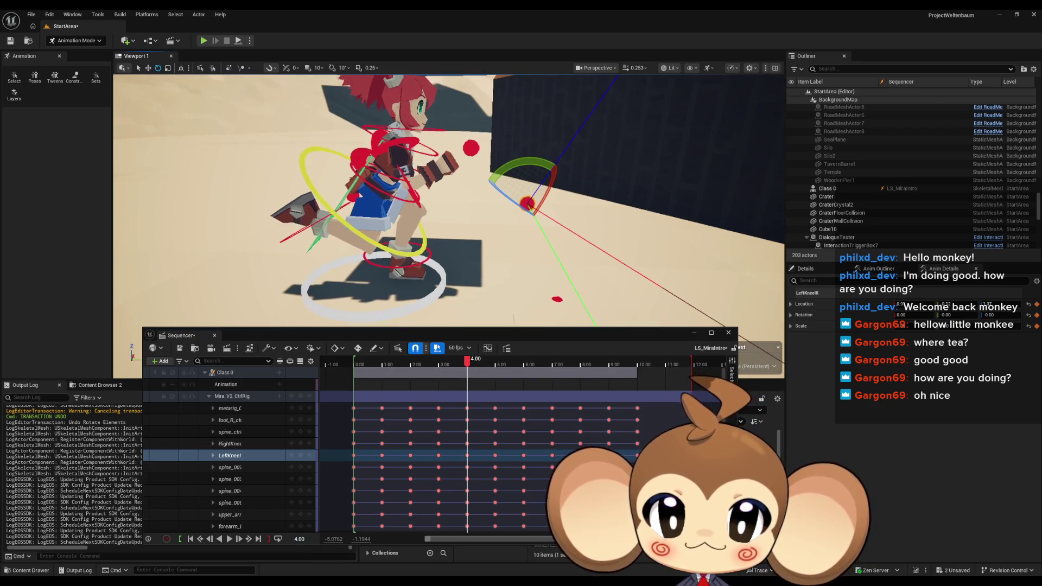
pyautogui.moveTo(467, 361); pyautogui.dragTo(462, 360)
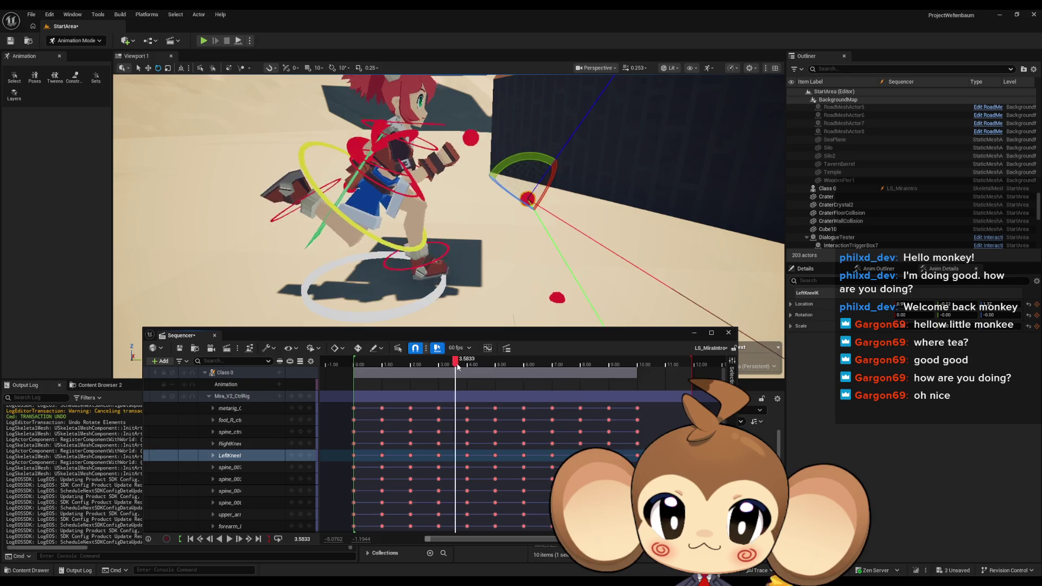
pyautogui.click(299, 539)
pyautogui.write('4')
pyautogui.press('Return')
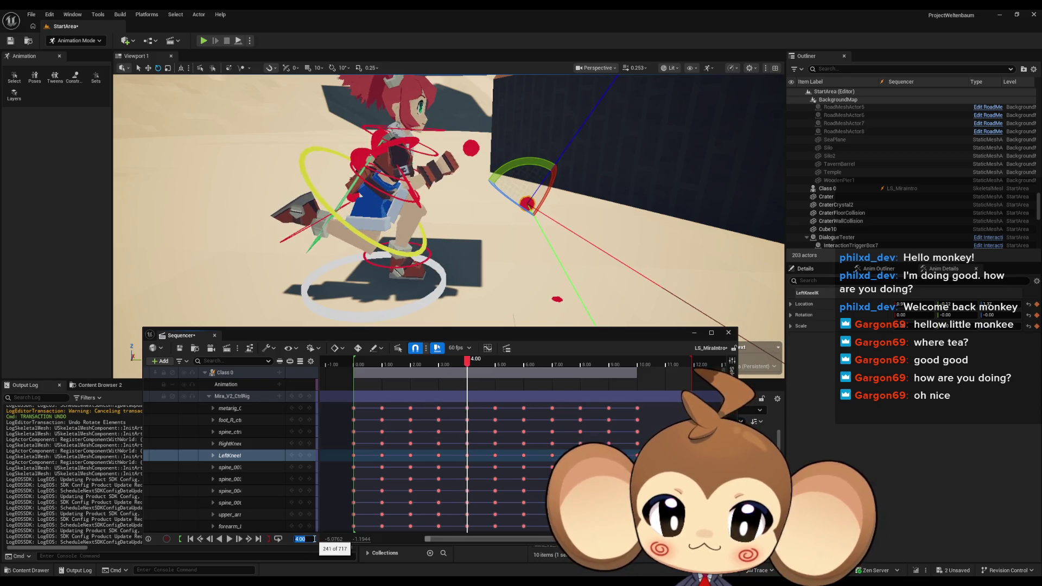
pyautogui.click(230, 431)
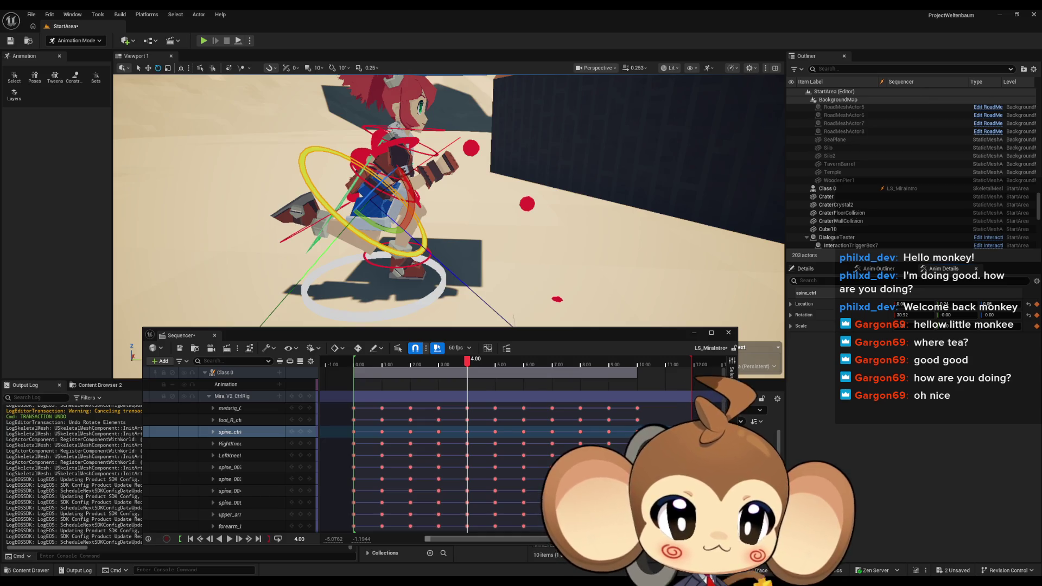
pyautogui.moveTo(396, 279); pyautogui.dragTo(429, 251)
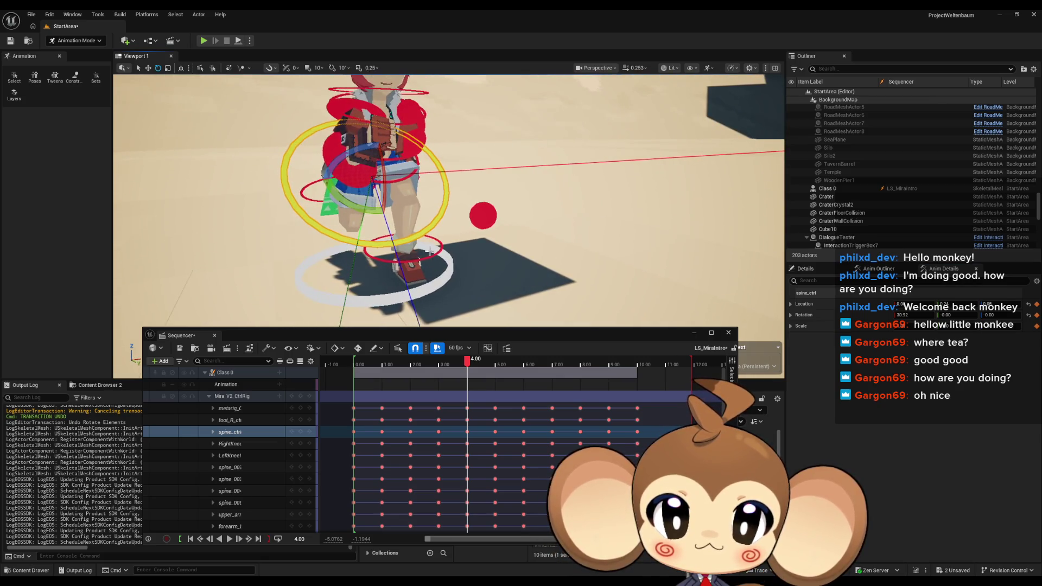
pyautogui.click(433, 256)
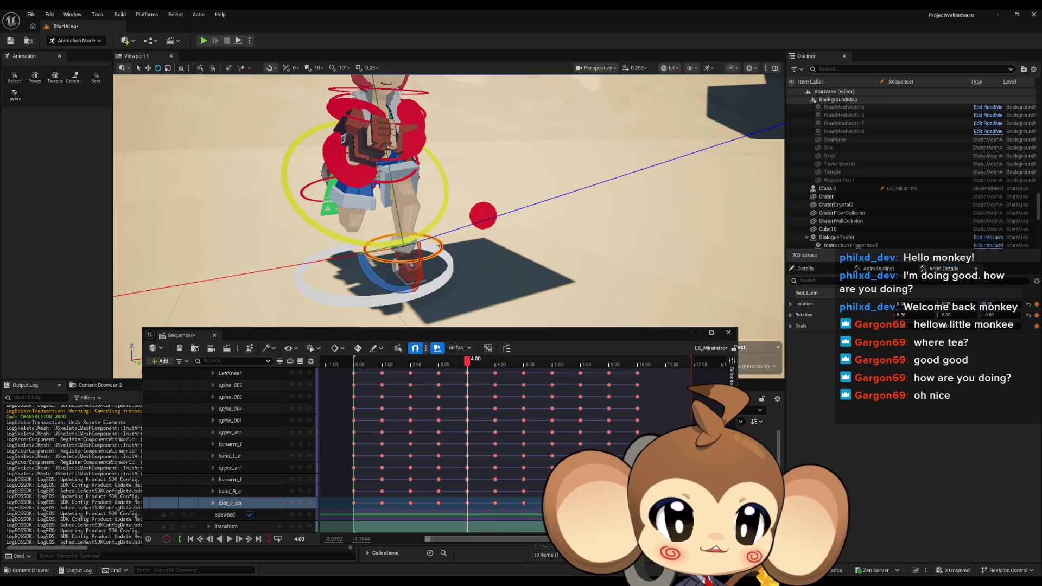
pyautogui.click(301, 193)
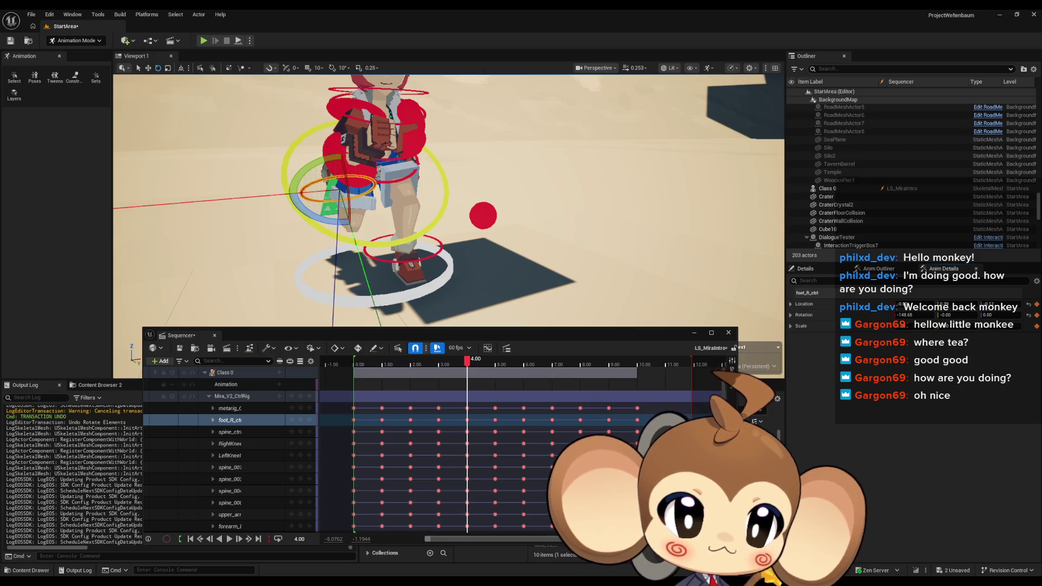
pyautogui.moveTo(487, 282); pyautogui.dragTo(429, 249)
pyautogui.scroll(4, 391, 229)
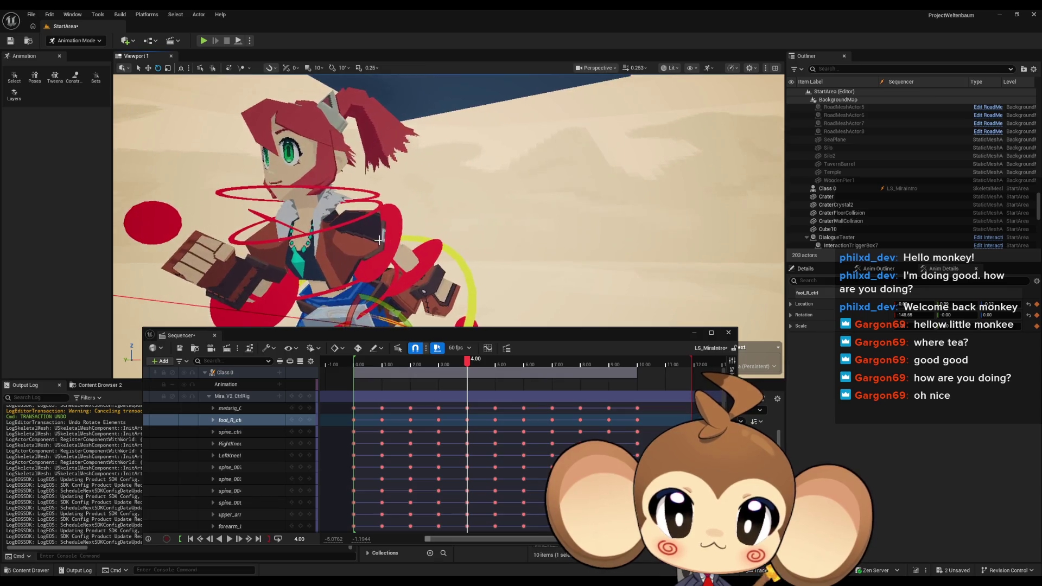
# Inspect both upper arm and forearm controls, then scrub the playhead to 10.00
pyautogui.click(390, 229)
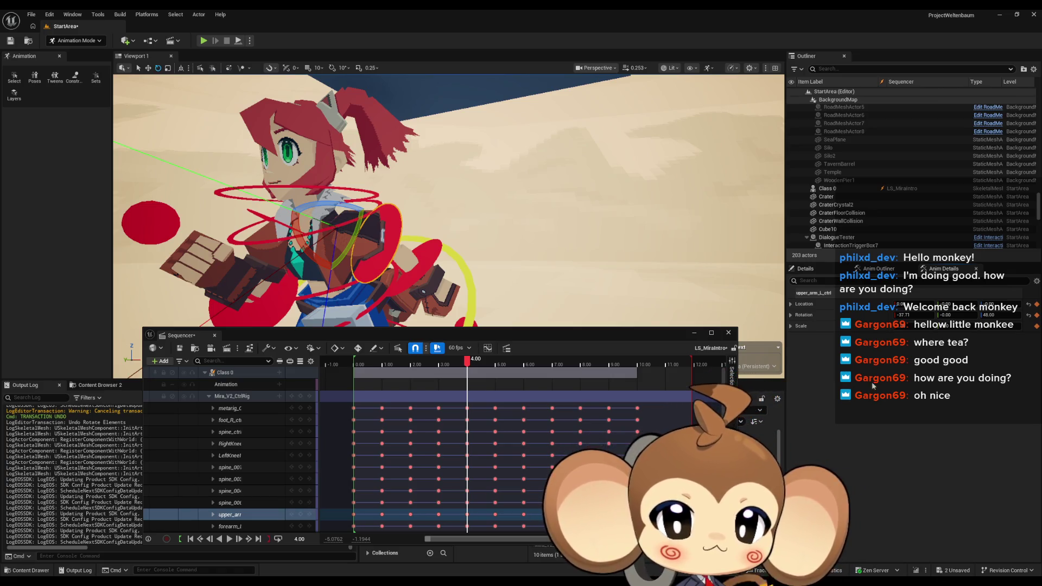
pyautogui.click(438, 258)
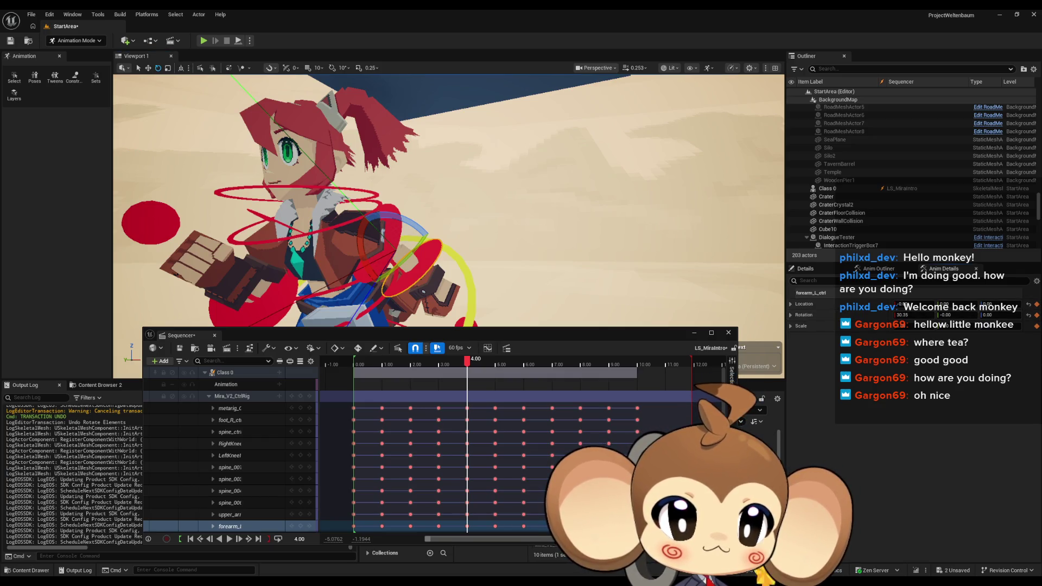
pyautogui.moveTo(401, 224); pyautogui.dragTo(260, 228)
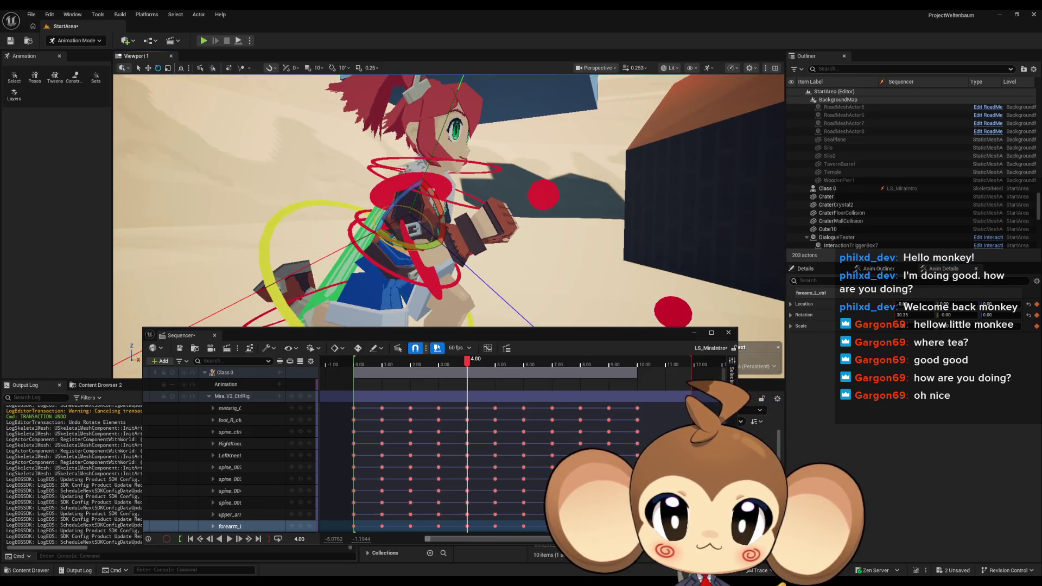
pyautogui.click(381, 197)
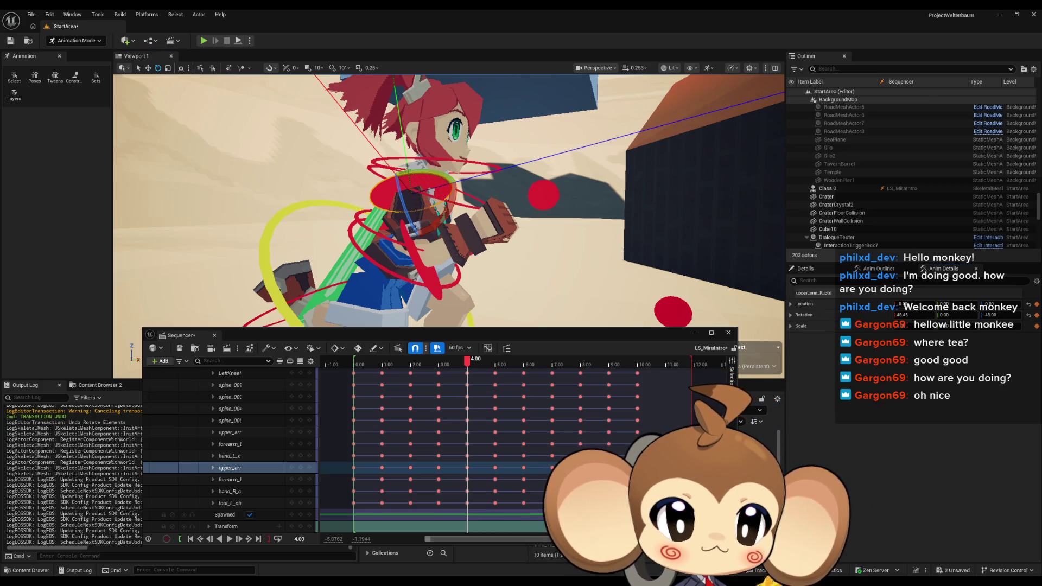
pyautogui.click(415, 256)
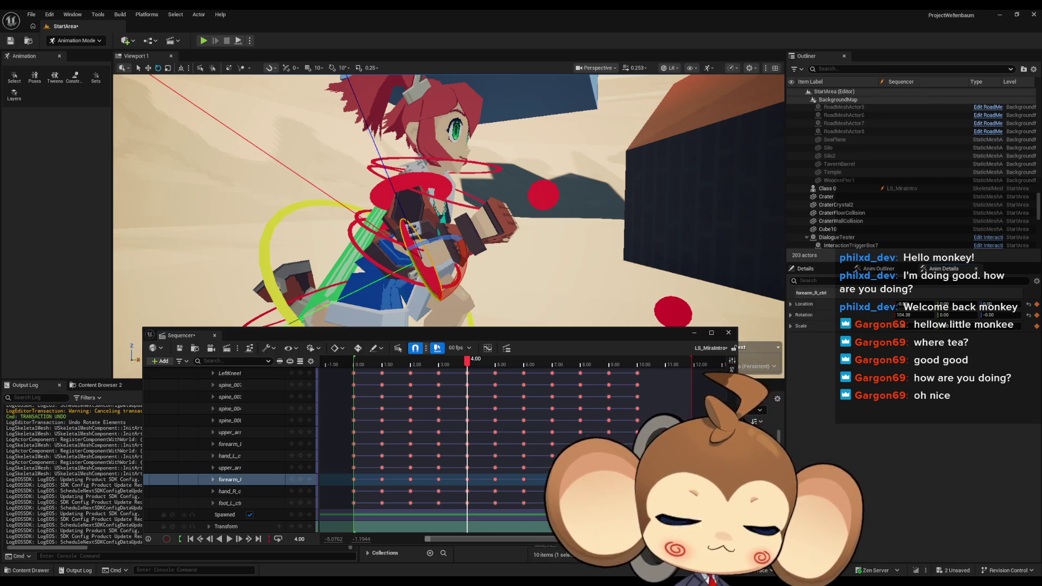
pyautogui.moveTo(608, 279); pyautogui.dragTo(634, 312)
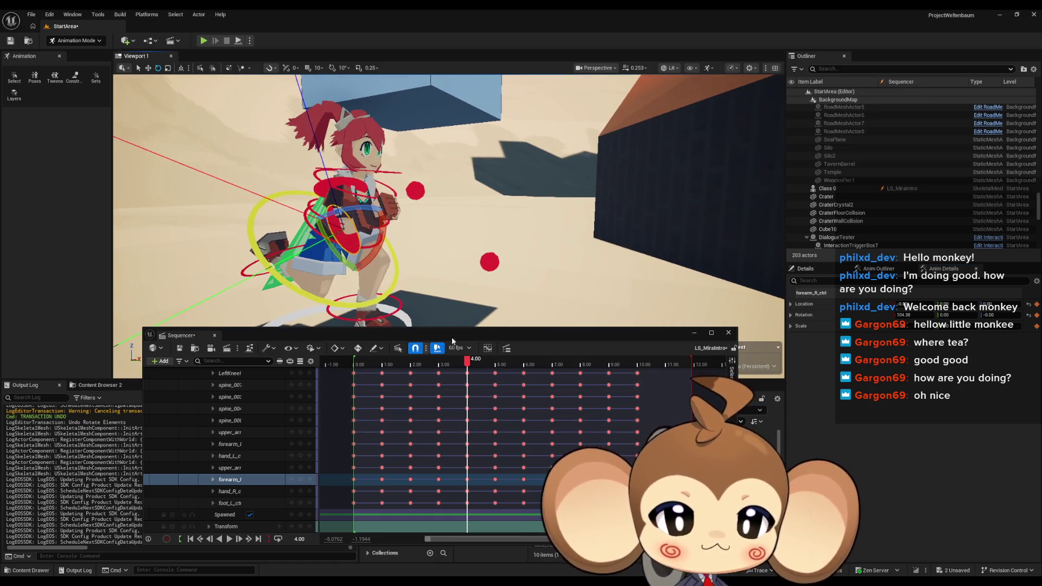
pyautogui.moveTo(467, 359)
pyautogui.mouseDown()
pyautogui.moveTo(391, 360)
pyautogui.moveTo(637, 360)
pyautogui.mouseUp()
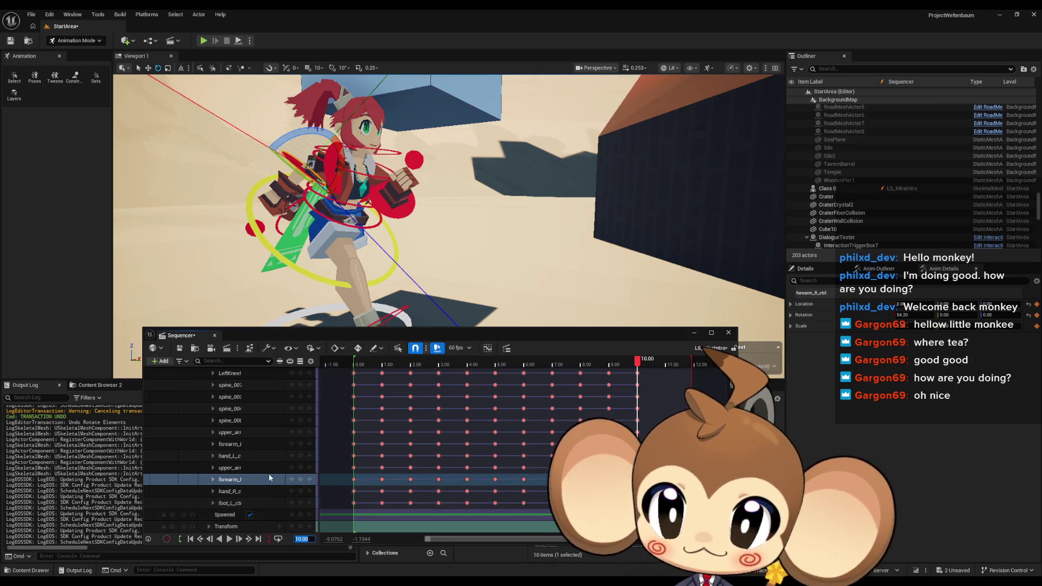
# Move spine_ctrl with the gizmo at 10.00 to shift the upper body
pyautogui.click(348, 282)
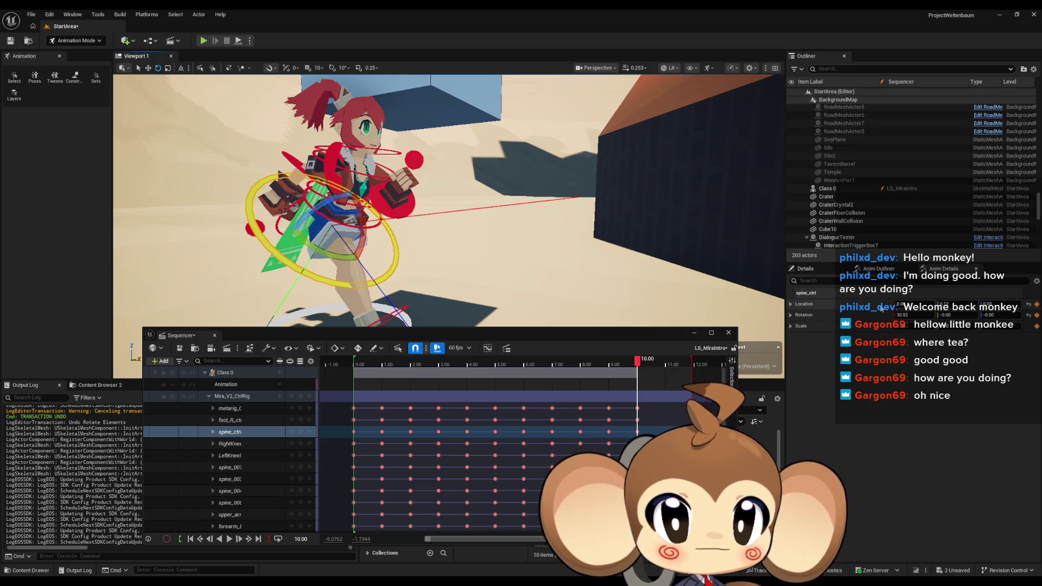
pyautogui.moveTo(941, 304); pyautogui.dragTo(955, 304)
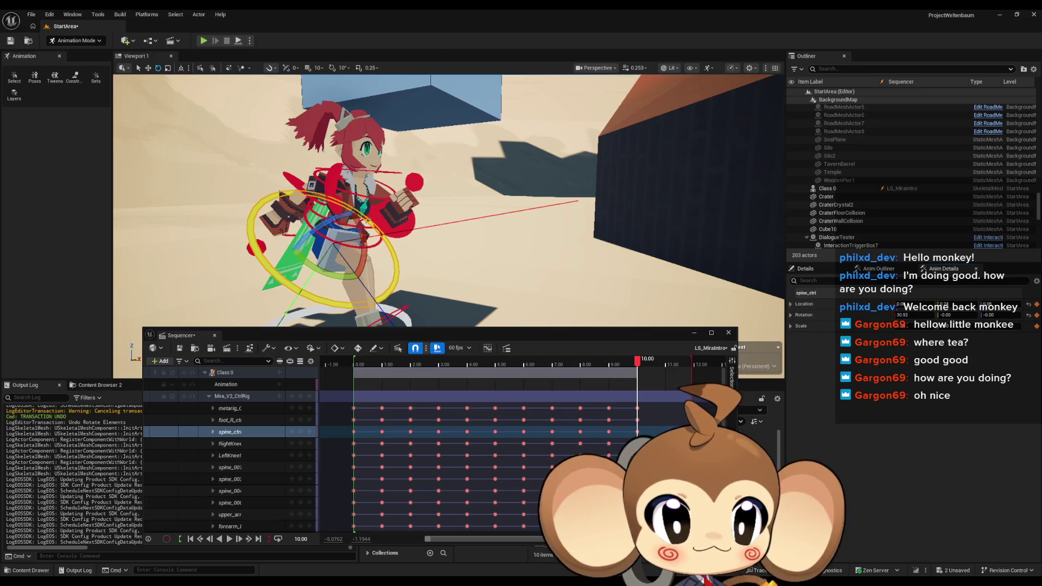
pyautogui.moveTo(215, 291)
pyautogui.mouseDown()
pyautogui.moveTo(125, 289)
pyautogui.moveTo(125, 249)
pyautogui.mouseUp()
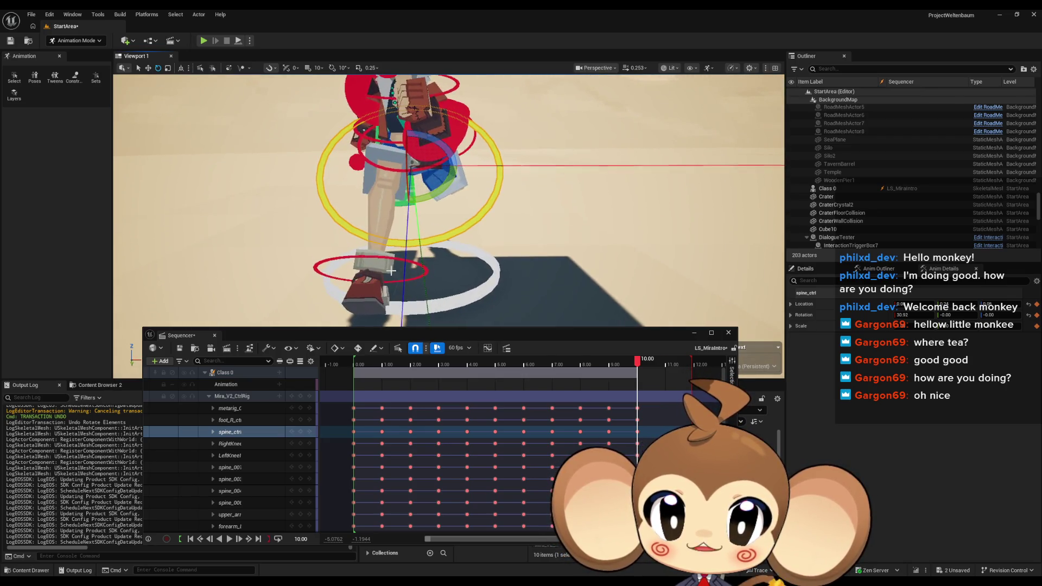
# Give the right foot control a new position and rotation
pyautogui.click(361, 291)
pyautogui.moveTo(361, 291); pyautogui.dragTo(436, 262)
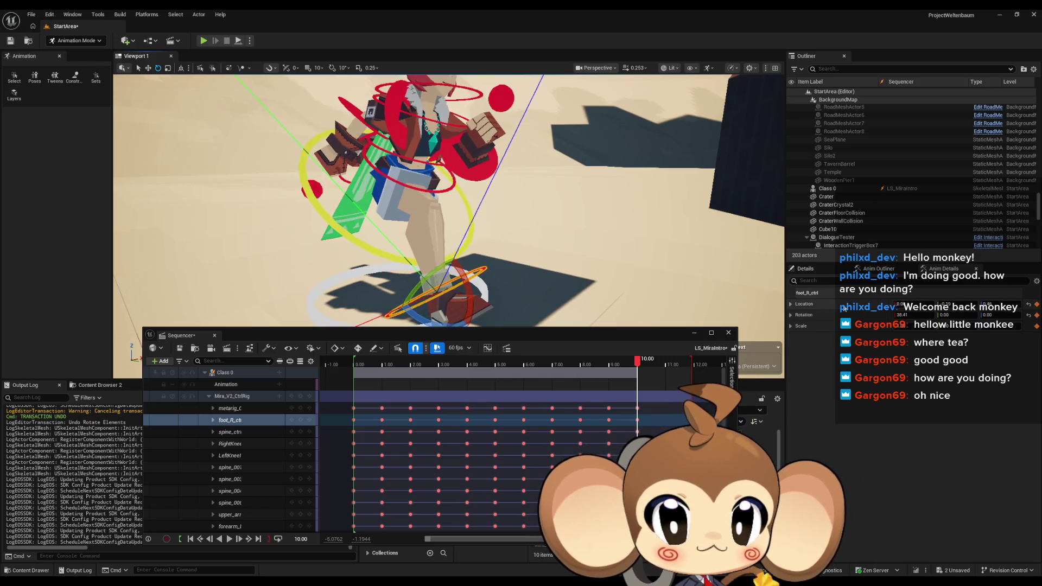
pyautogui.hotkey('ctrl', 'z')
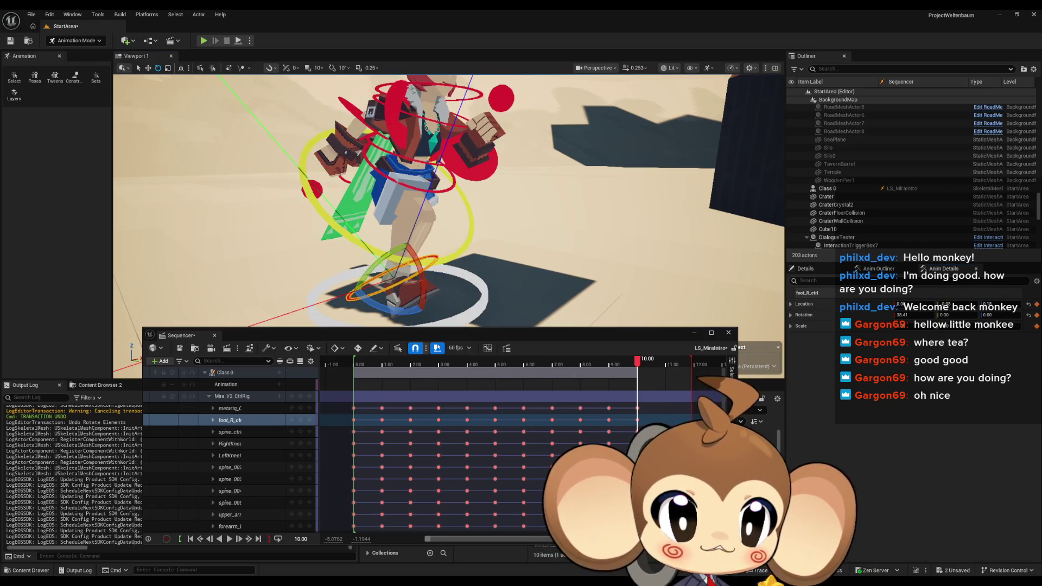
pyautogui.hotkey('ctrl', 'z')
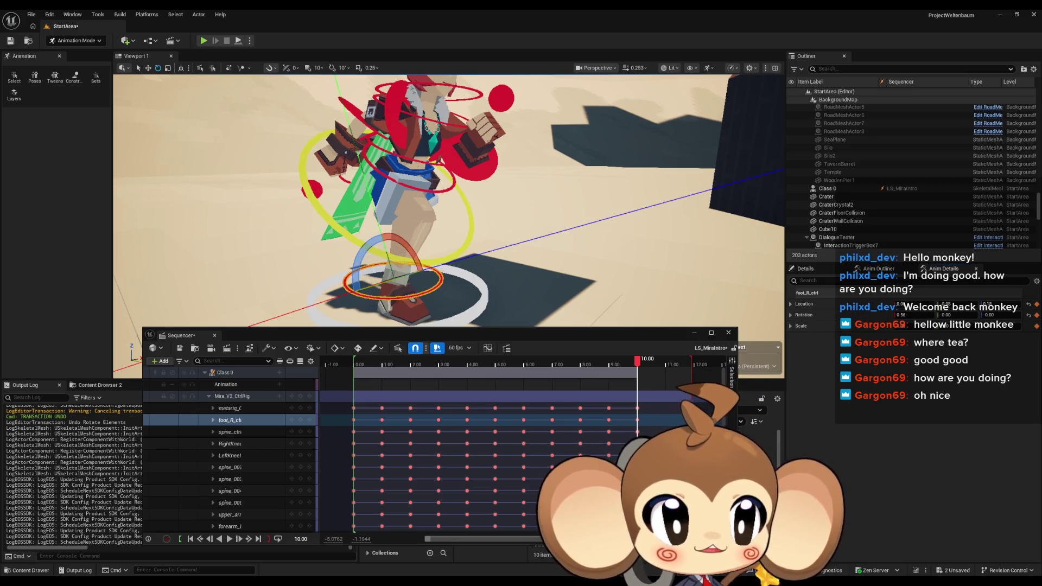
# Move the left foot control and rotate it to about -148.65
pyautogui.moveTo(634, 255); pyautogui.dragTo(476, 160)
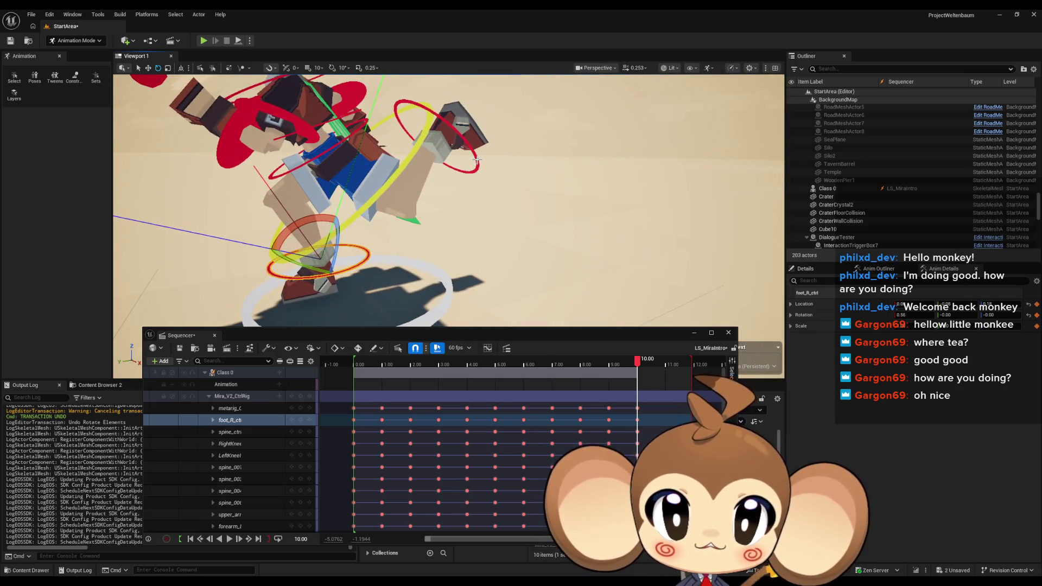
pyautogui.click(477, 161)
pyautogui.hotkey('ctrl', 'z')
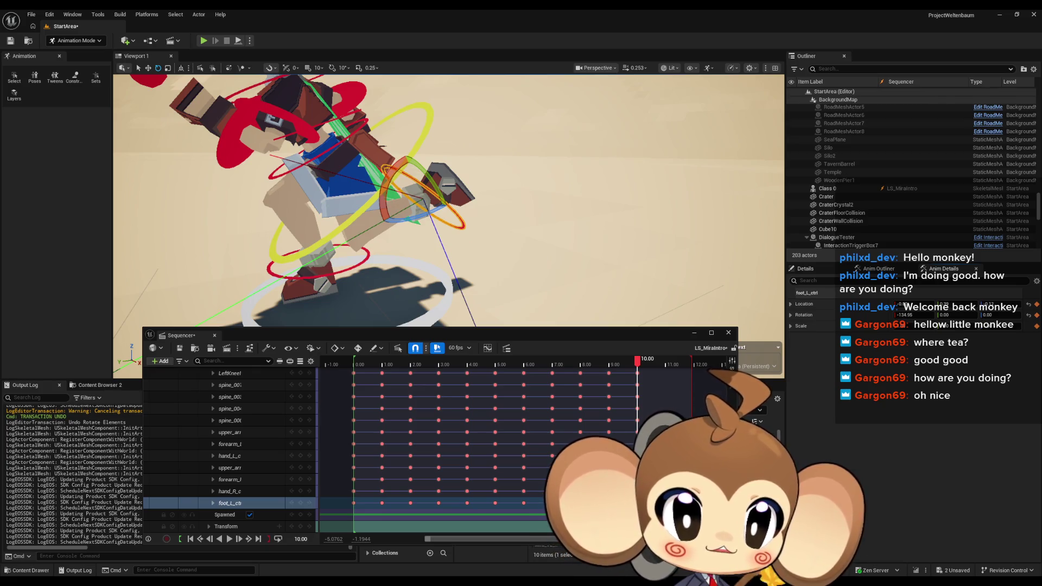
pyautogui.hotkey('ctrl', 'z')
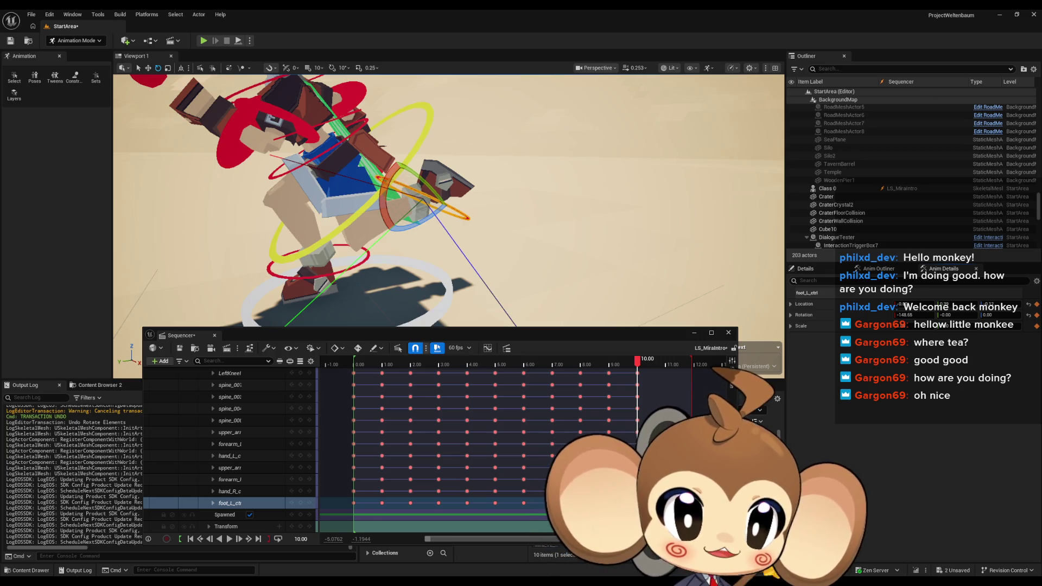
pyautogui.moveTo(474, 222)
pyautogui.mouseDown()
pyautogui.moveTo(402, 206)
pyautogui.moveTo(480, 214)
pyautogui.mouseUp()
# Set the right upper arm control's Rotation Z to -48
pyautogui.click(480, 214)
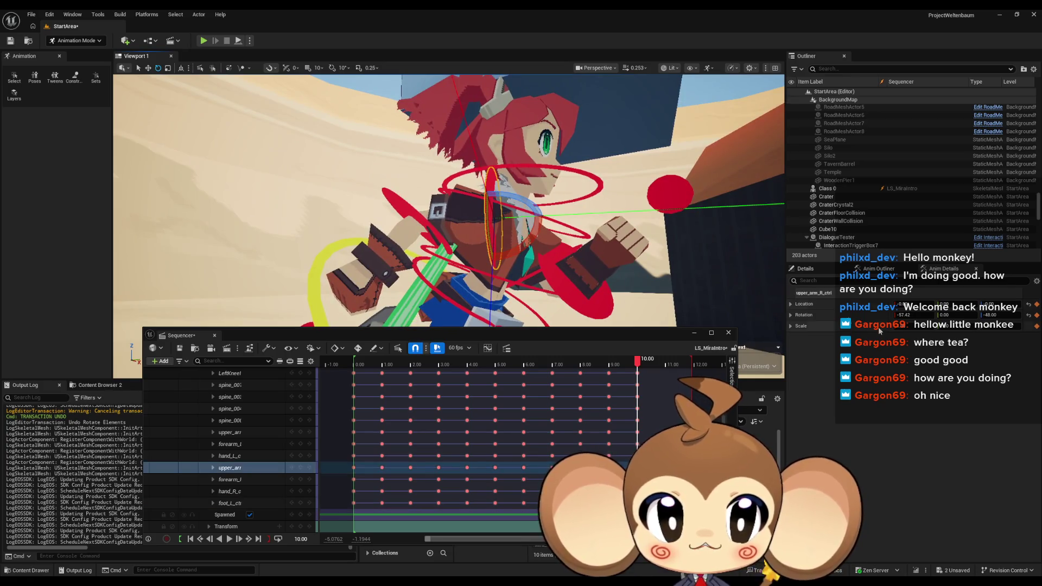
pyautogui.hotkey('ctrl', 'z')
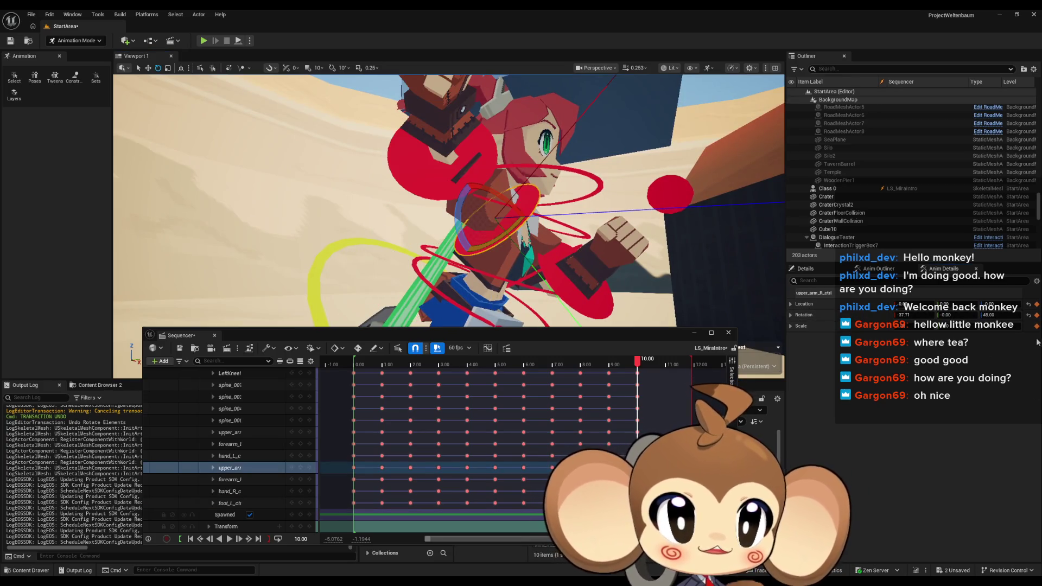
pyautogui.click(997, 314)
pyautogui.write('-48')
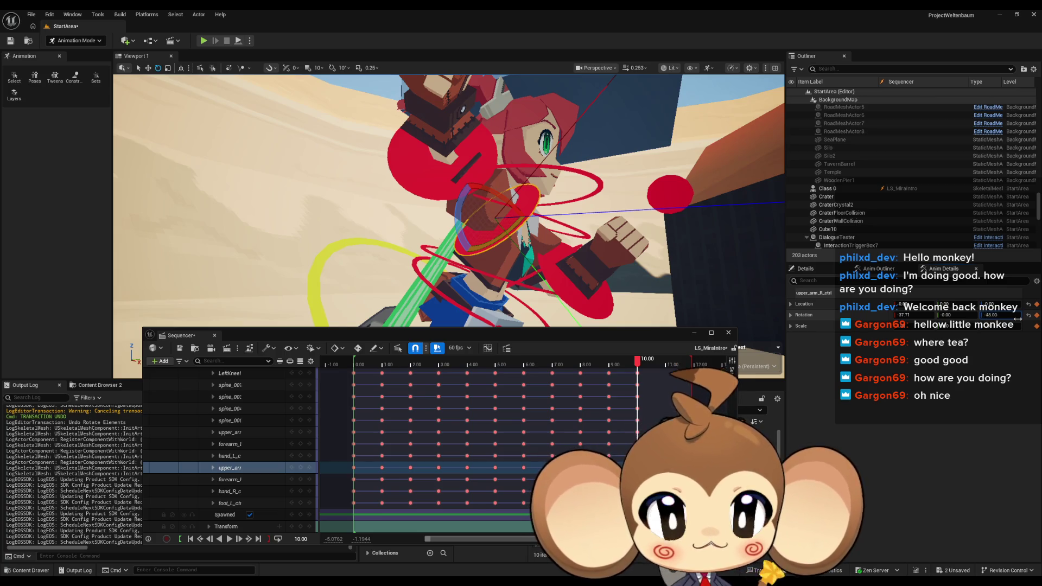
pyautogui.press('Return')
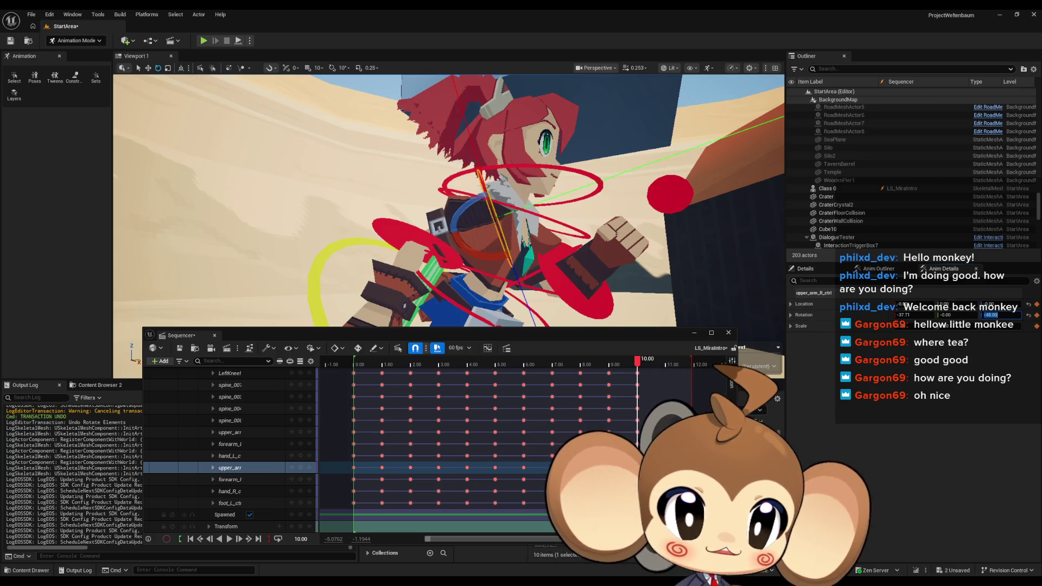
# Rotate the left upper arm control to 48
pyautogui.click(230, 479)
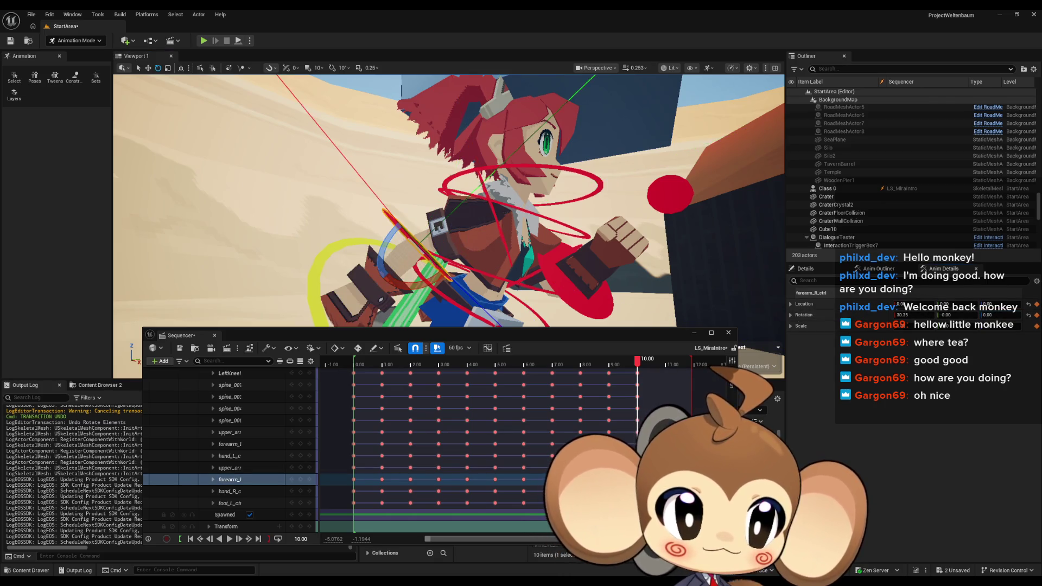
pyautogui.moveTo(554, 277)
pyautogui.mouseDown()
pyautogui.moveTo(852, 317)
pyautogui.moveTo(835, 318)
pyautogui.mouseUp()
pyautogui.click(554, 277)
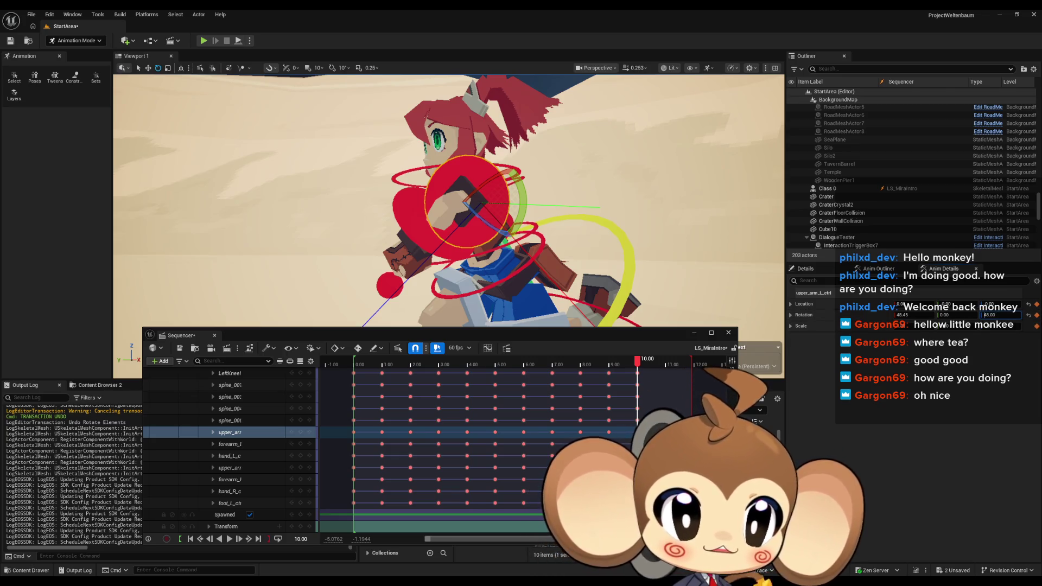
pyautogui.press('Return')
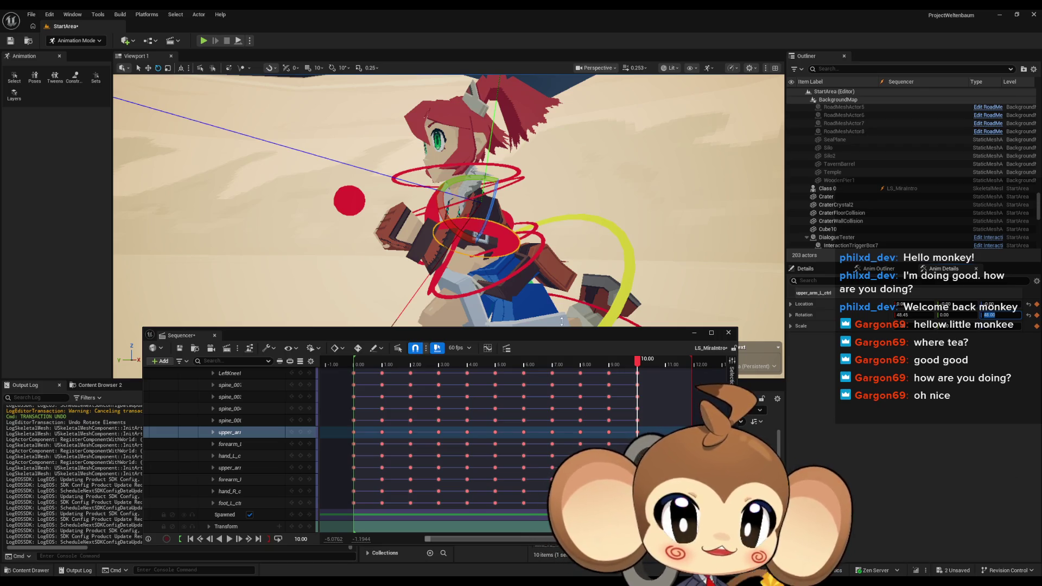
# Select the left forearm control, scroll the Sequencer track list, and activate the current-time field
pyautogui.click(434, 274)
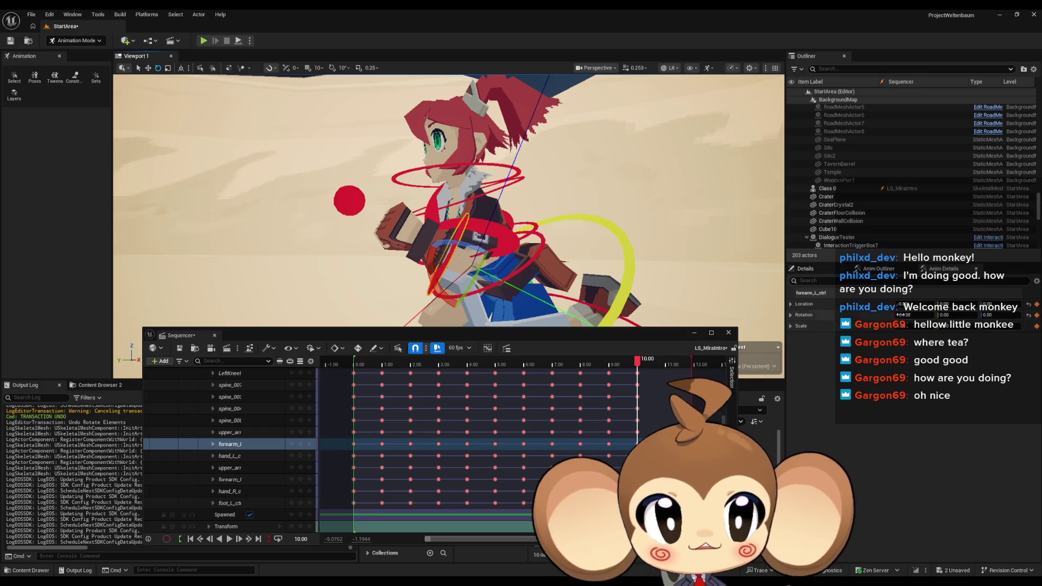
pyautogui.scroll(3, 449, 201)
pyautogui.moveTo(448, 200); pyautogui.dragTo(380, 212)
pyautogui.scroll(5, 249, 448)
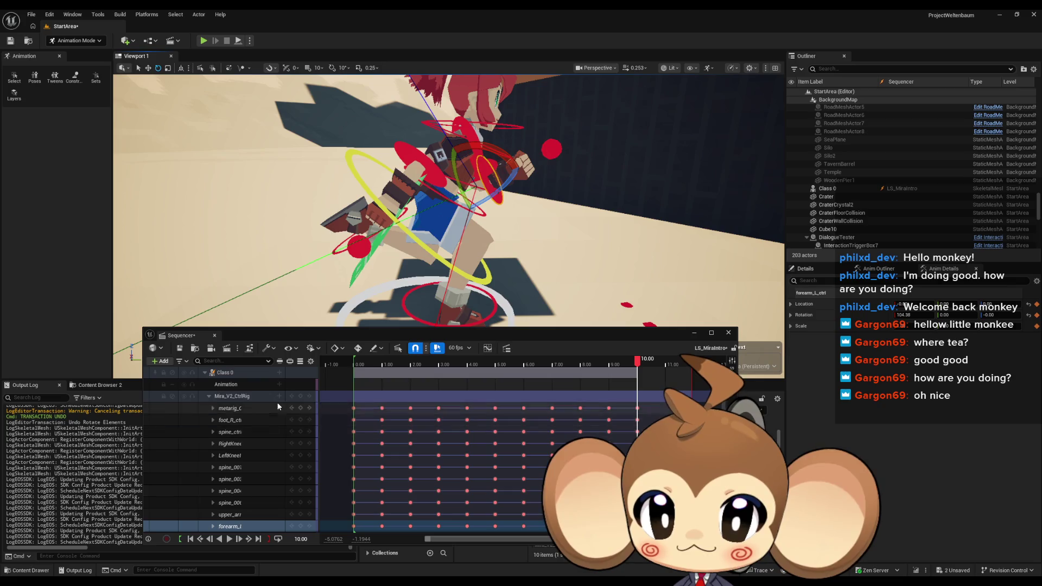
pyautogui.click(434, 396)
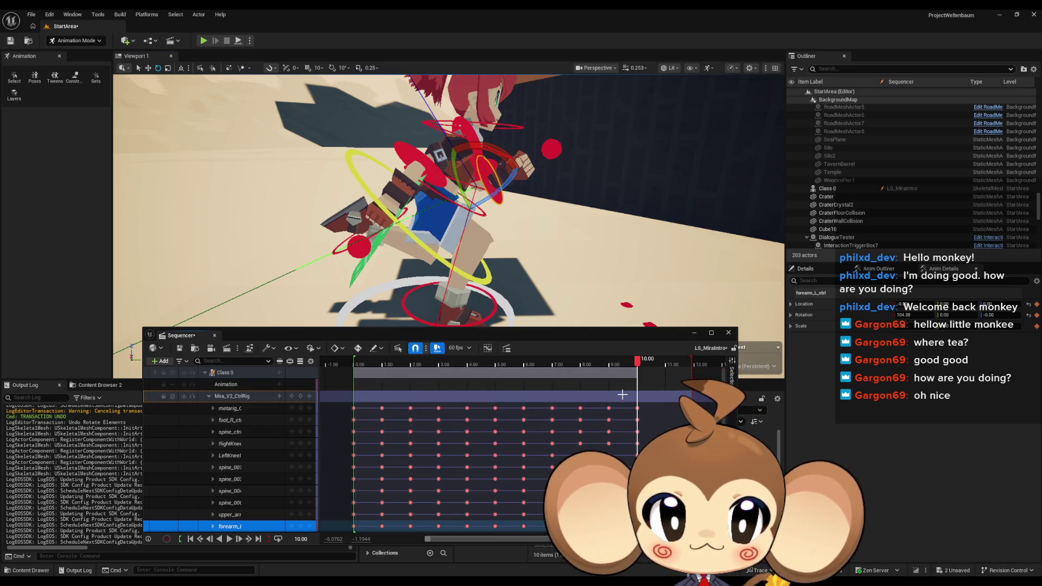
pyautogui.scroll(-3, 280, 490)
pyautogui.click(300, 537)
# Move the Sequencer playhead to 5.00 and re-centre the view on the character
pyautogui.write('5')
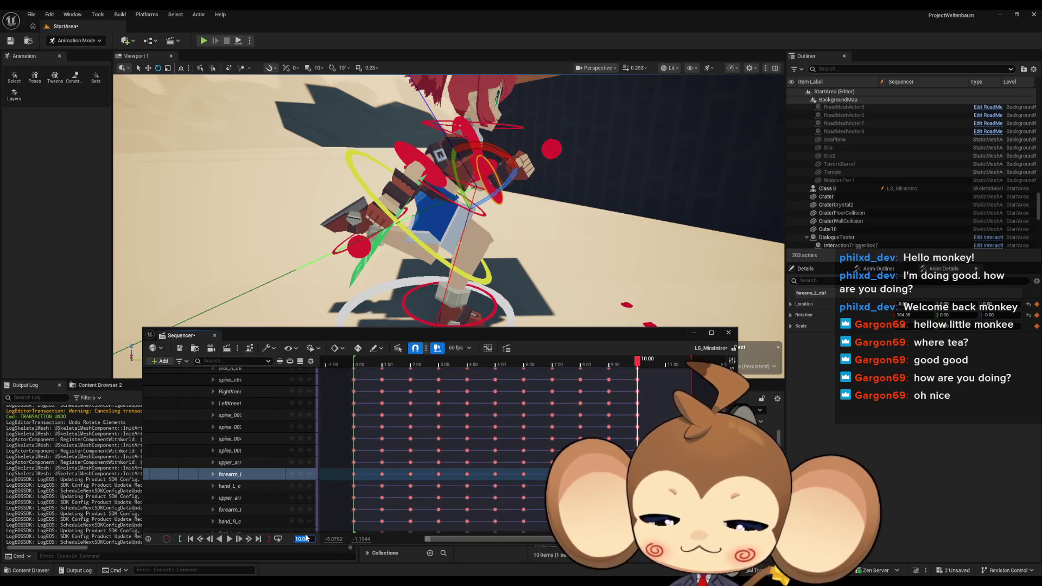
pyautogui.press('Return')
pyautogui.press('f')
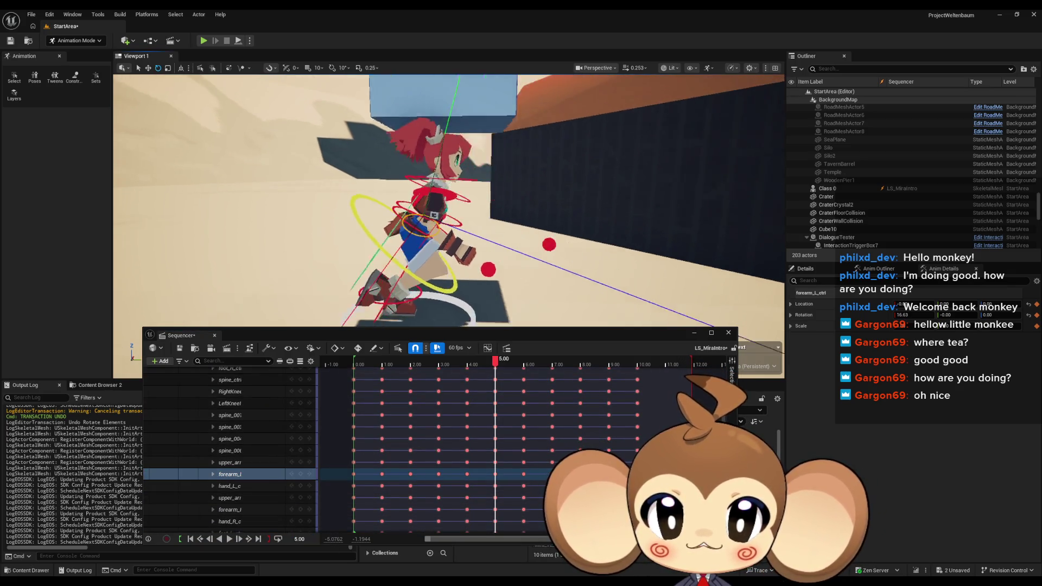
# Select and frame the spine, left foot and right foot controls
pyautogui.click(412, 242)
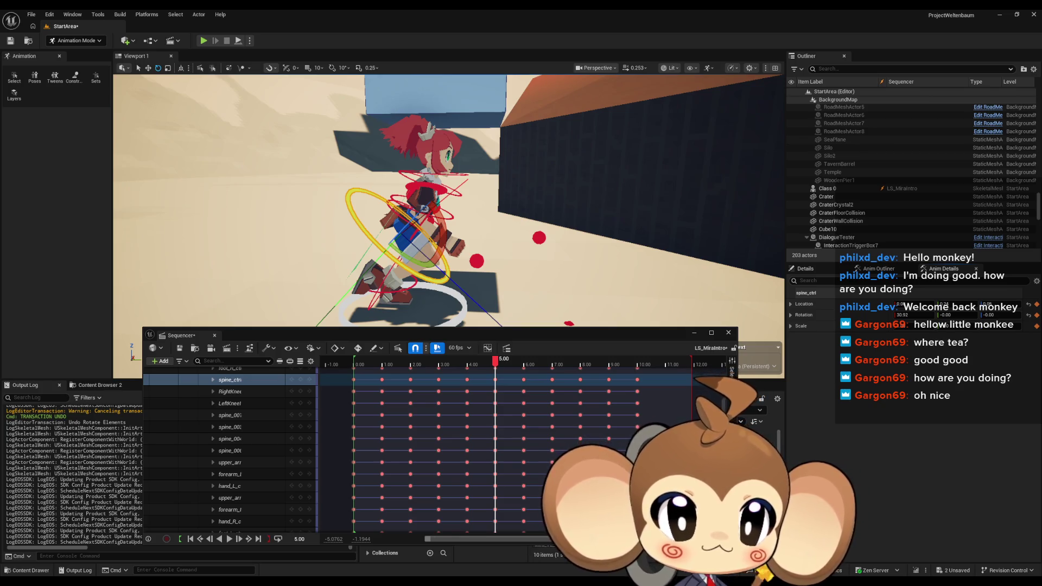
pyautogui.press('f')
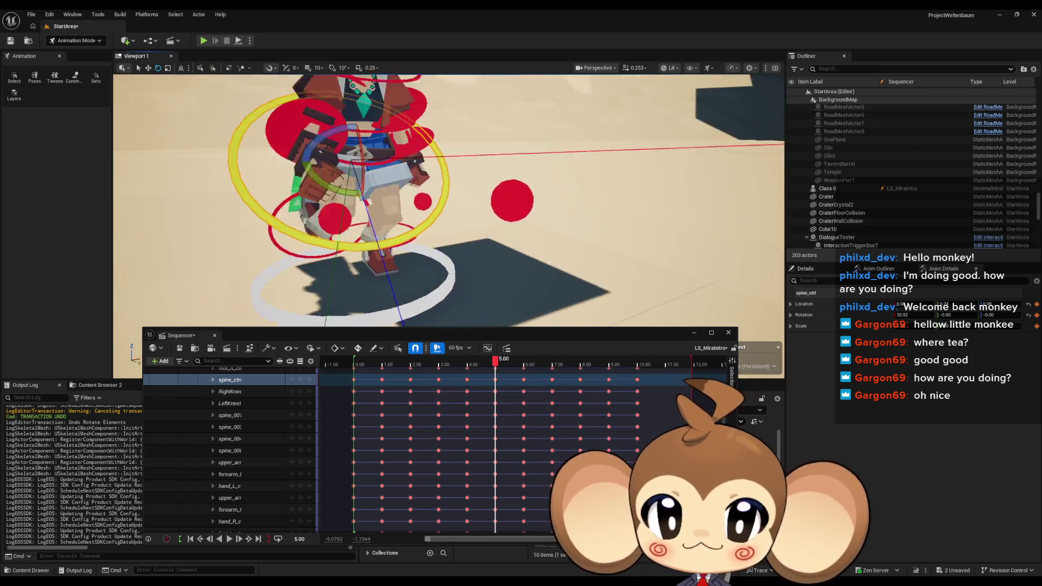
pyautogui.click(377, 244)
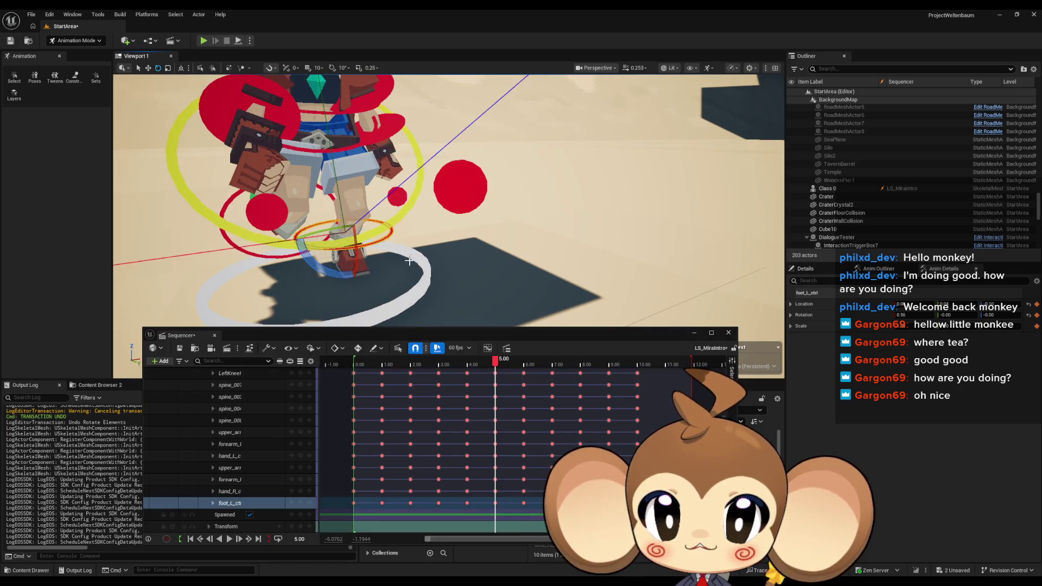
pyautogui.press('f')
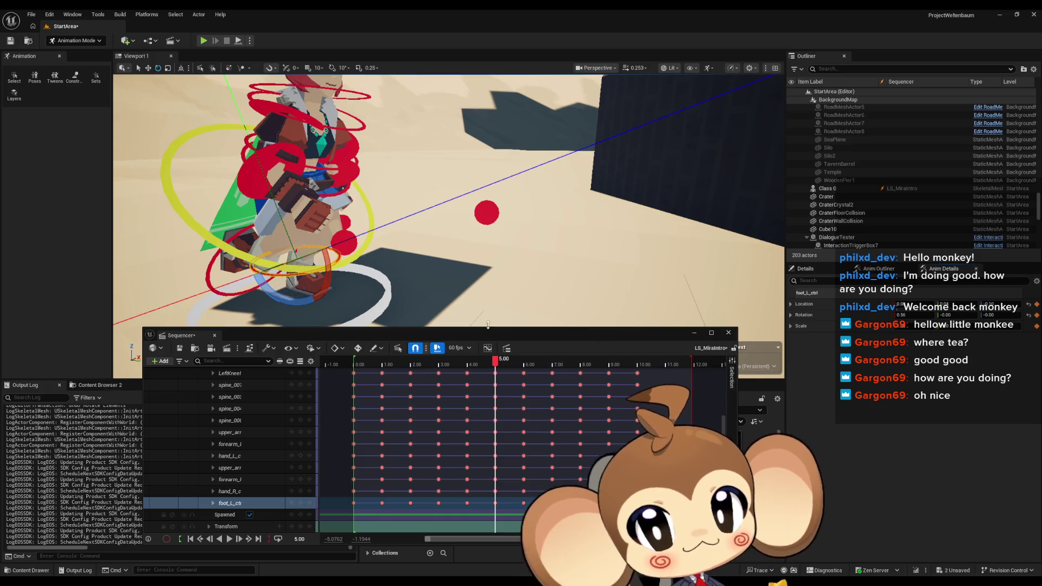
pyautogui.press('f')
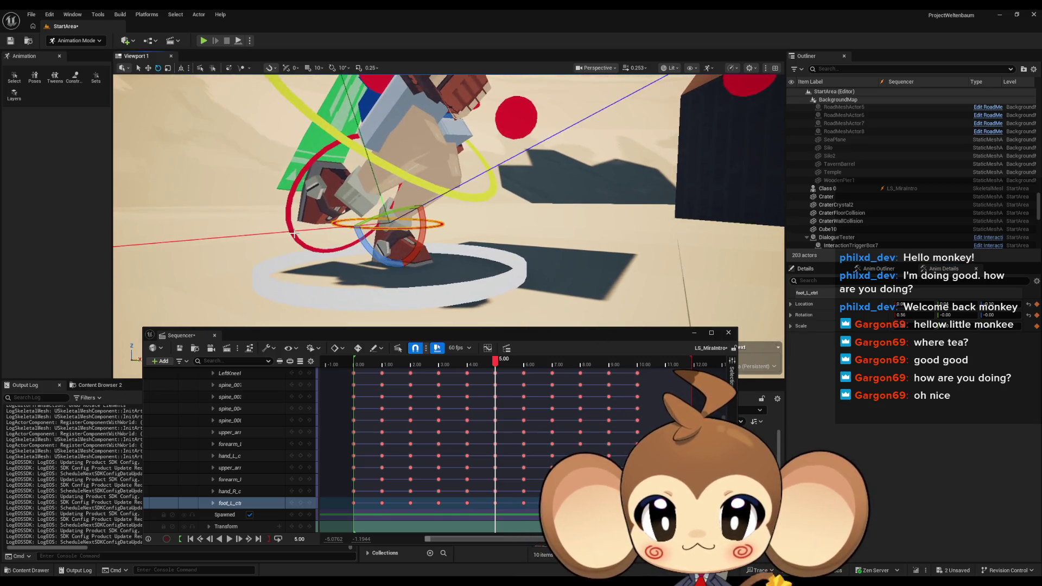
pyautogui.click(294, 235)
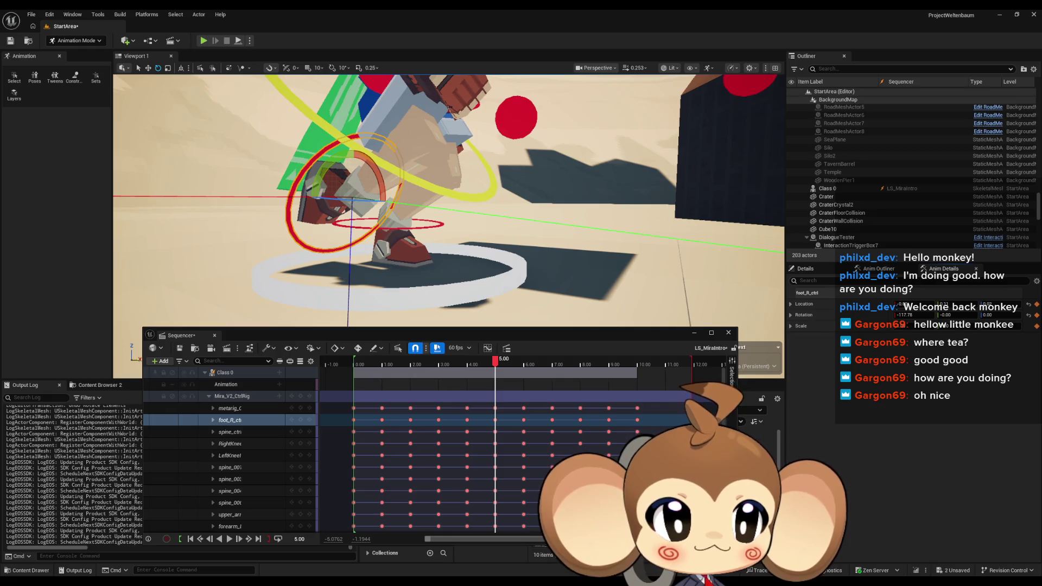
pyautogui.moveTo(701, 306)
pyautogui.mouseDown()
pyautogui.moveTo(542, 301)
pyautogui.moveTo(434, 239)
pyautogui.mouseUp()
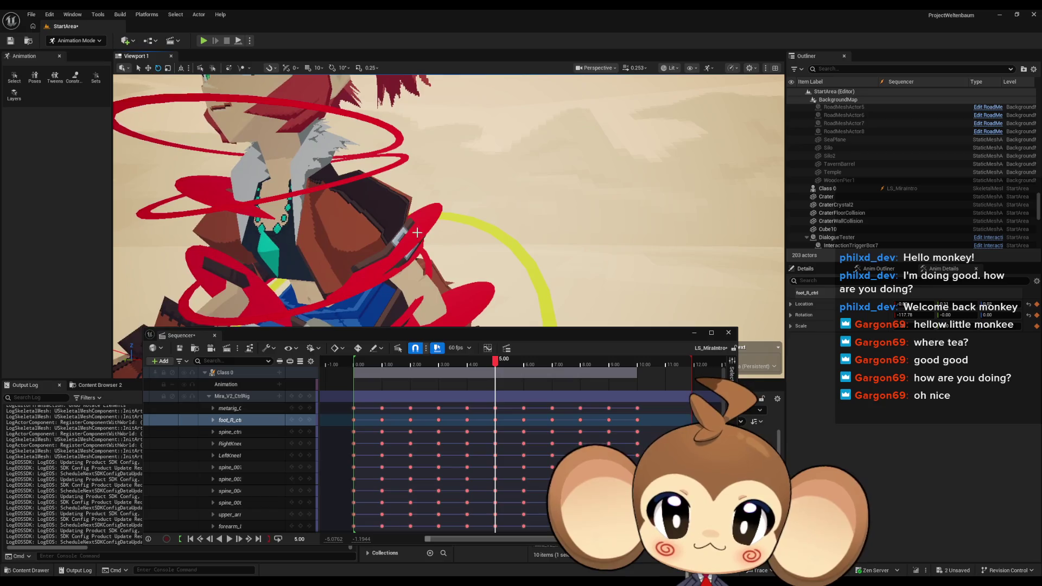
pyautogui.click(413, 233)
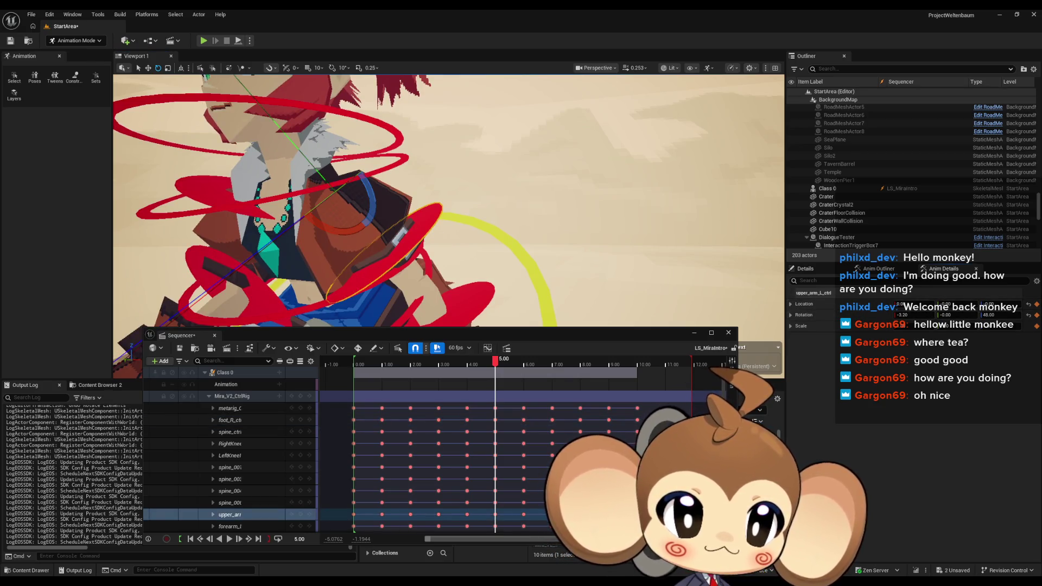
pyautogui.moveTo(488, 244); pyautogui.dragTo(562, 244)
pyautogui.click(526, 225)
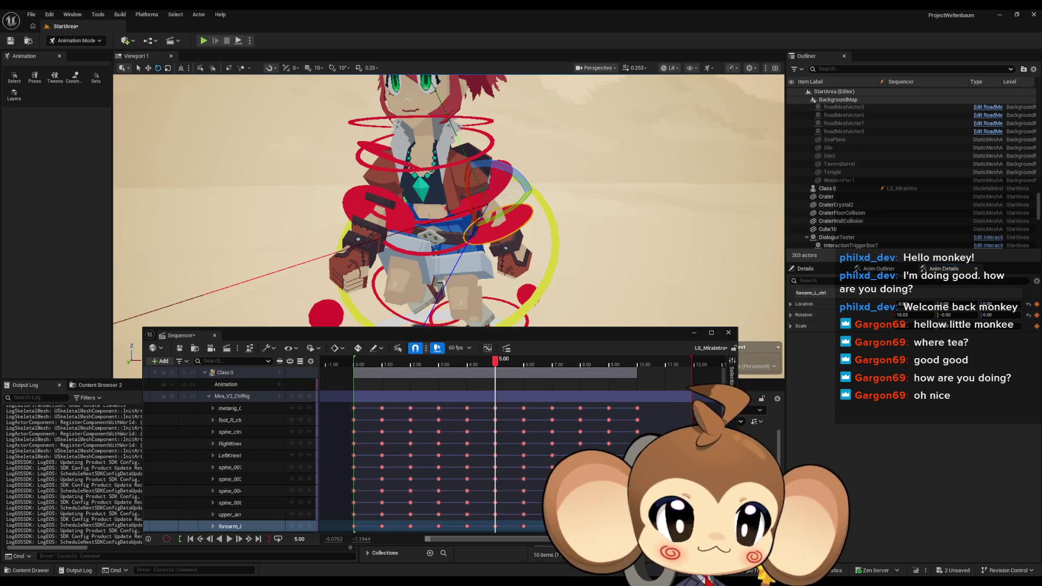
pyautogui.moveTo(529, 283); pyautogui.dragTo(430, 145)
pyautogui.click(430, 145)
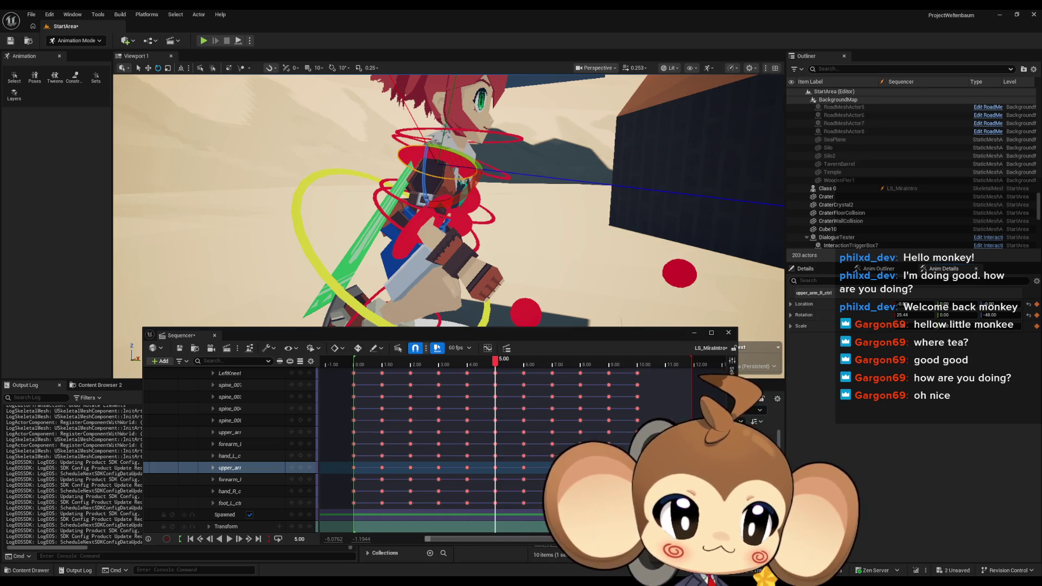
pyautogui.click(407, 236)
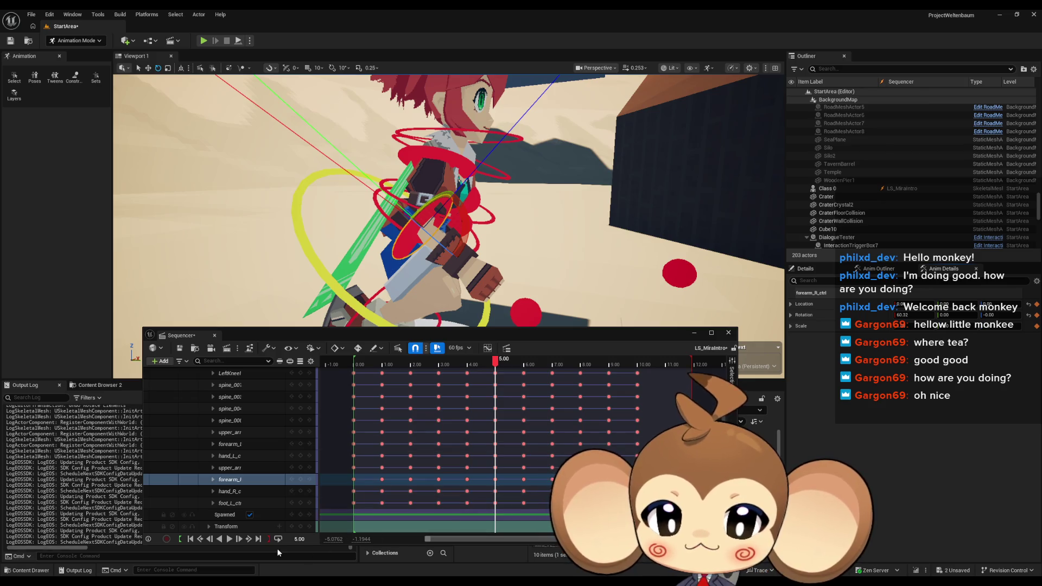
# Jump the playhead to 11.00 and select spine_ctrl
pyautogui.click(300, 539)
pyautogui.write('11')
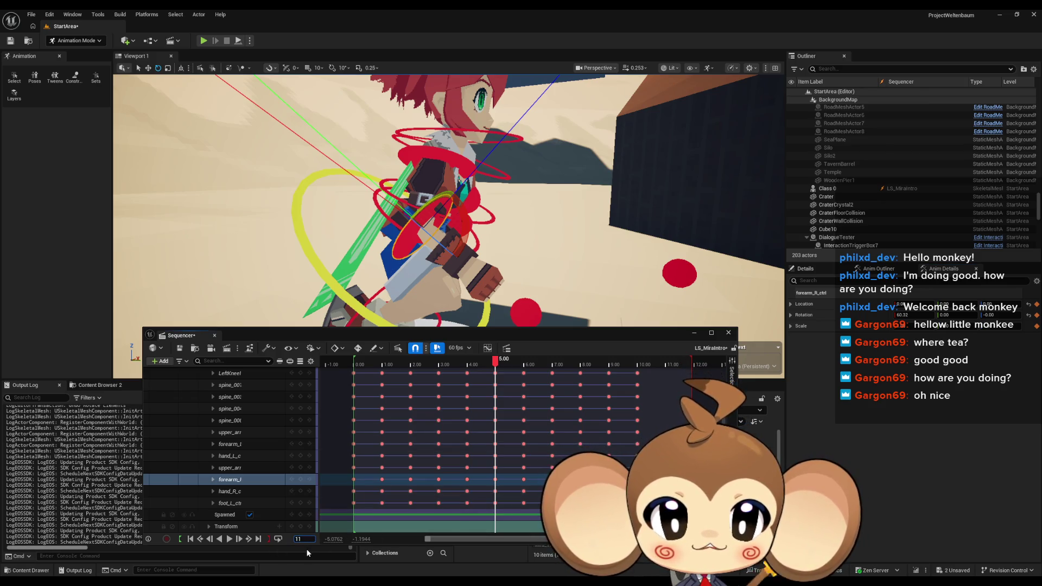
pyautogui.press('Return')
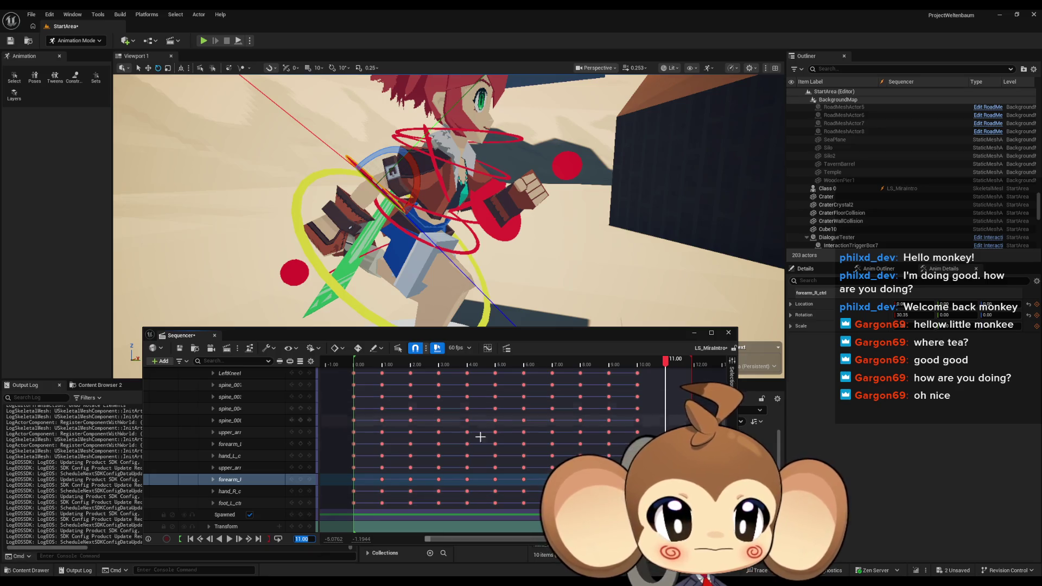
pyautogui.click(365, 287)
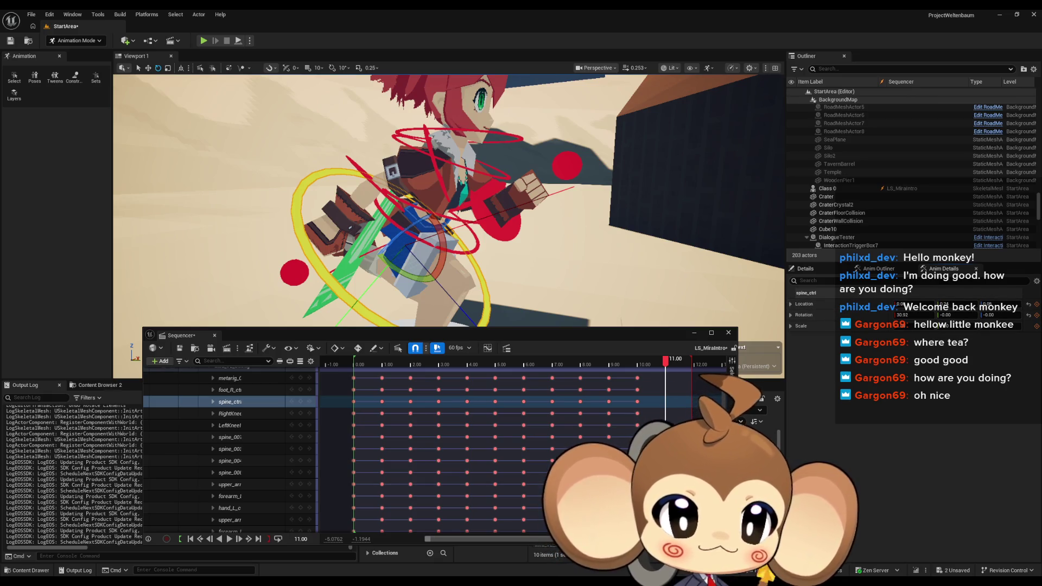
# Raise and shift the right foot, and rotate the left foot to -117.78
pyautogui.press('f')
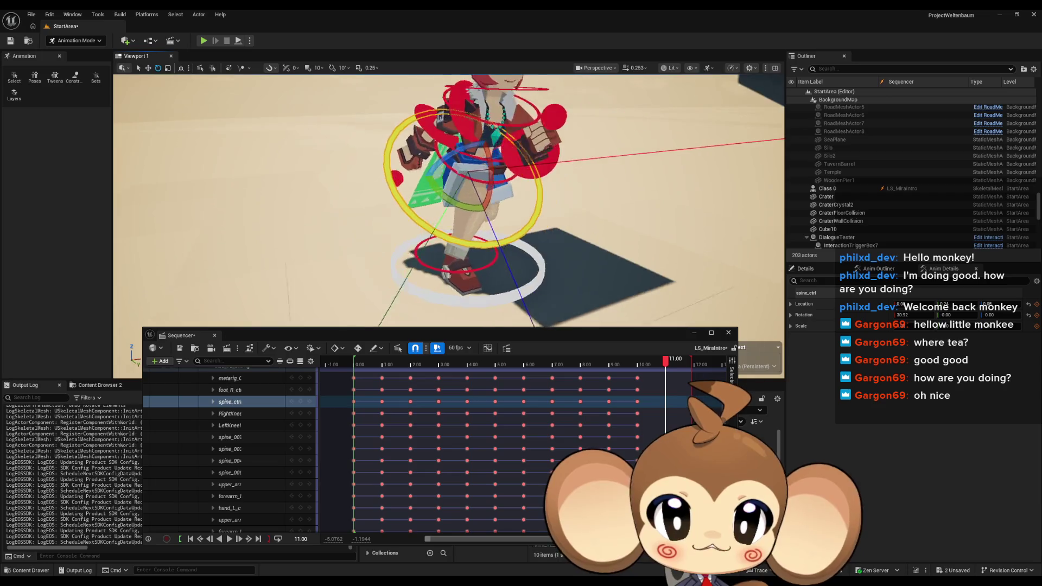
pyautogui.scroll(5, 449, 201)
pyautogui.click(229, 389)
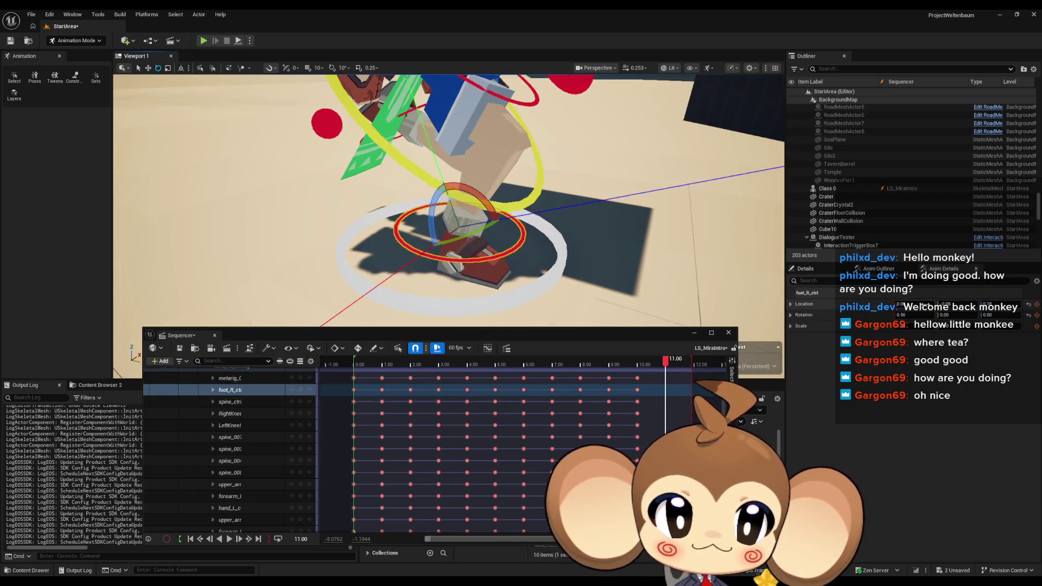
pyautogui.hotkey('ctrl', 'z')
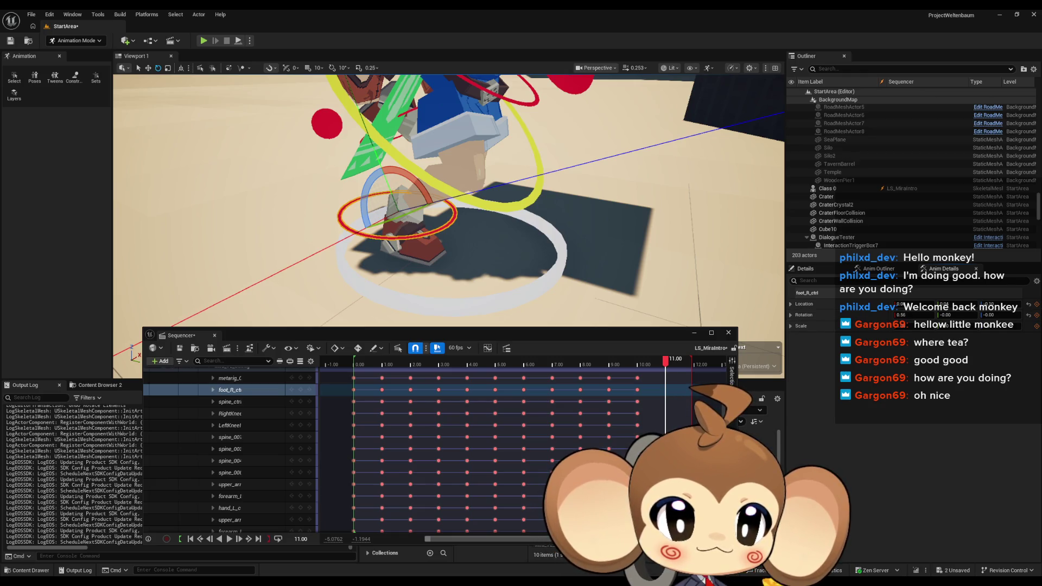
pyautogui.moveTo(588, 314); pyautogui.dragTo(389, 204)
pyautogui.click(320, 256)
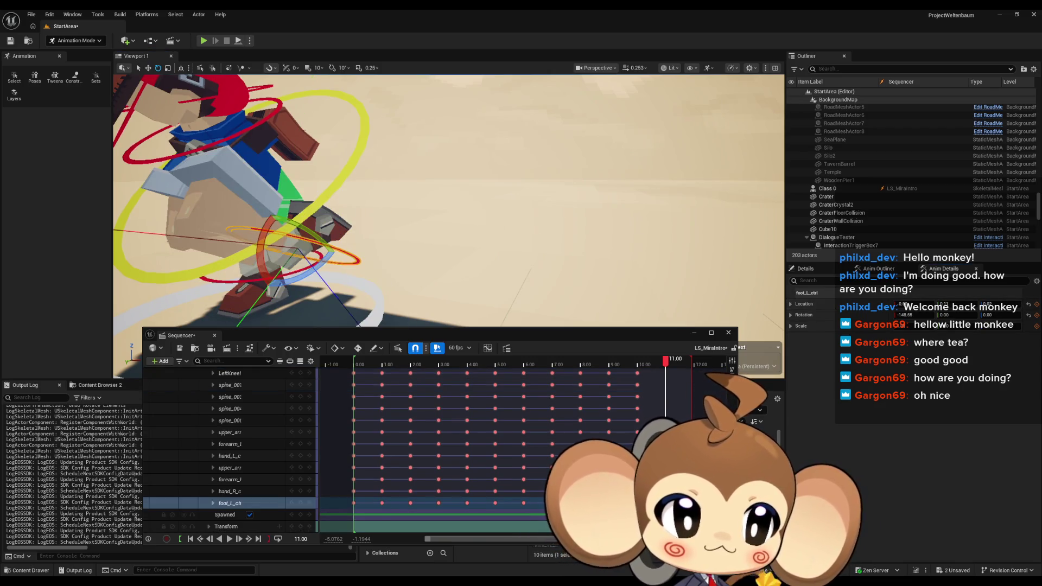
pyautogui.moveTo(833, 312)
pyautogui.mouseDown()
pyautogui.moveTo(852, 313)
pyautogui.moveTo(832, 313)
pyautogui.mouseUp()
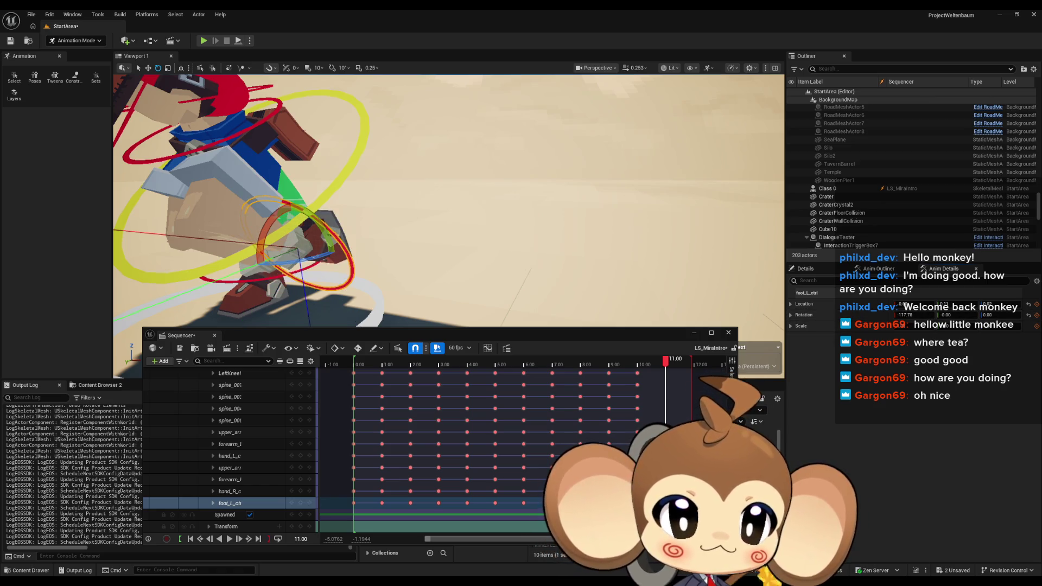
pyautogui.moveTo(449, 201); pyautogui.dragTo(358, 230)
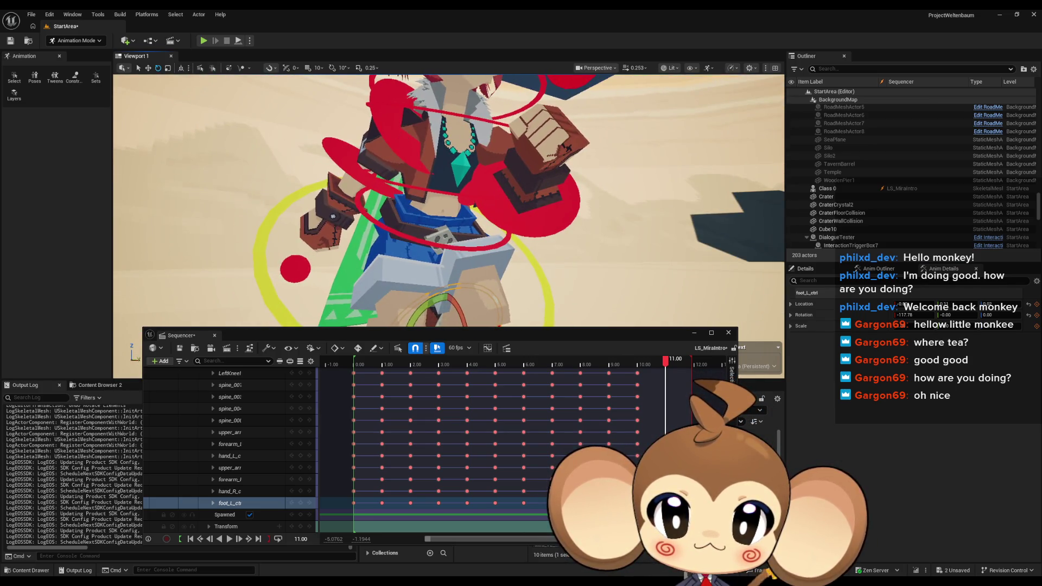
# Rotate the right upper arm to -48, right forearm to 16.63, left upper arm to 25.44
pyautogui.click(230, 467)
pyautogui.moveTo(833, 315); pyautogui.dragTo(846, 314)
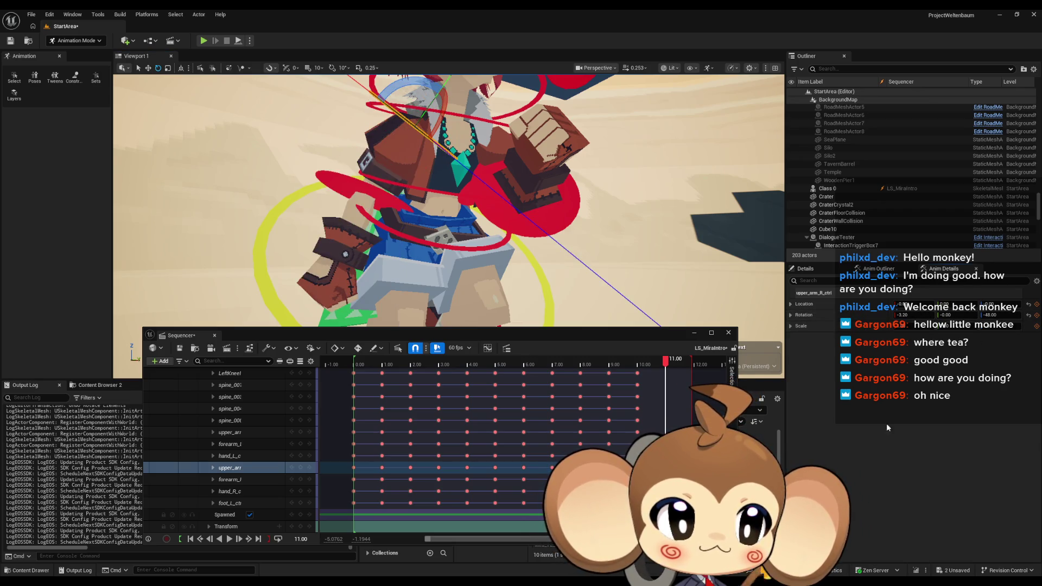
pyautogui.click(230, 479)
pyautogui.moveTo(902, 314); pyautogui.dragTo(922, 315)
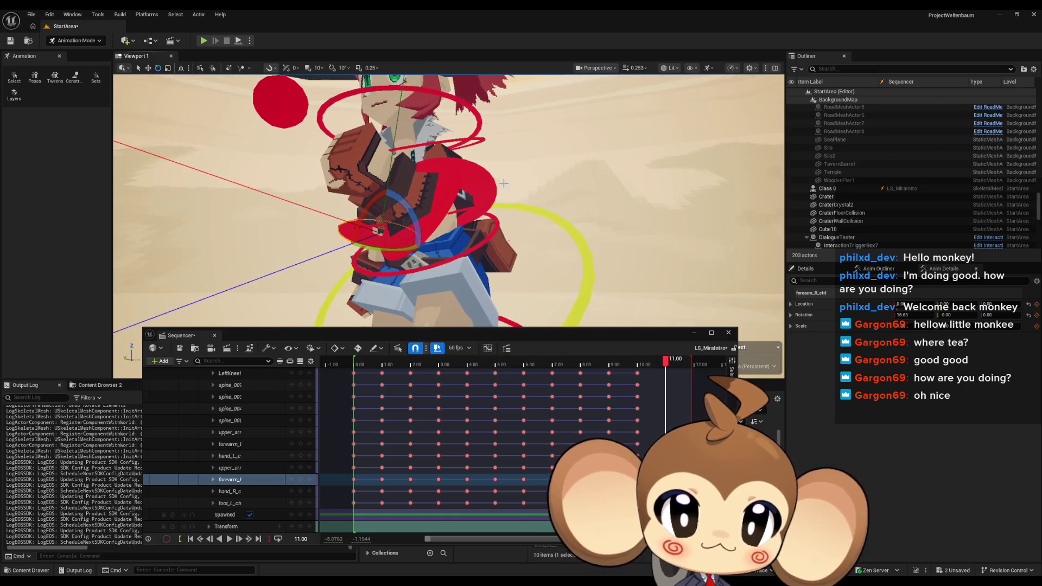
pyautogui.click(494, 184)
pyautogui.moveTo(902, 314); pyautogui.dragTo(890, 314)
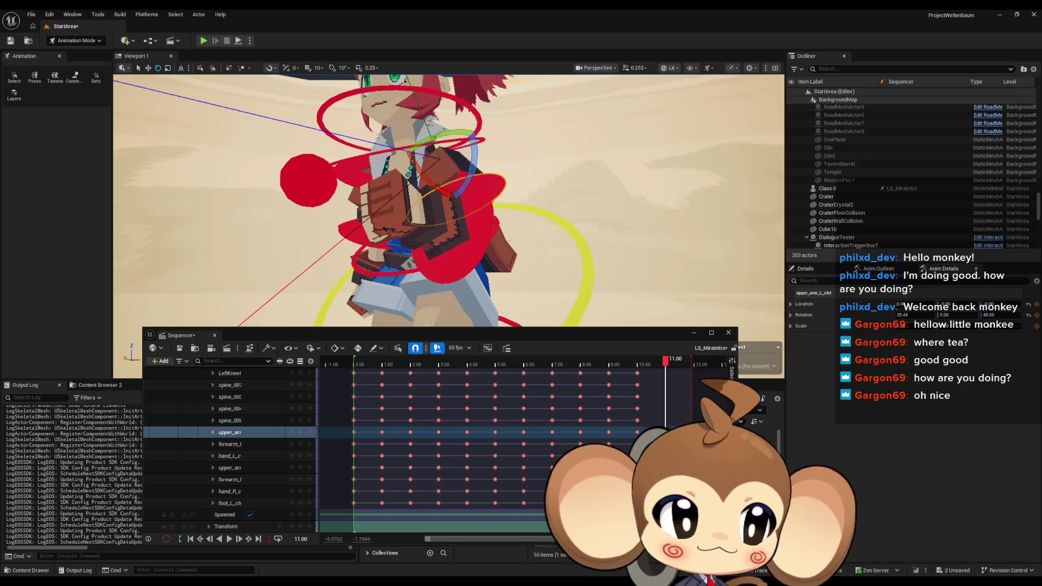
# Rotate the forearm_L control into a new pose
pyautogui.click(475, 252)
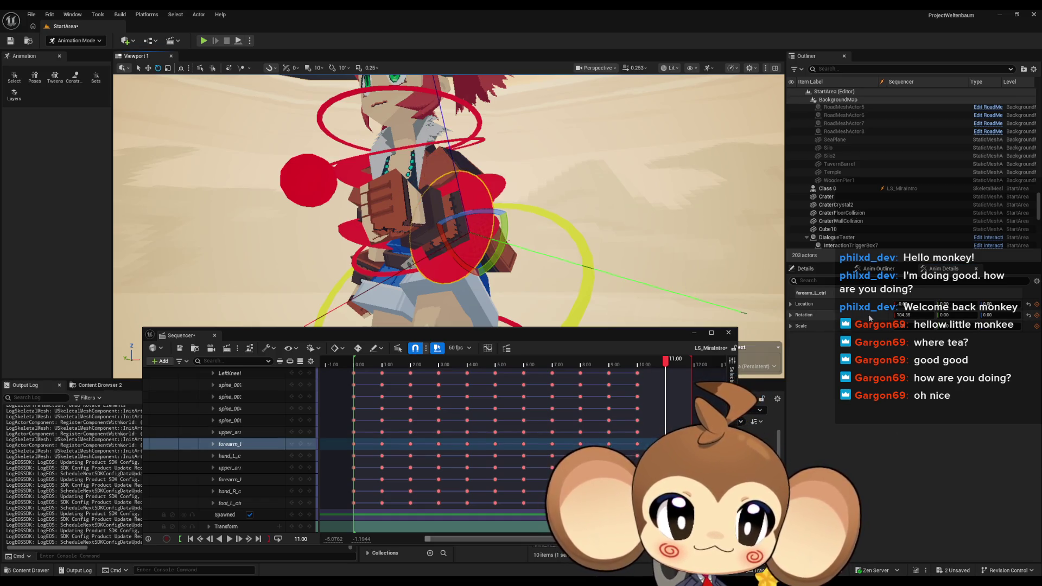
pyautogui.moveTo(868, 315); pyautogui.dragTo(864, 316)
pyautogui.scroll(-5, 436, 193)
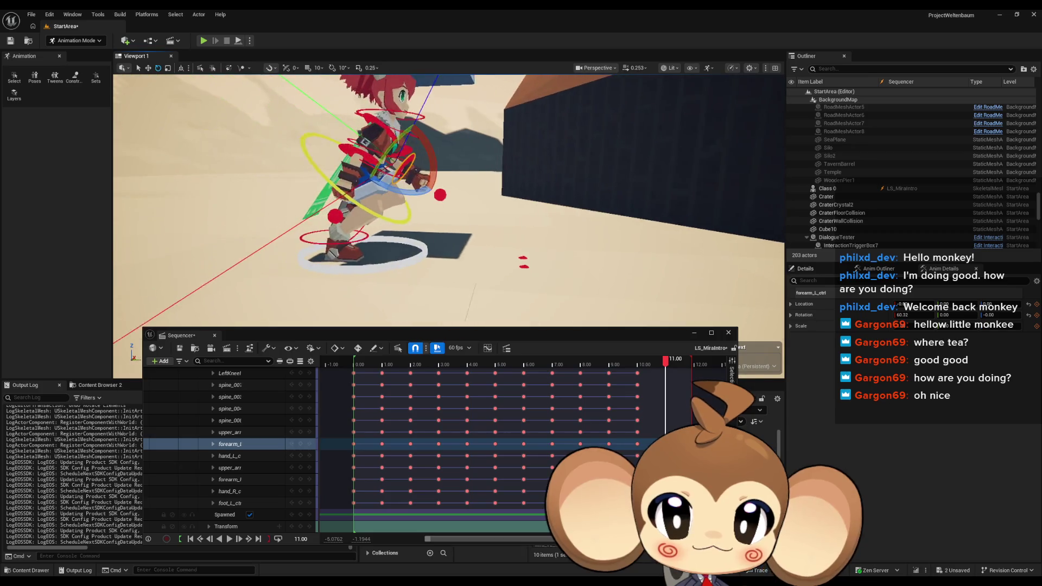
pyautogui.scroll(5, 436, 193)
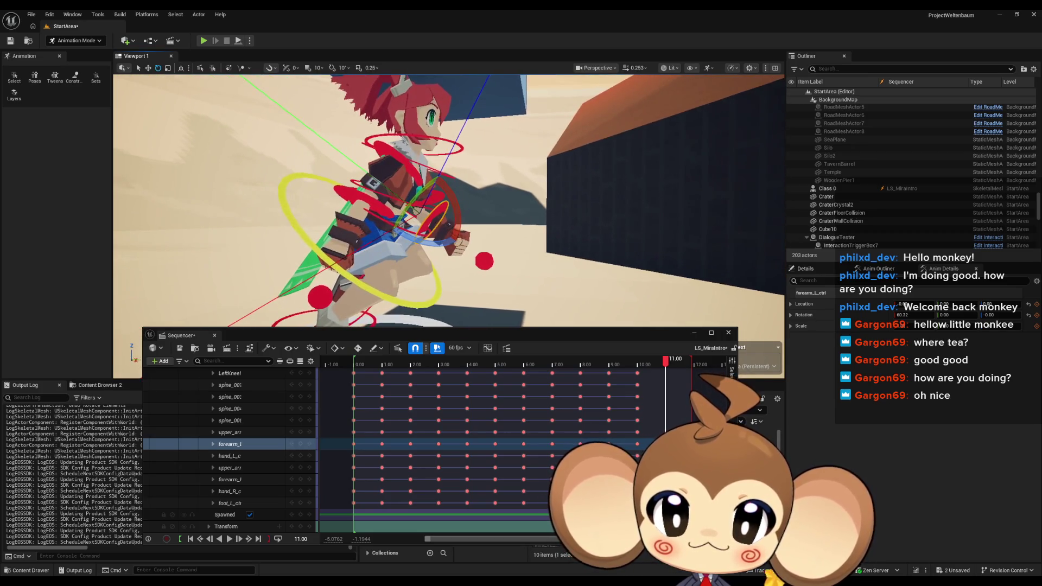
pyautogui.scroll(3, 291, 439)
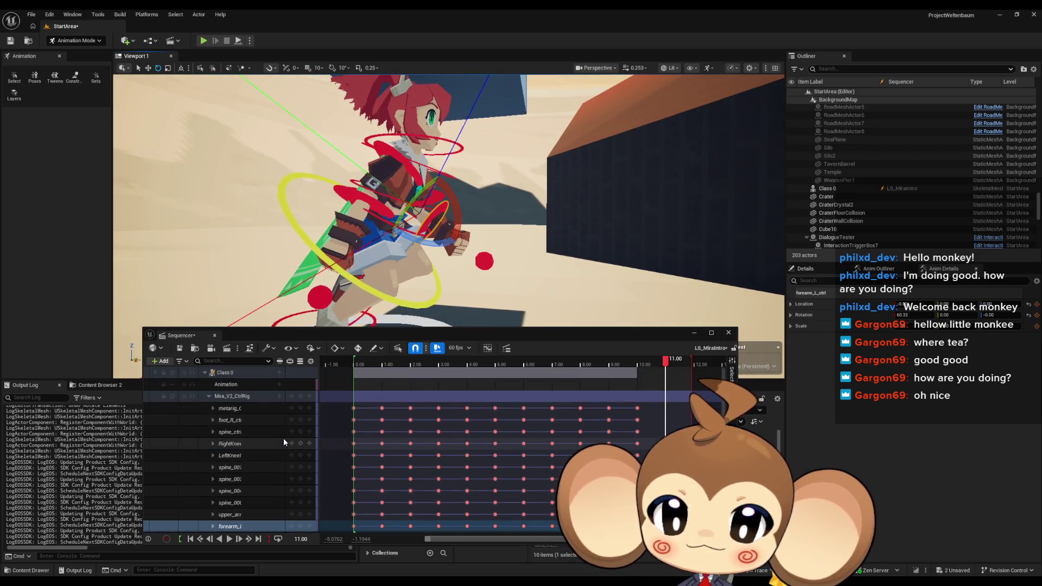
# Key every Mira_V2_CtrlRig control at 11.00 and collapse the rig's control rows
pyautogui.click(301, 397)
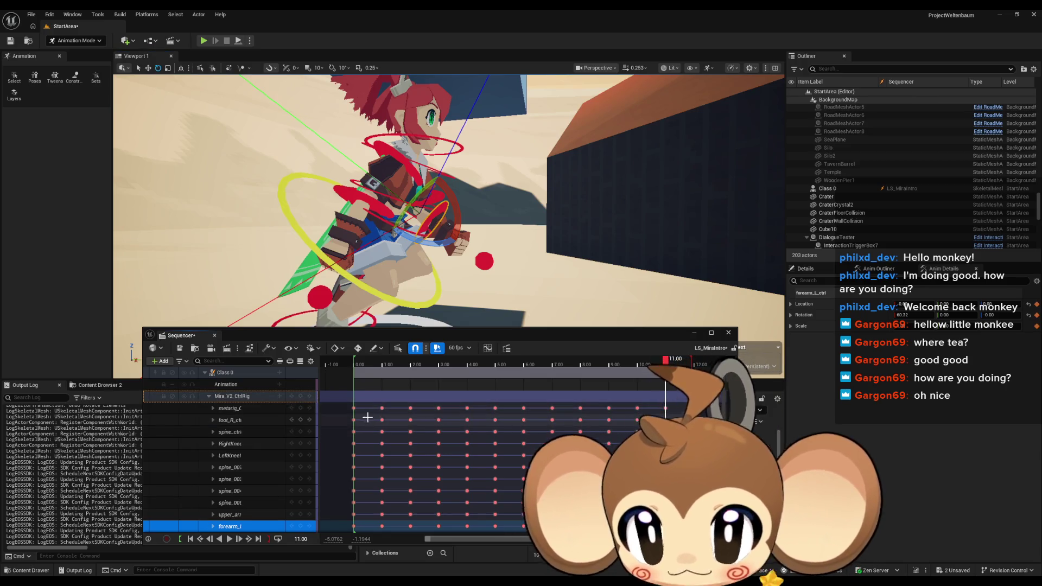
pyautogui.scroll(-1, 371, 415)
pyautogui.scroll(-2, 228, 445)
pyautogui.scroll(2, 227, 434)
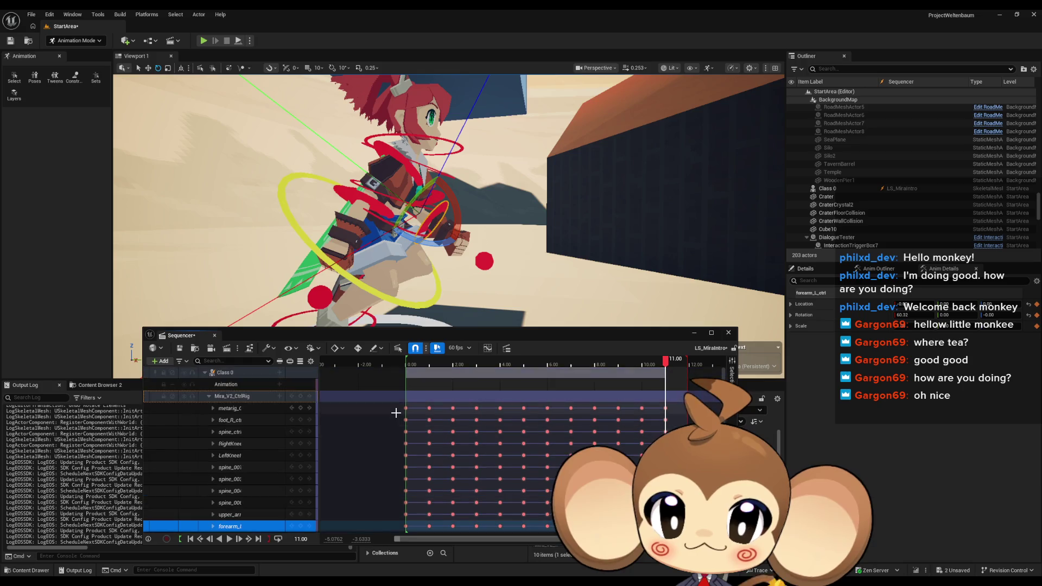
pyautogui.click(208, 396)
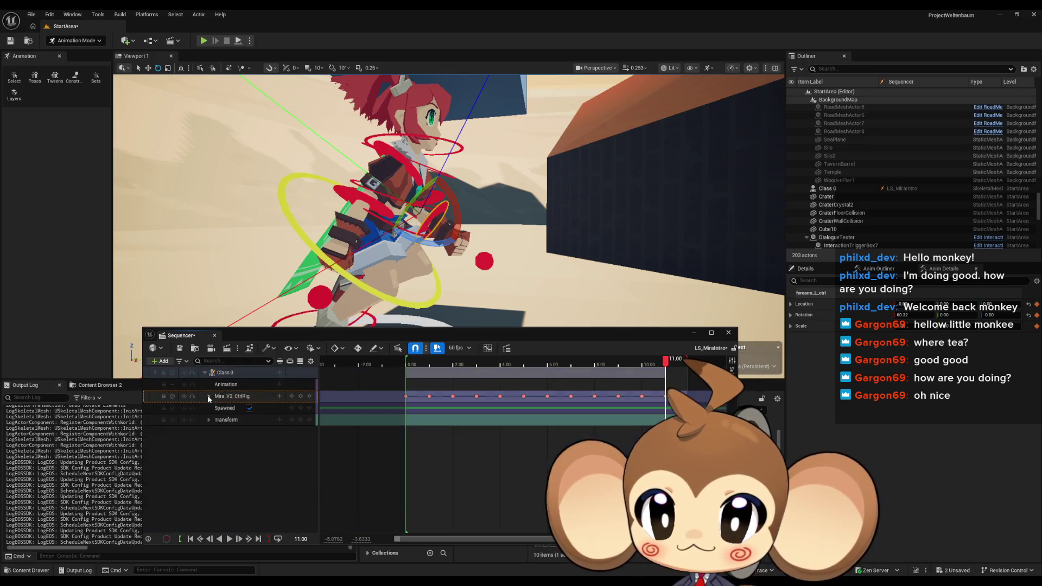
# Paste the starting pose as a new key at 12.00, nudging it to about 12.12
pyautogui.click(406, 396)
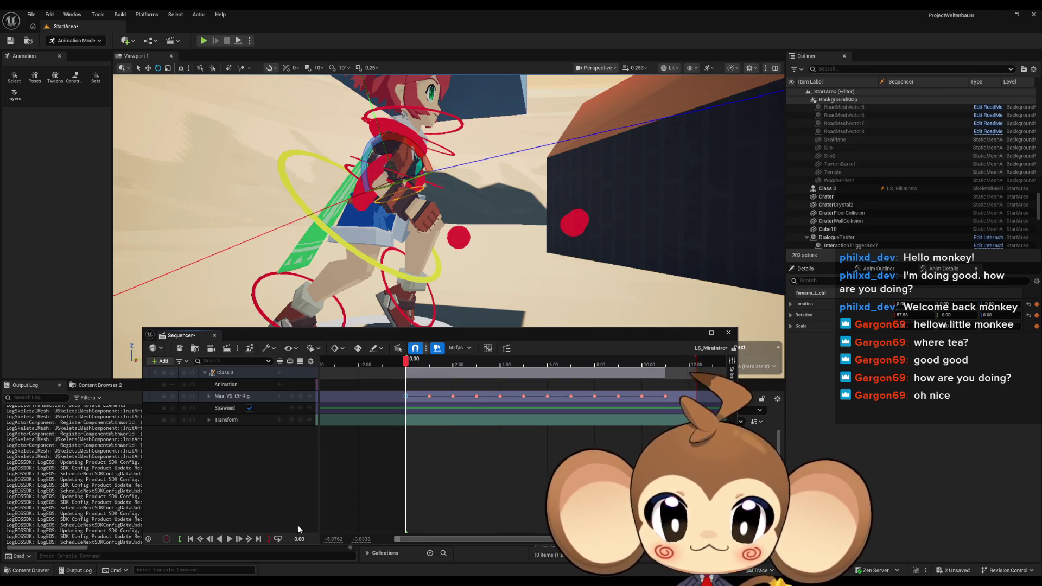
pyautogui.click(297, 538)
pyautogui.write('12')
pyautogui.press('Return')
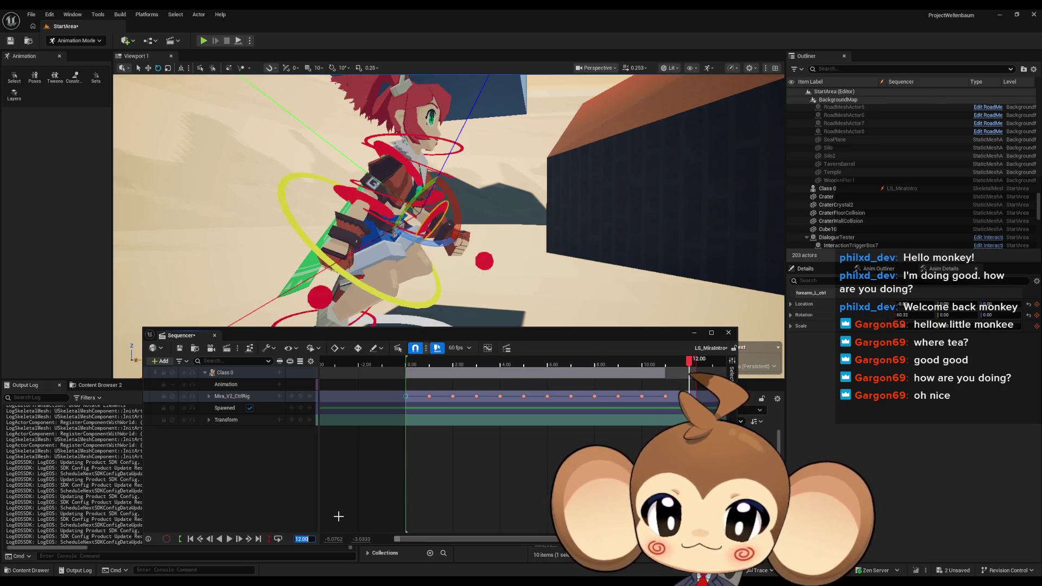
pyautogui.hotkey('ctrl', 'v')
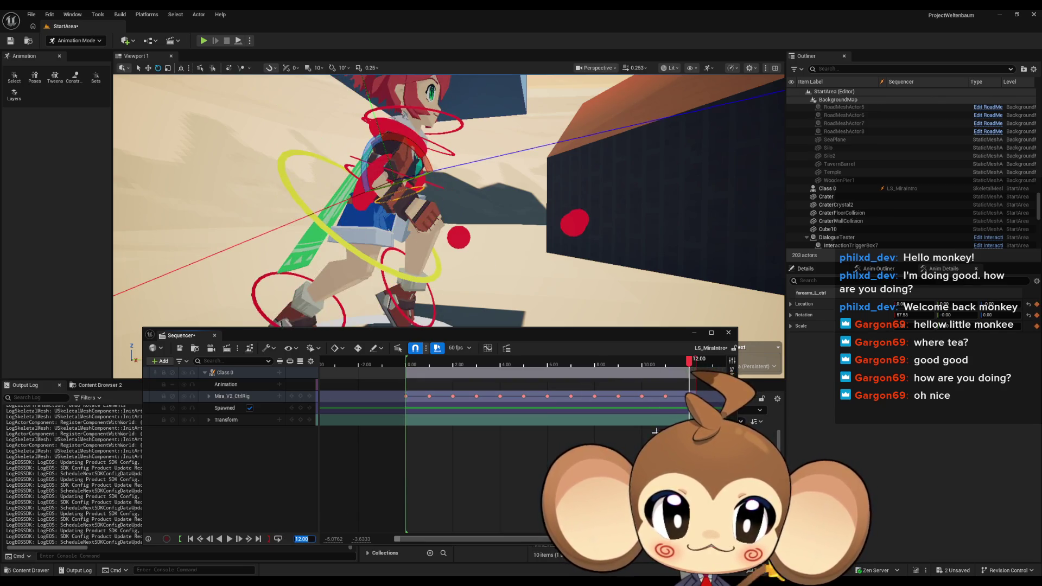
pyautogui.click(694, 361)
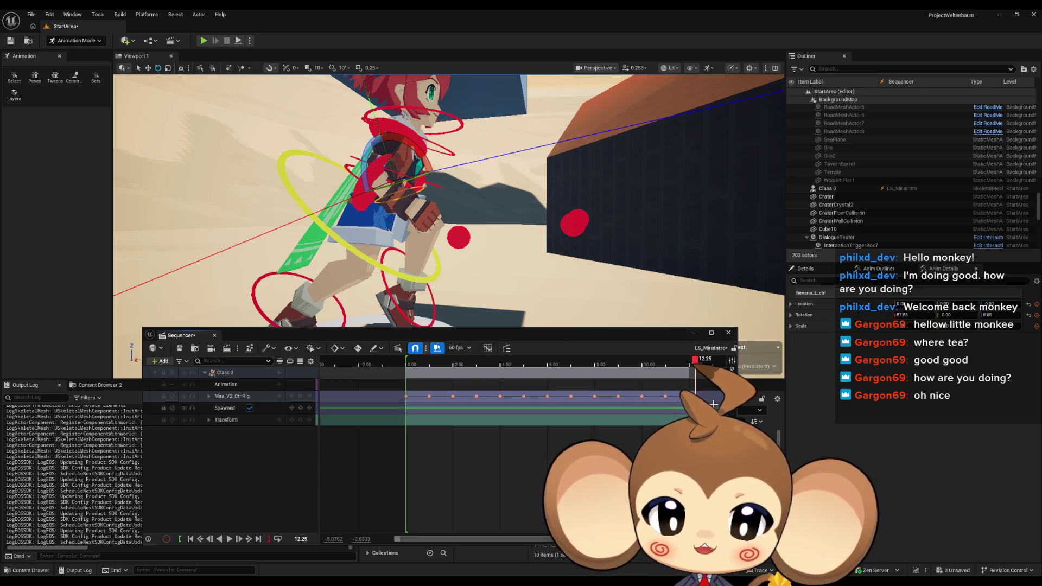
pyautogui.scroll(10, 695, 371)
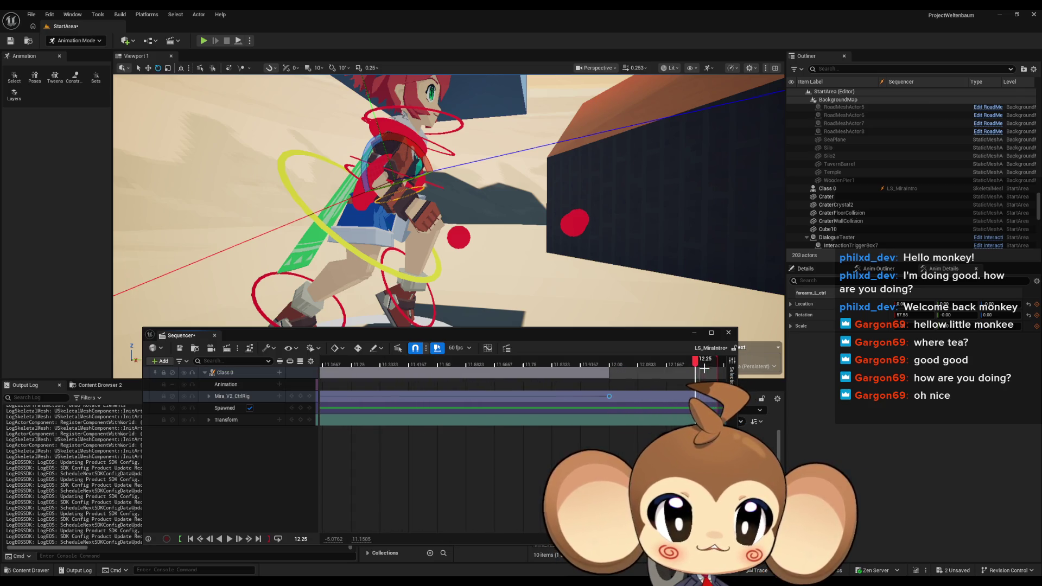
pyautogui.moveTo(678, 395); pyautogui.dragTo(602, 409)
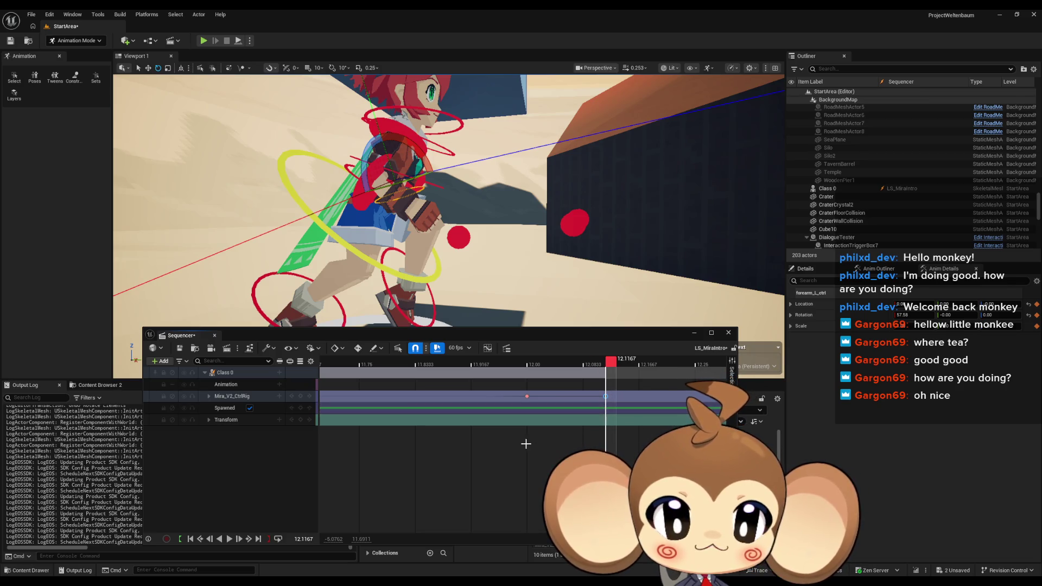
# Undo the stray key, end the playback range just before 12, and play the run cycle
pyautogui.hotkey('ctrl', 'z')
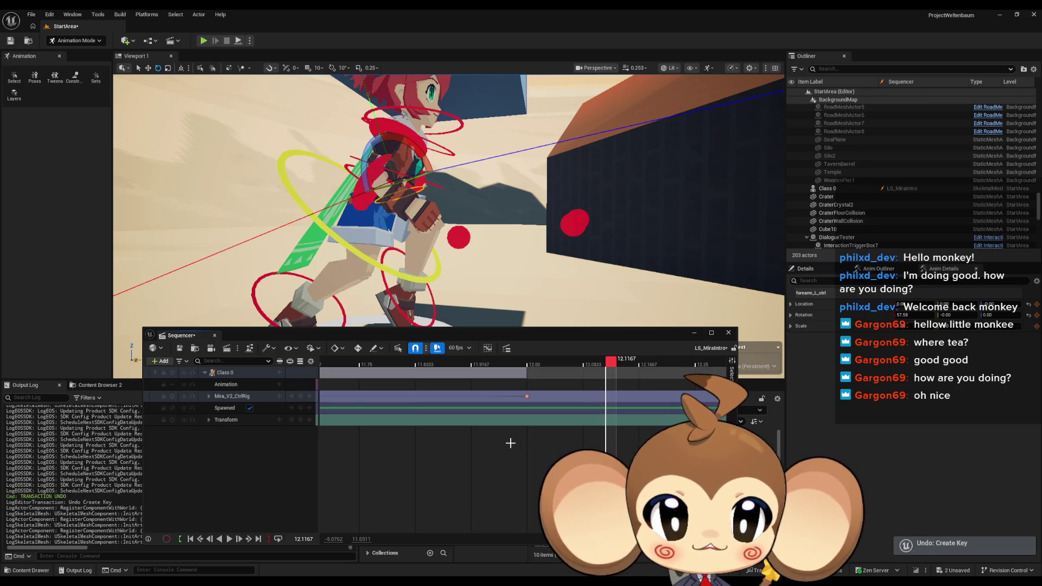
pyautogui.scroll(-3, 510, 442)
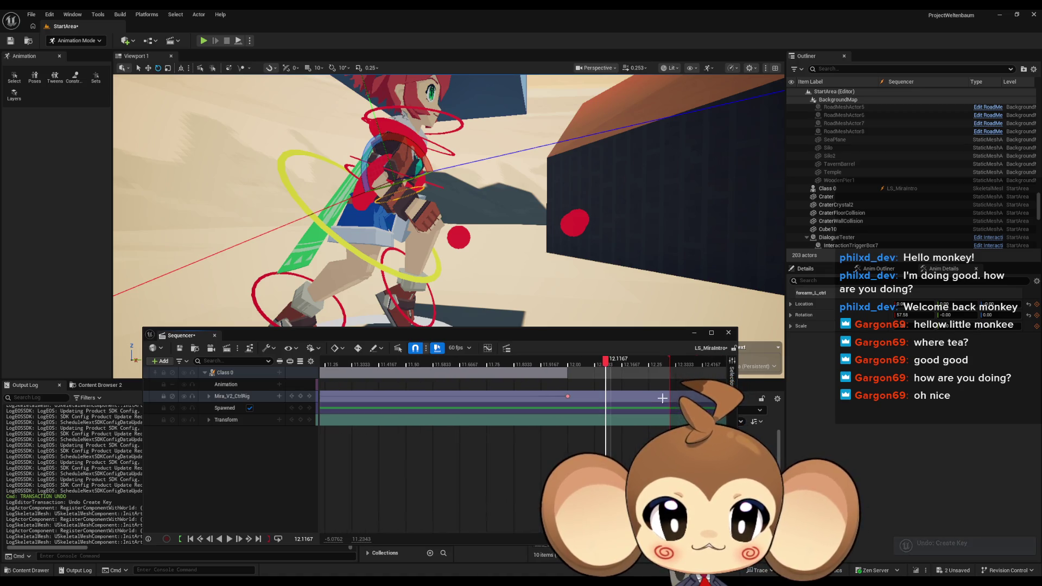
pyautogui.moveTo(669, 360); pyautogui.dragTo(567, 371)
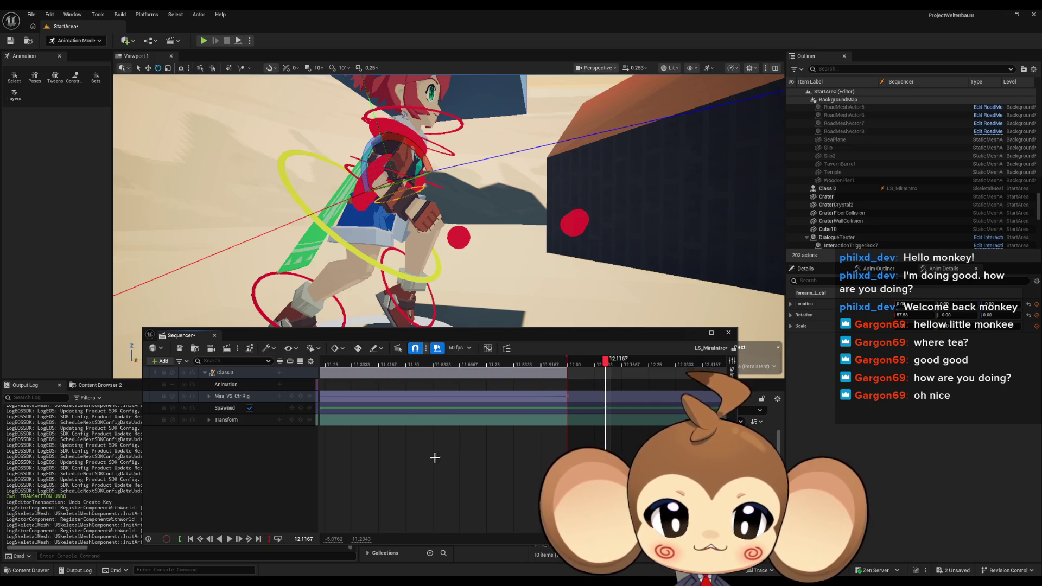
pyautogui.moveTo(442, 339); pyautogui.dragTo(519, 373)
pyautogui.press('space')
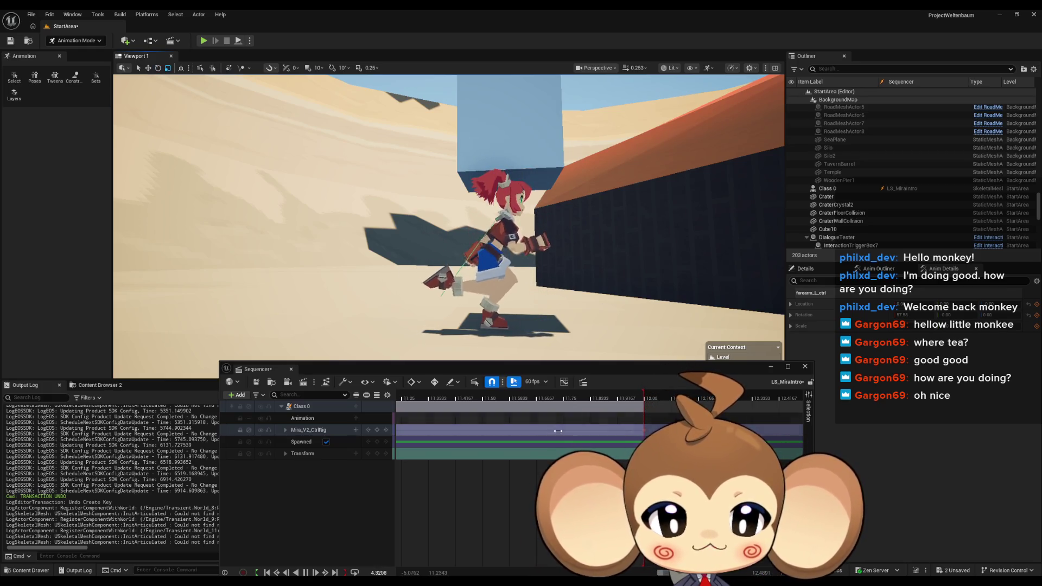
# Reposition the Sequencer, fit the timeline to 0–12 s, deselect keys, and pause at about 3.13 s
pyautogui.moveTo(532, 373); pyautogui.dragTo(569, 337)
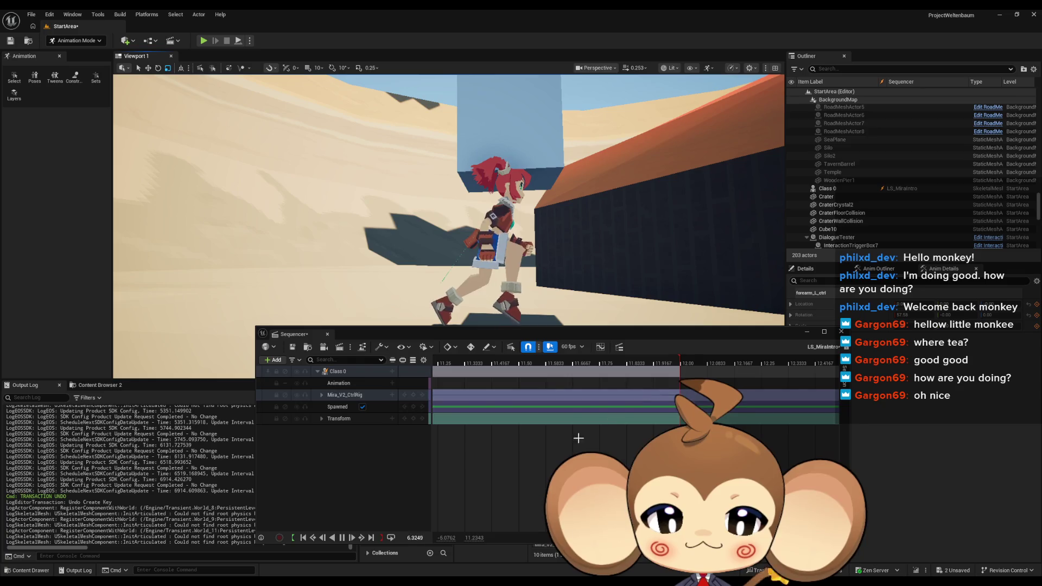
pyautogui.scroll(-10, 551, 437)
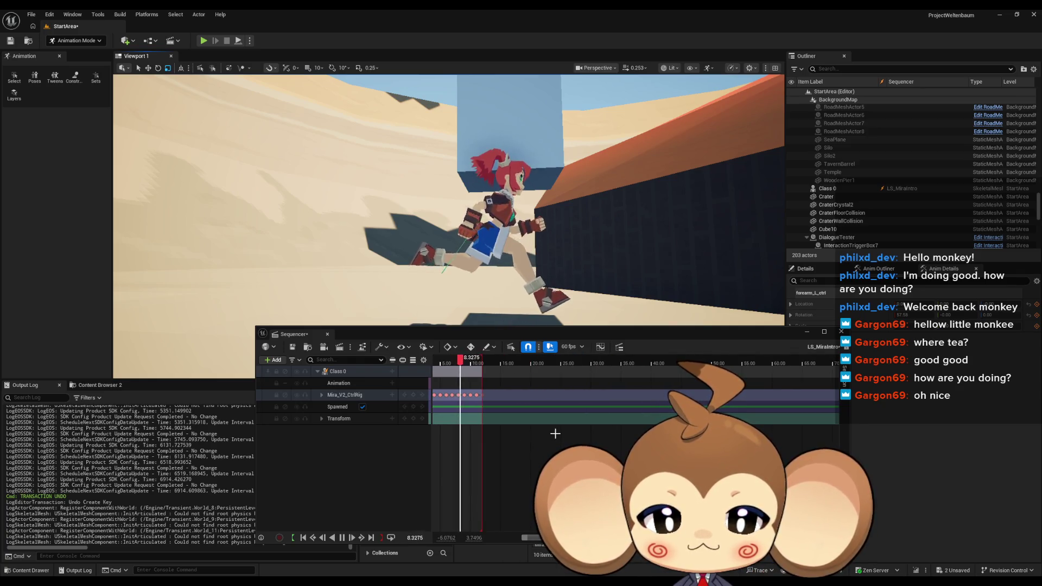
pyautogui.hscroll(-5, 553, 439)
pyautogui.scroll(5, 597, 434)
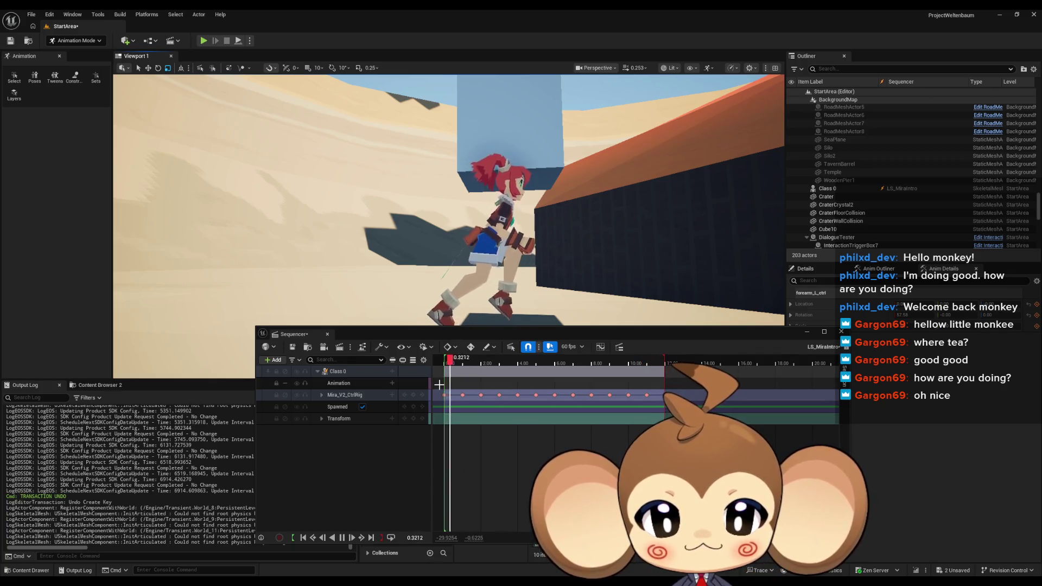
pyautogui.click(441, 387)
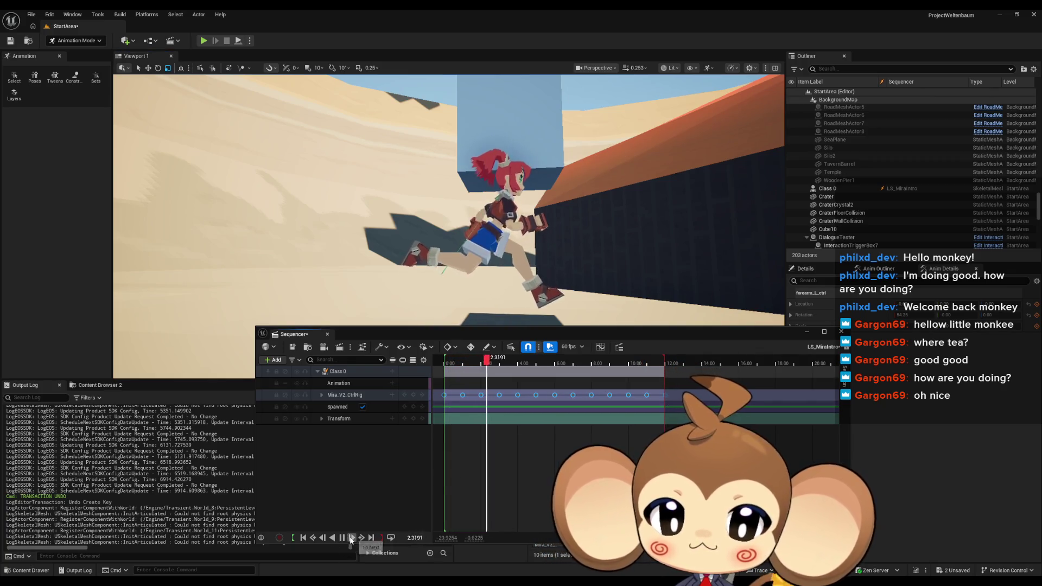
pyautogui.click(341, 538)
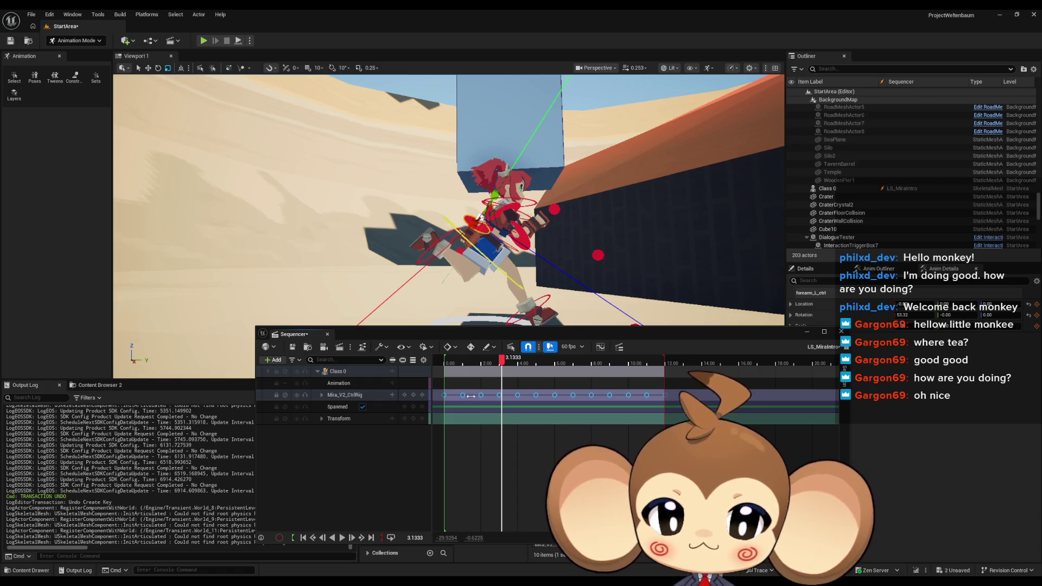
pyautogui.moveTo(470, 395); pyautogui.dragTo(463, 395)
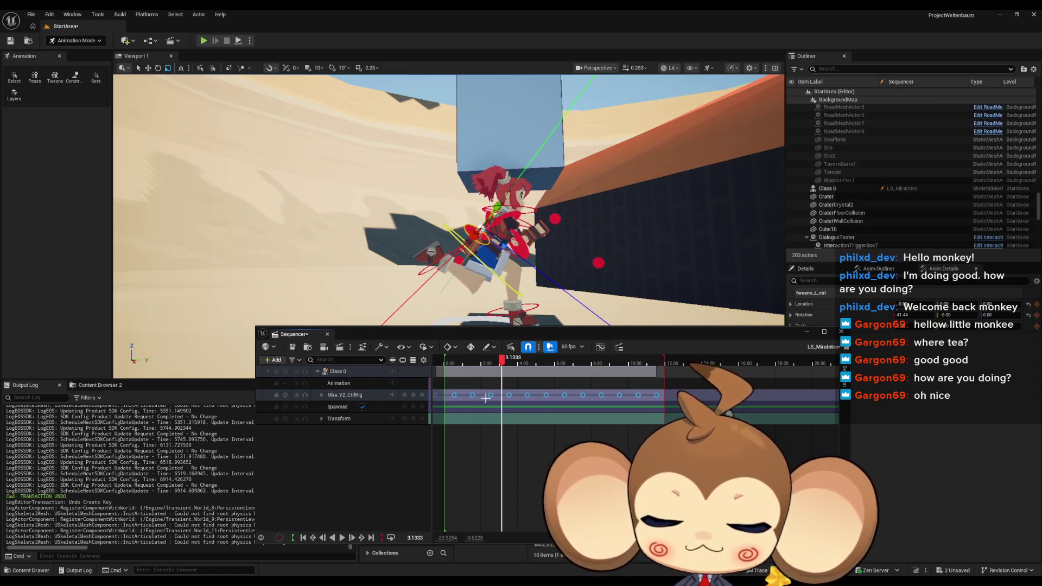
pyautogui.hotkey('ctrl', 'z')
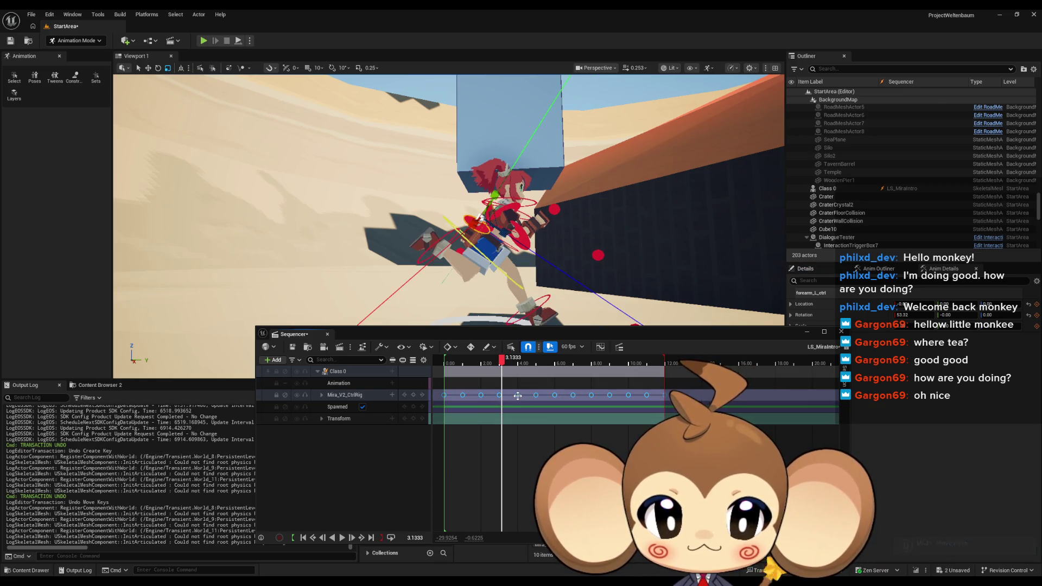
pyautogui.scroll(-1, 517, 395)
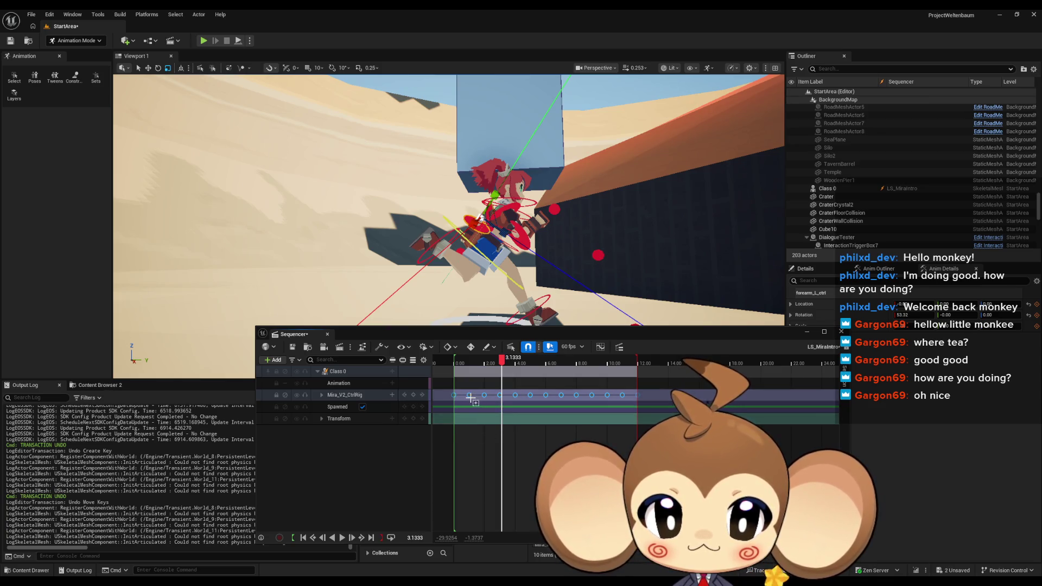
pyautogui.rightClick(637, 396)
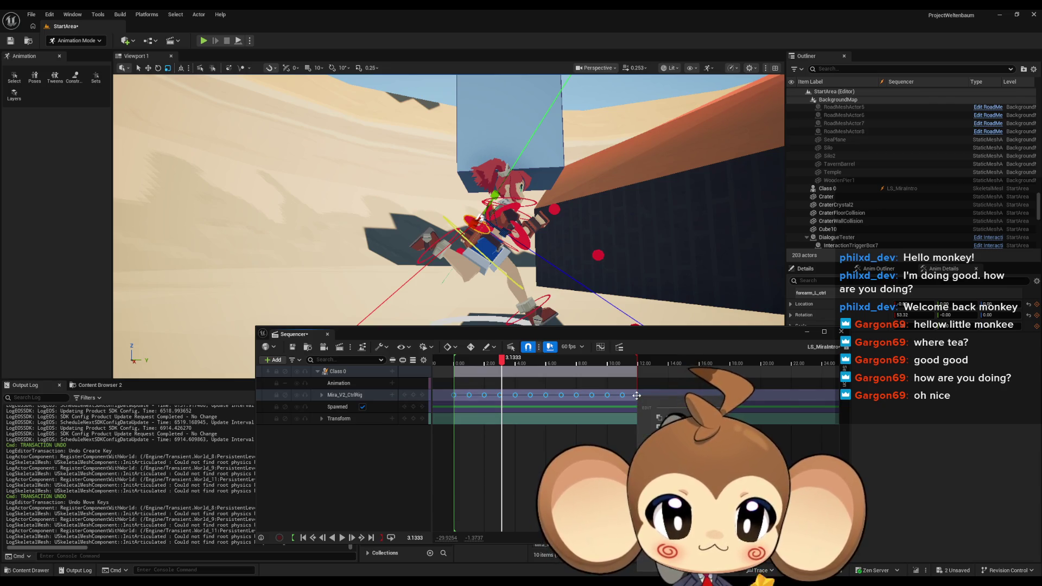
pyautogui.click(638, 394)
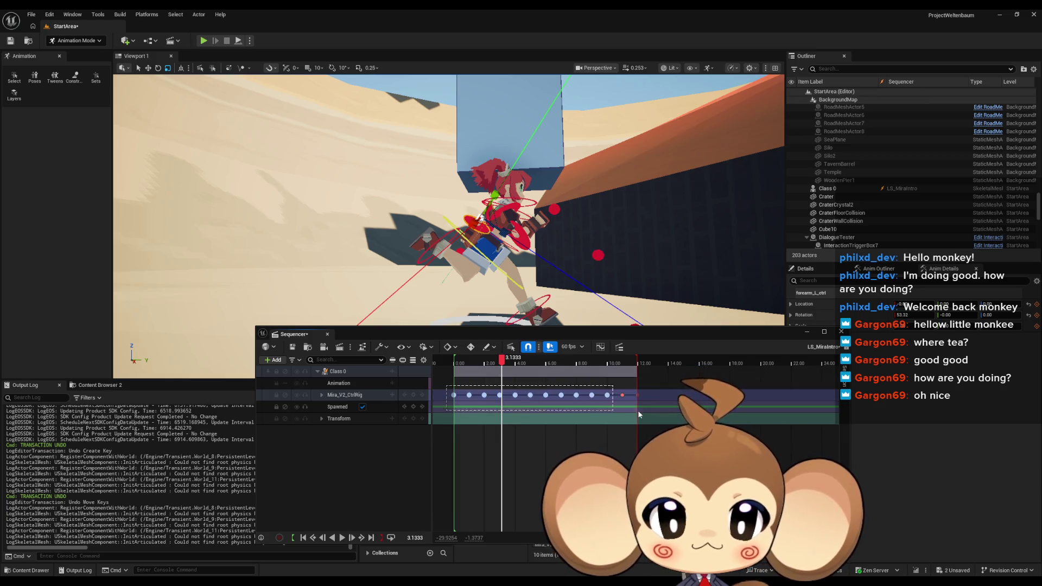
pyautogui.rightClick(638, 394)
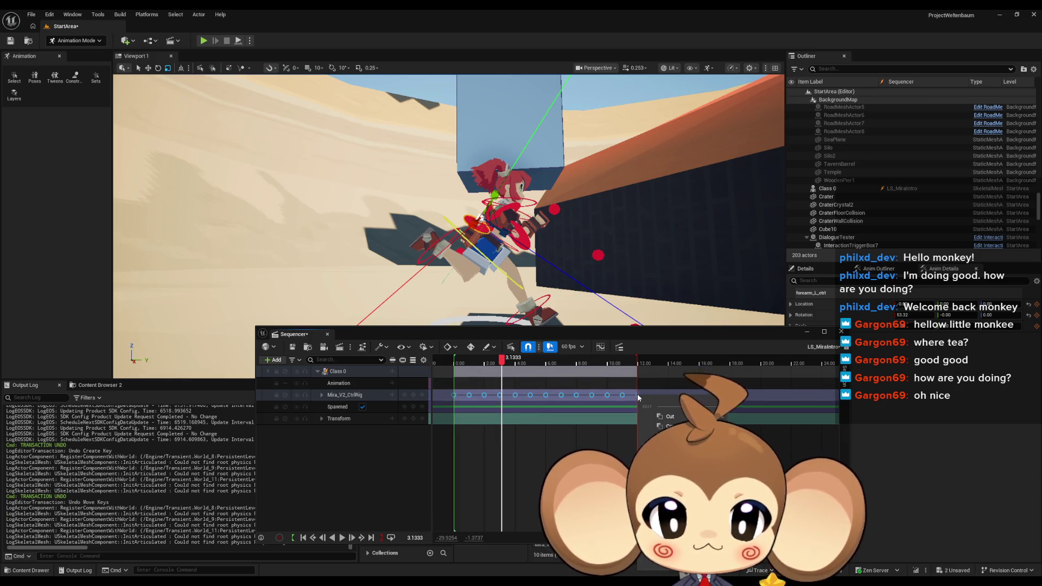
pyautogui.click(542, 473)
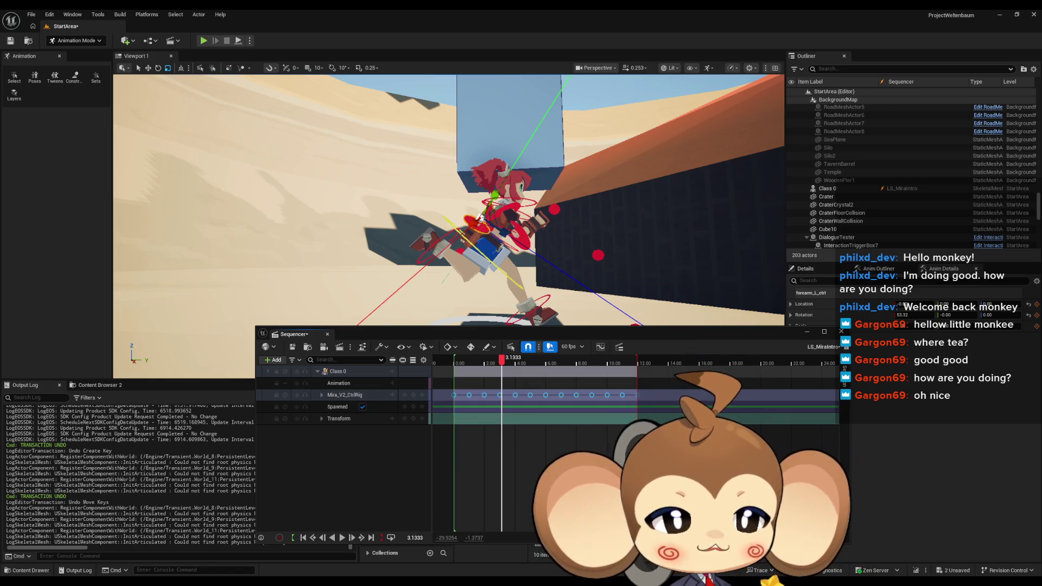
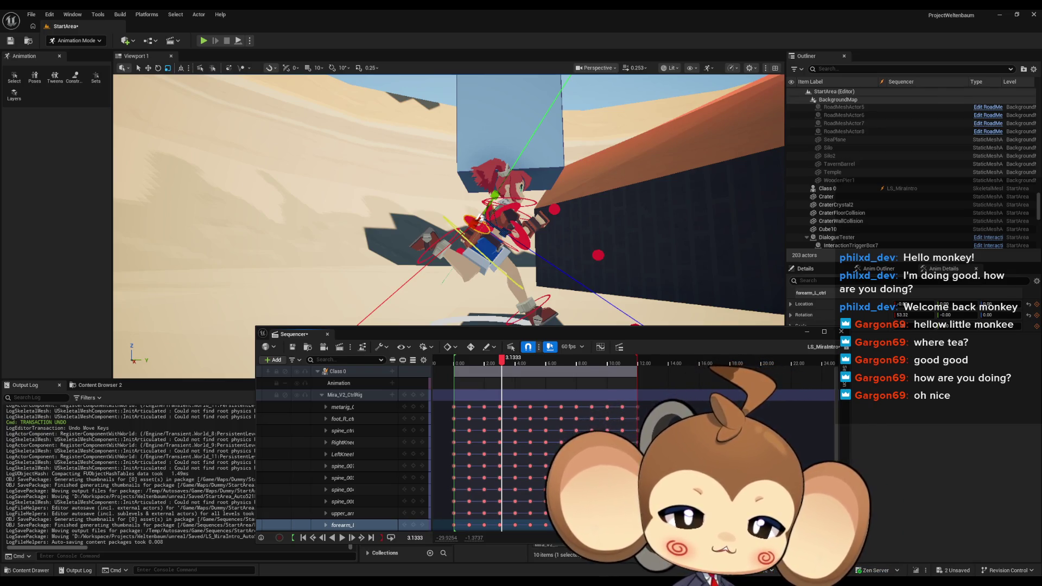
# Collapse the Mira_V2_CtrlRig bone tracks, then select and deselect the rig track
pyautogui.click(321, 395)
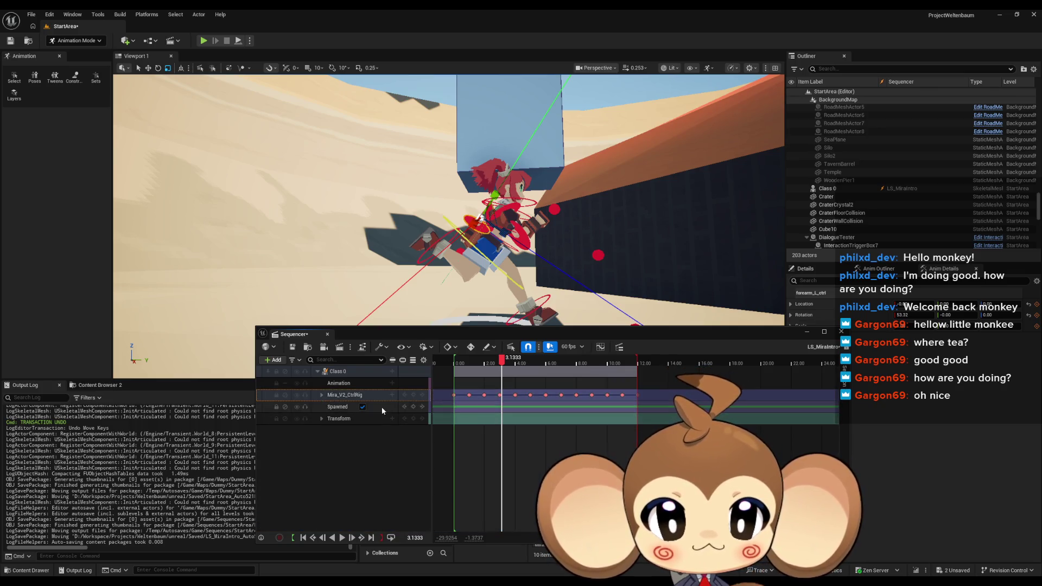
pyautogui.click(340, 396)
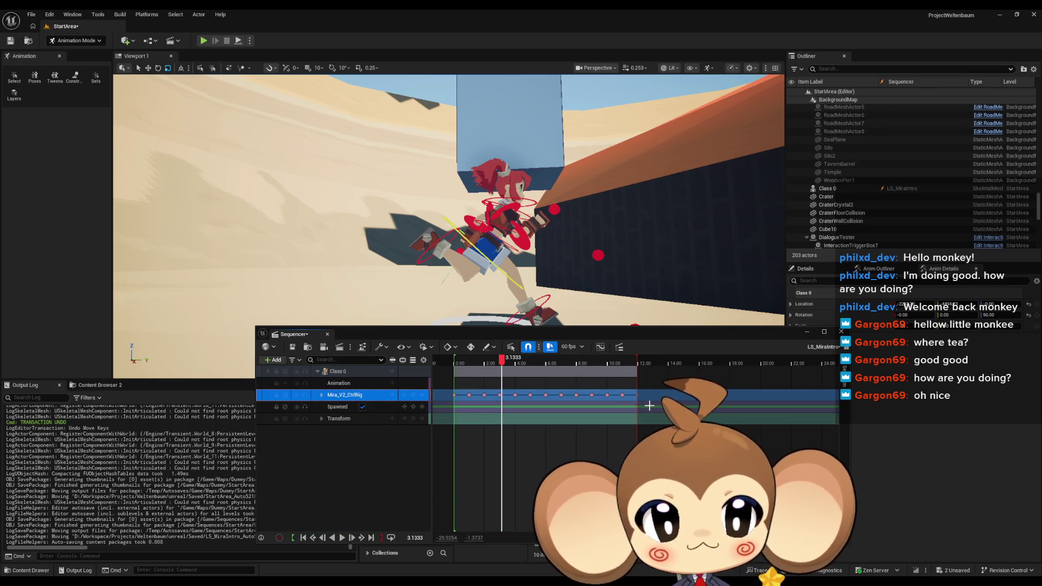
pyautogui.click(634, 396)
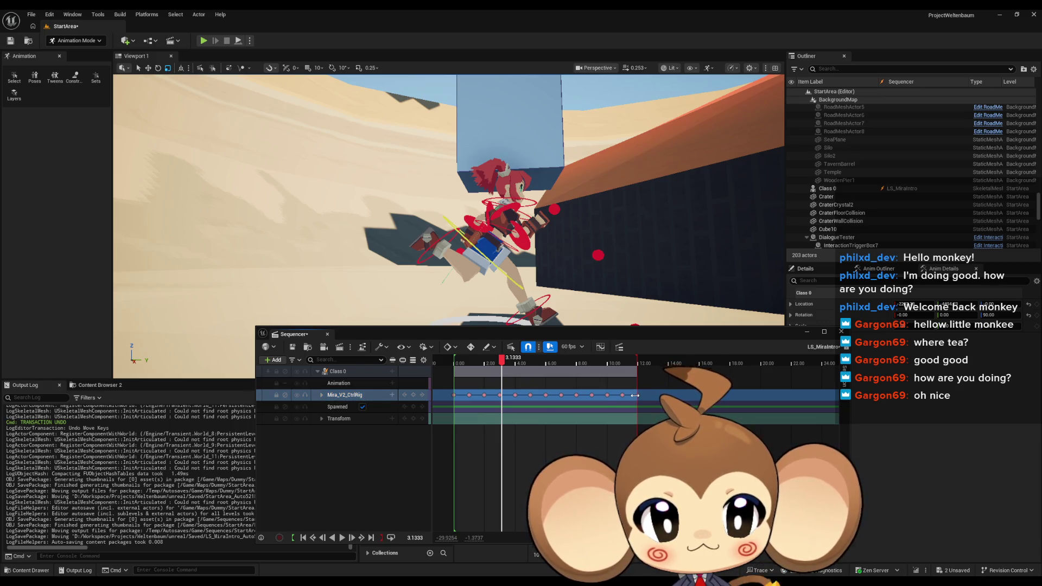
# Try shifting the rig's keys along the timeline, undo it, and collapse then re-expand Class 0
pyautogui.moveTo(562, 398); pyautogui.dragTo(640, 421)
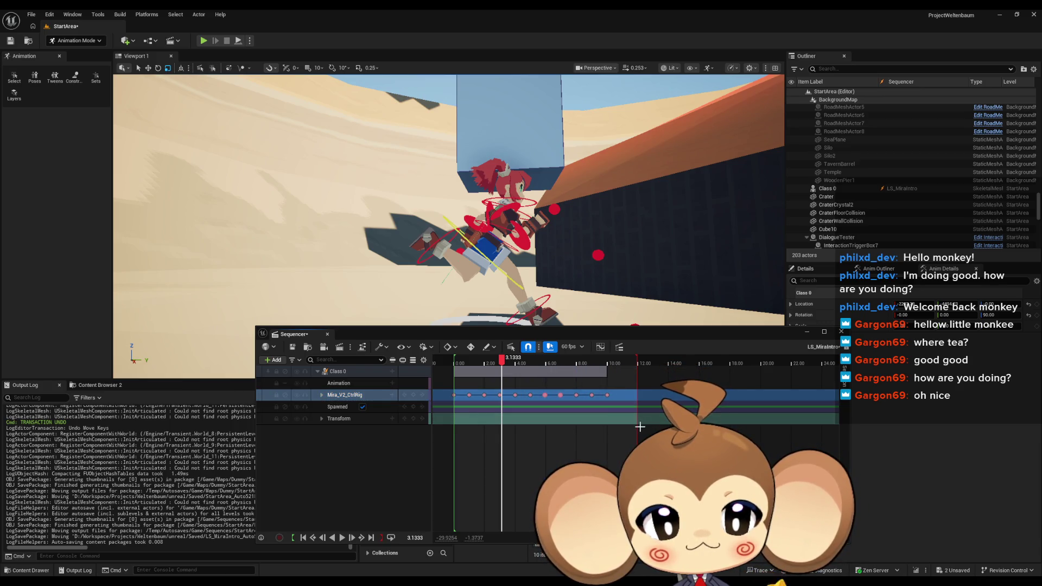
pyautogui.hotkey('ctrl', 'z')
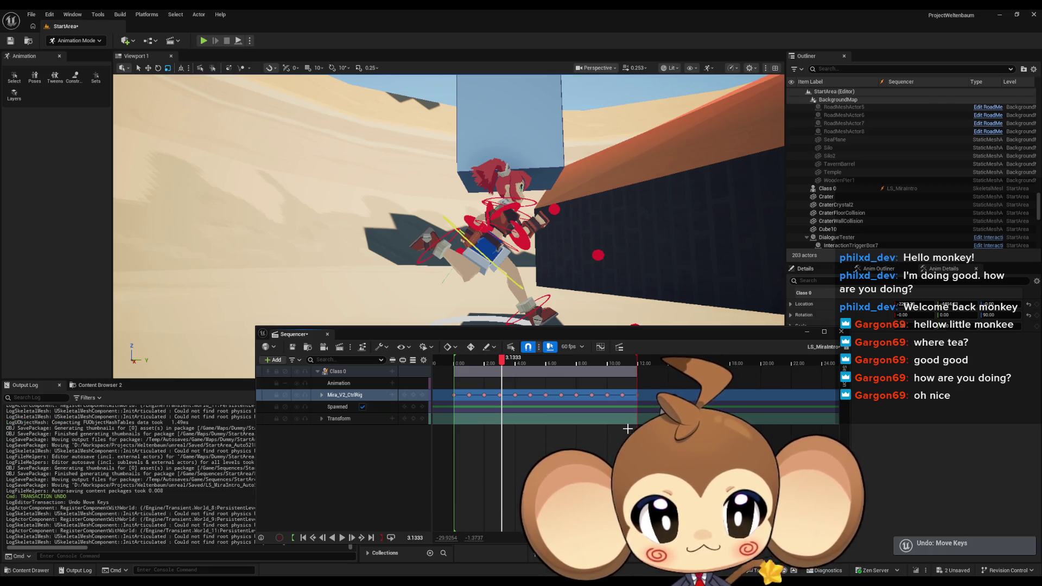
pyautogui.click(317, 371)
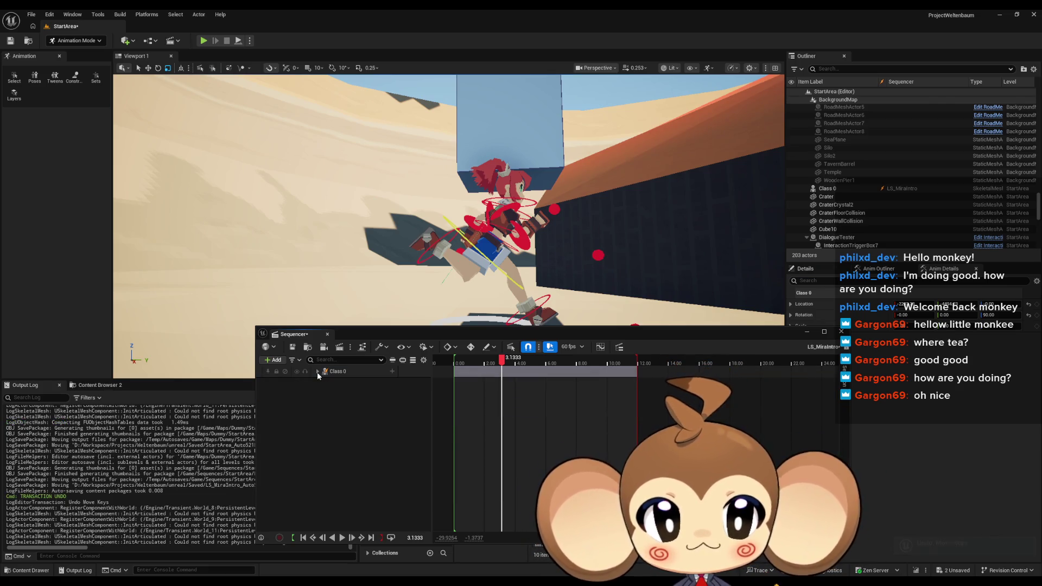
pyautogui.click(317, 373)
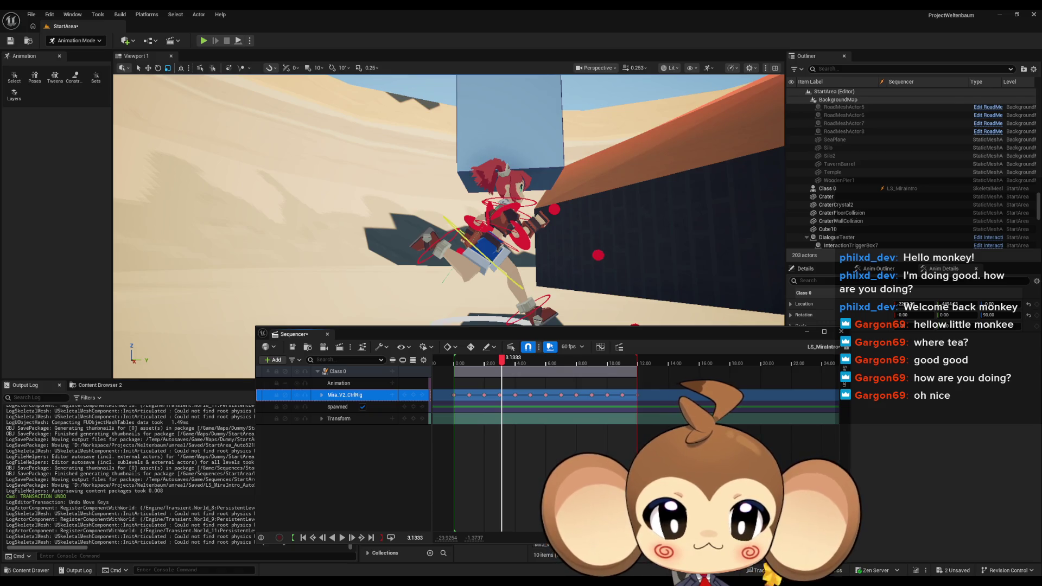
# Drag the Class 0 section's end left to squeeze Mira's rig keys into about 4 seconds
pyautogui.scroll(-5, 487, 423)
pyautogui.scroll(5, 487, 422)
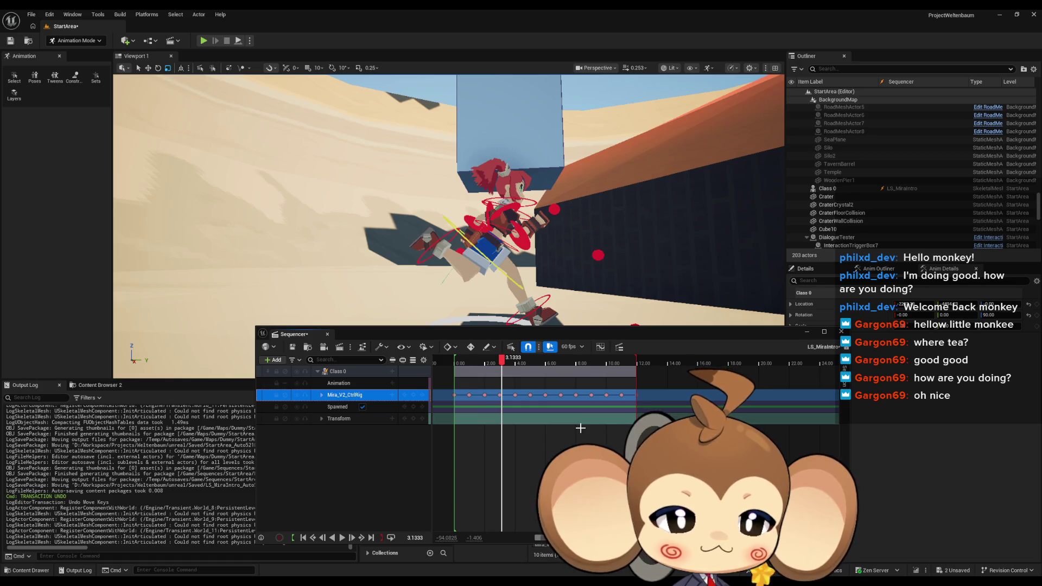
pyautogui.click(740, 395)
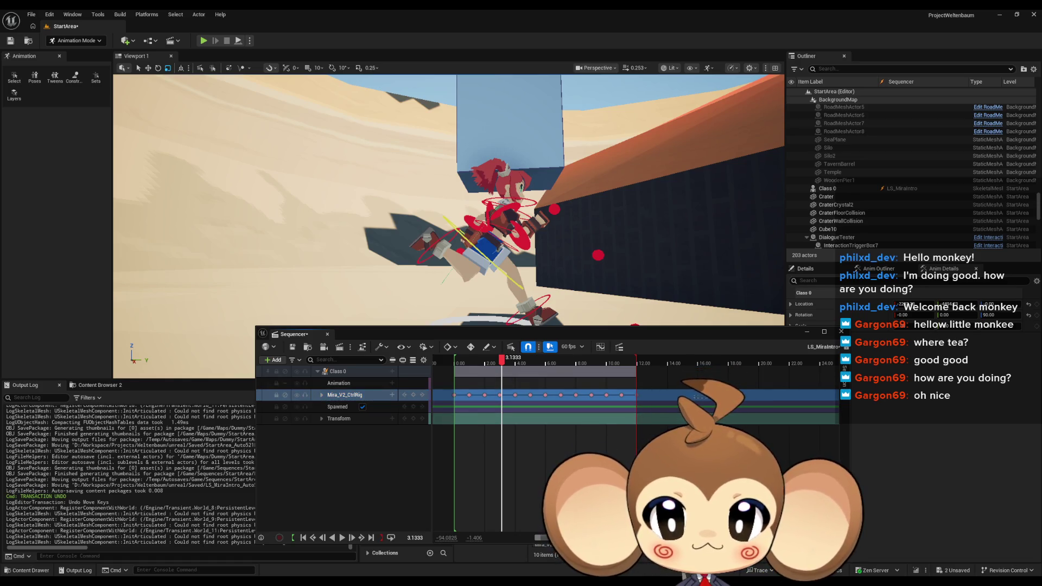
pyautogui.click(339, 395)
pyautogui.click(642, 397)
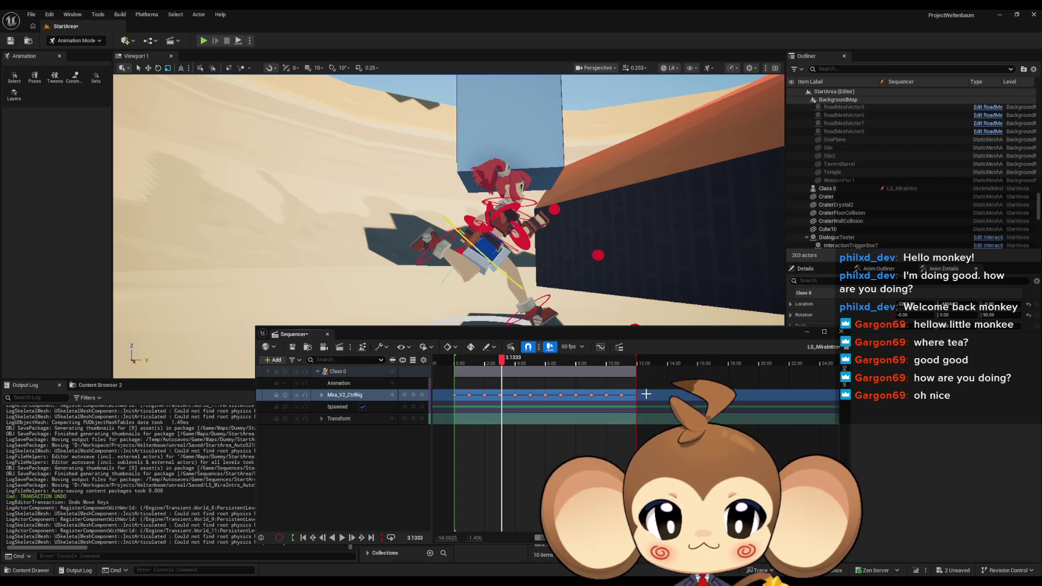
pyautogui.hscroll(-3, 662, 392)
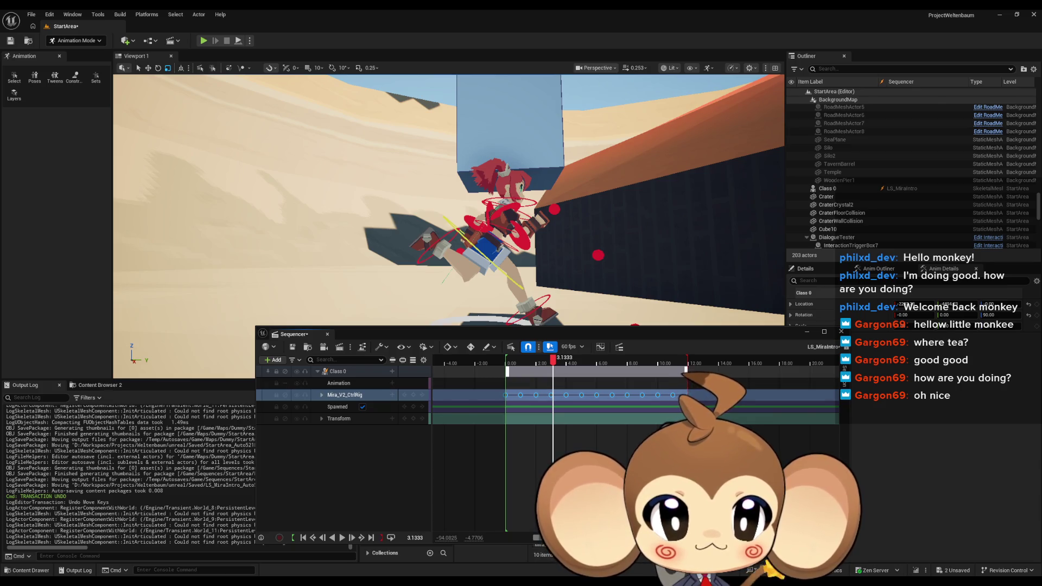
pyautogui.moveTo(686, 373); pyautogui.dragTo(564, 371)
# Preview playback, then shorten the Class 0 section to end at 2 seconds
pyautogui.scroll(5, 563, 373)
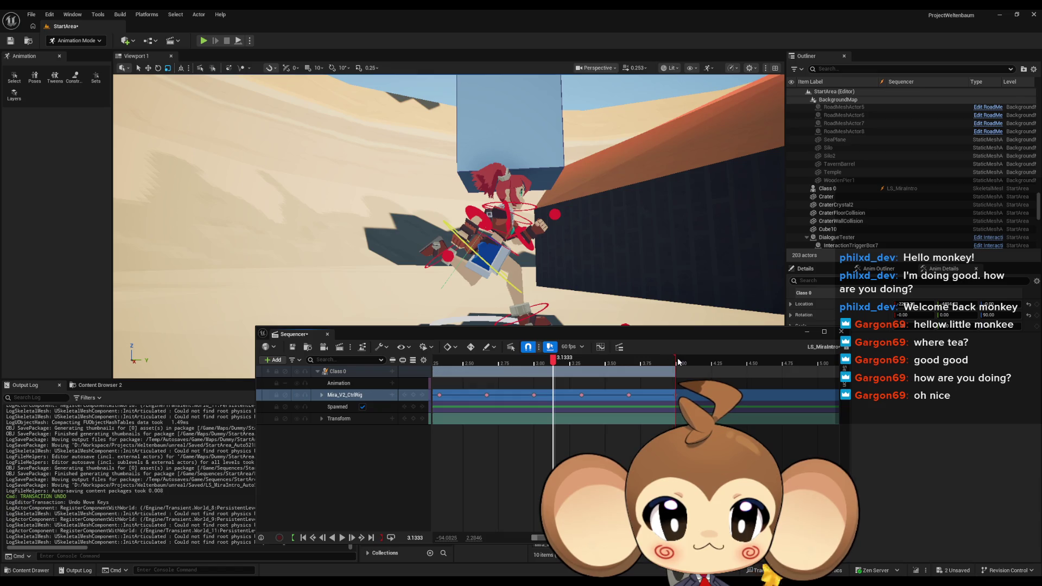
pyautogui.scroll(-5, 597, 431)
pyautogui.press('space')
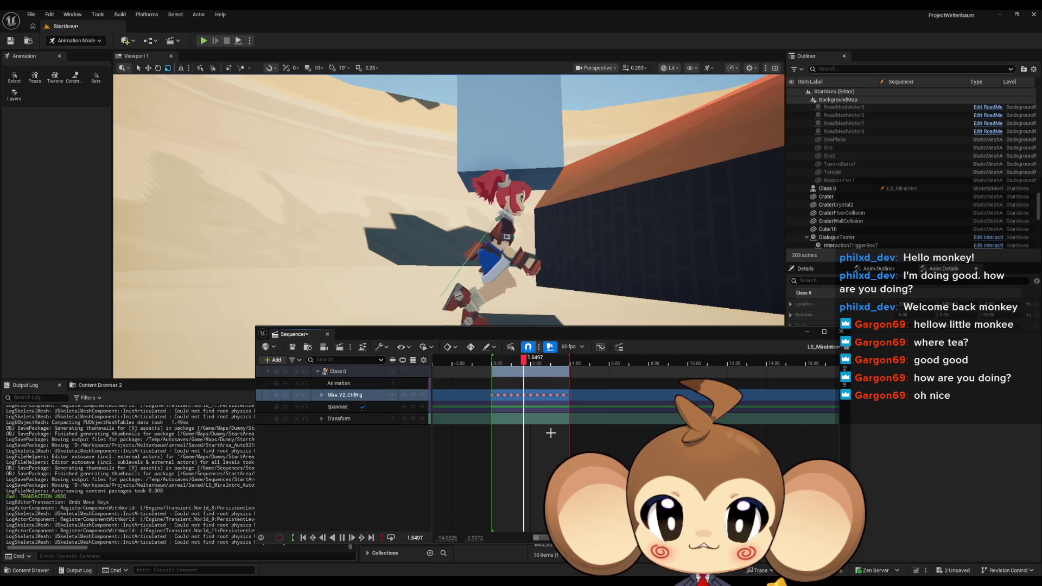
pyautogui.press('space')
pyautogui.scroll(2, 502, 384)
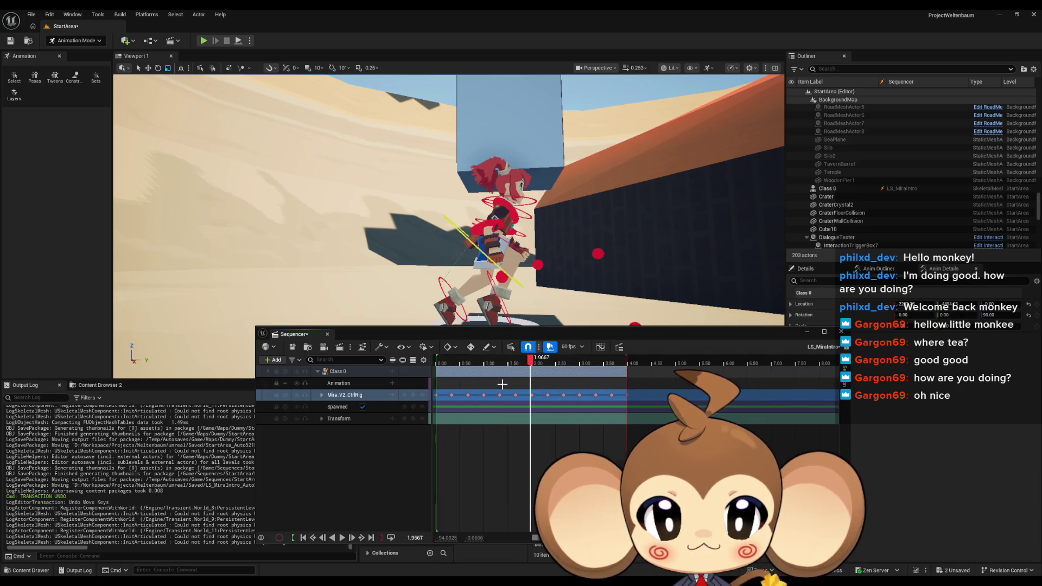
pyautogui.hscroll(-3, 690, 396)
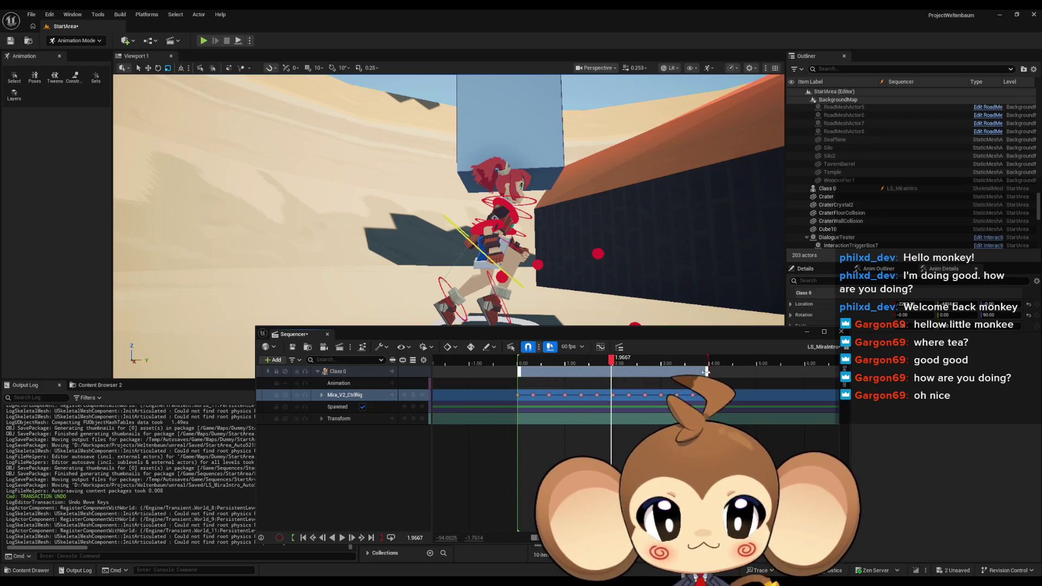
pyautogui.moveTo(707, 370); pyautogui.dragTo(611, 385)
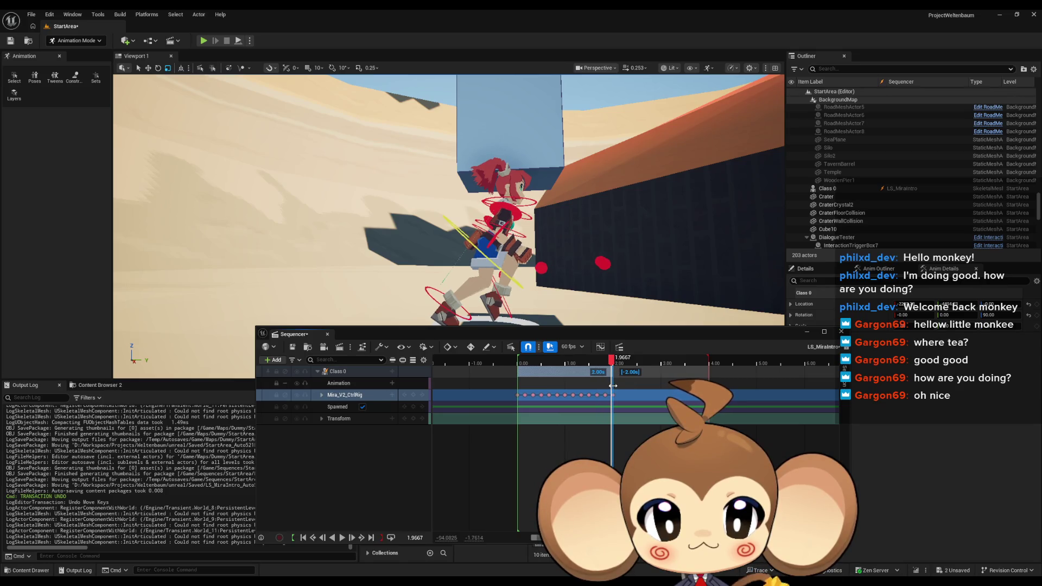
pyautogui.scroll(5, 628, 380)
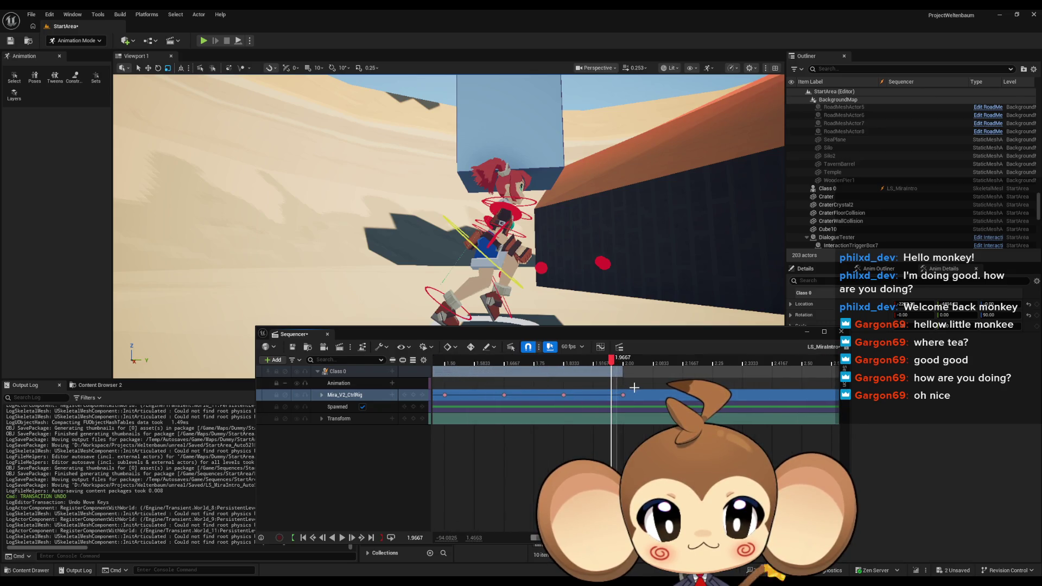
pyautogui.scroll(-6, 734, 371)
# End the playback range at 2.00 and play the shortened run
pyautogui.moveTo(728, 361); pyautogui.dragTo(612, 368)
pyautogui.scroll(9, 616, 377)
pyautogui.scroll(-8, 612, 401)
pyautogui.scroll(8, 614, 413)
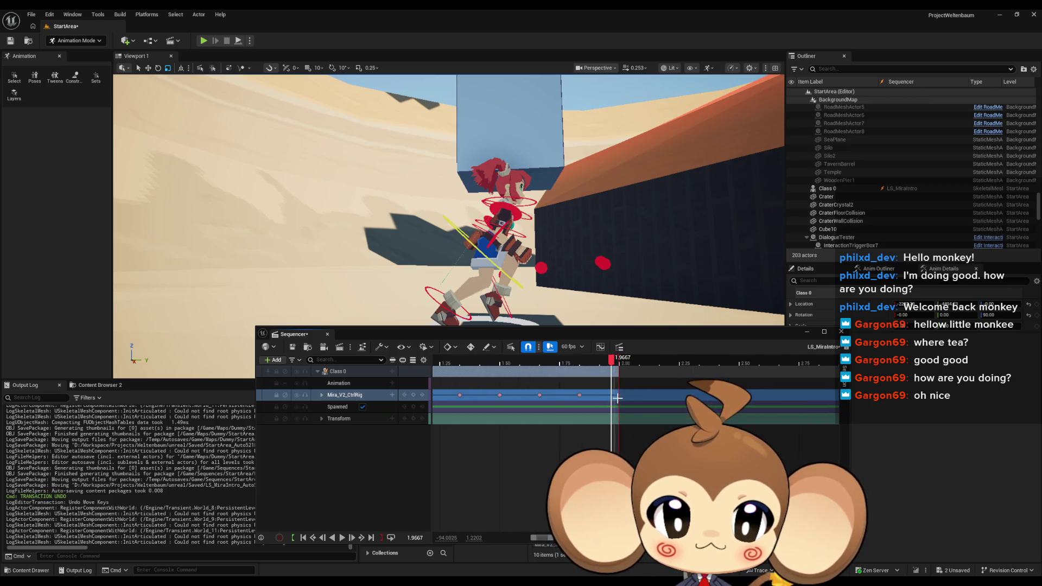
pyautogui.press('space')
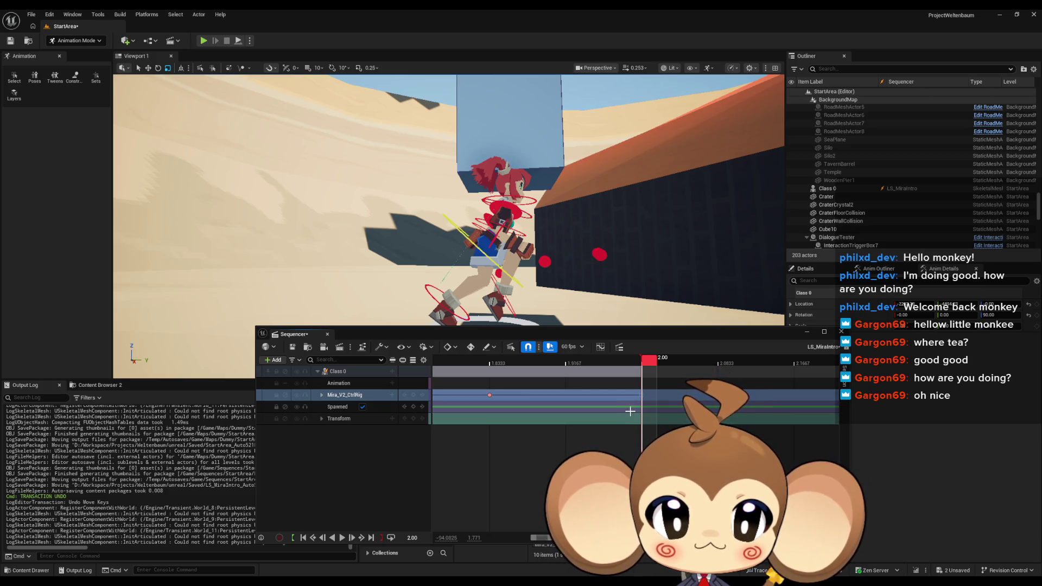
pyautogui.moveTo(643, 360); pyautogui.dragTo(710, 360)
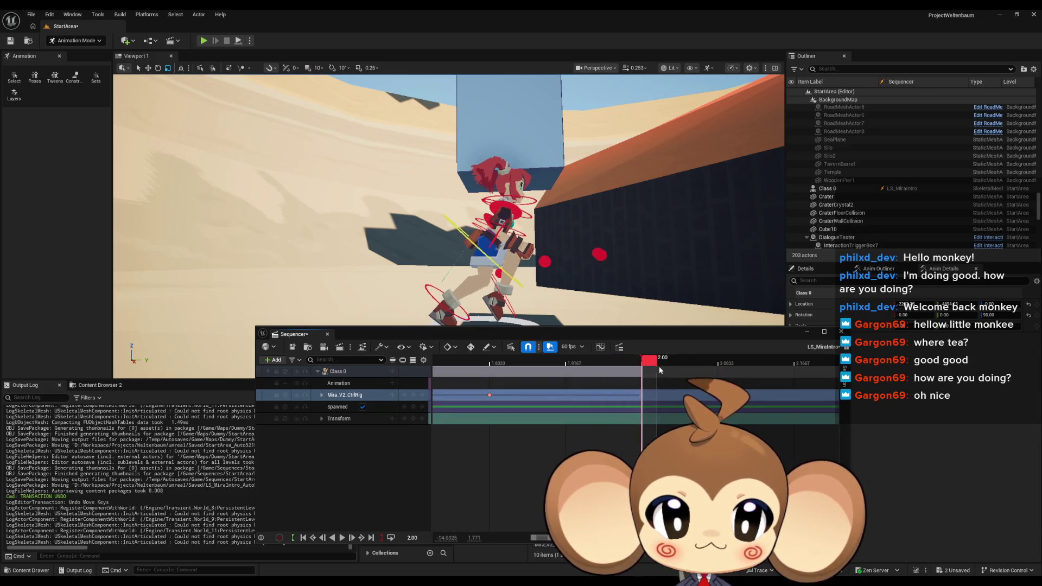
pyautogui.press('space')
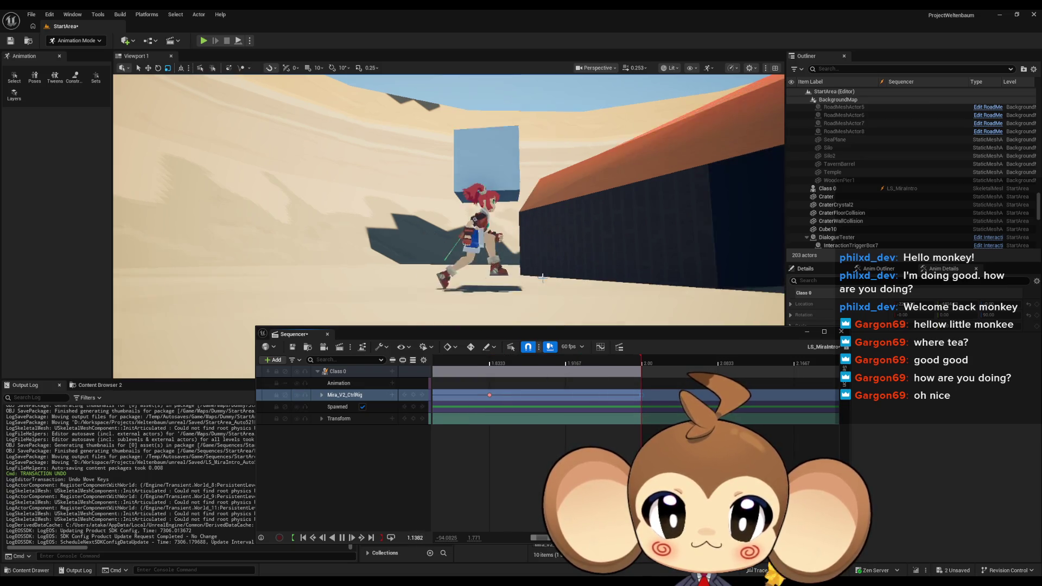
# Move the viewport camera closer to the running Mira and stop playback
pyautogui.scroll(-10, 534, 442)
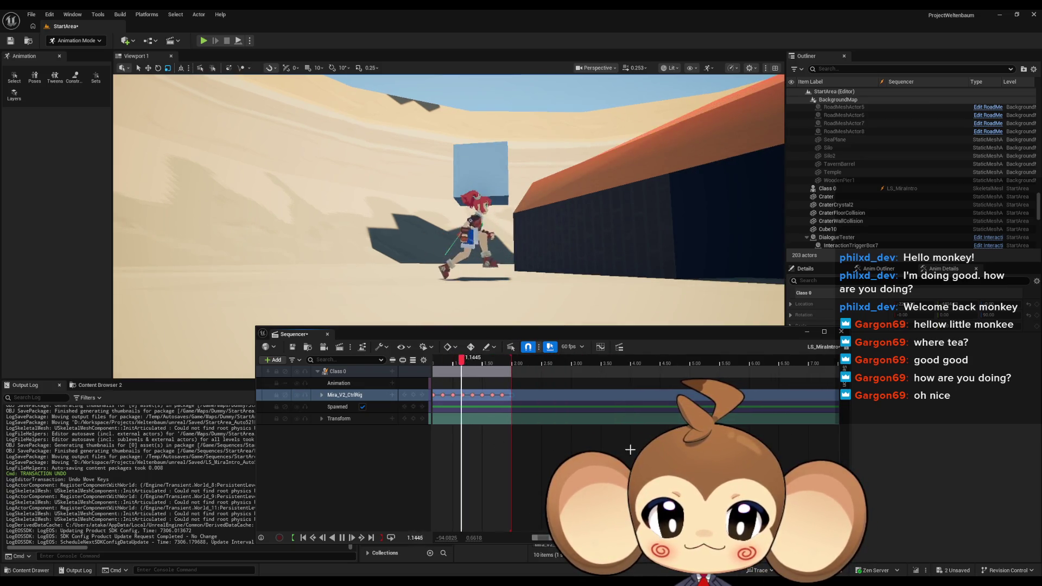
pyautogui.moveTo(559, 445); pyautogui.dragTo(586, 446)
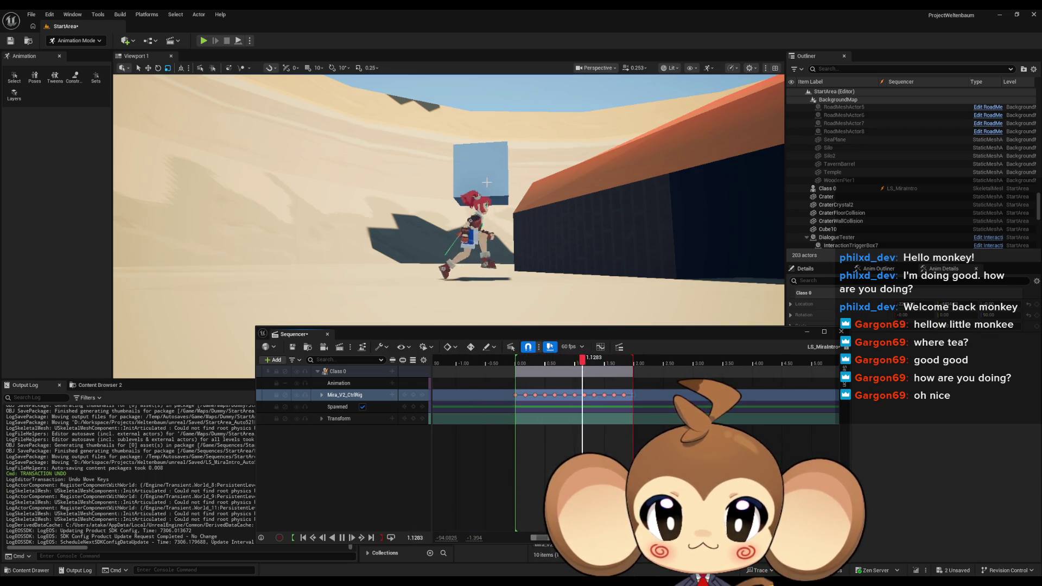
pyautogui.moveTo(487, 182)
pyautogui.mouseDown()
pyautogui.moveTo(491, 125)
pyautogui.moveTo(508, 192)
pyautogui.mouseUp()
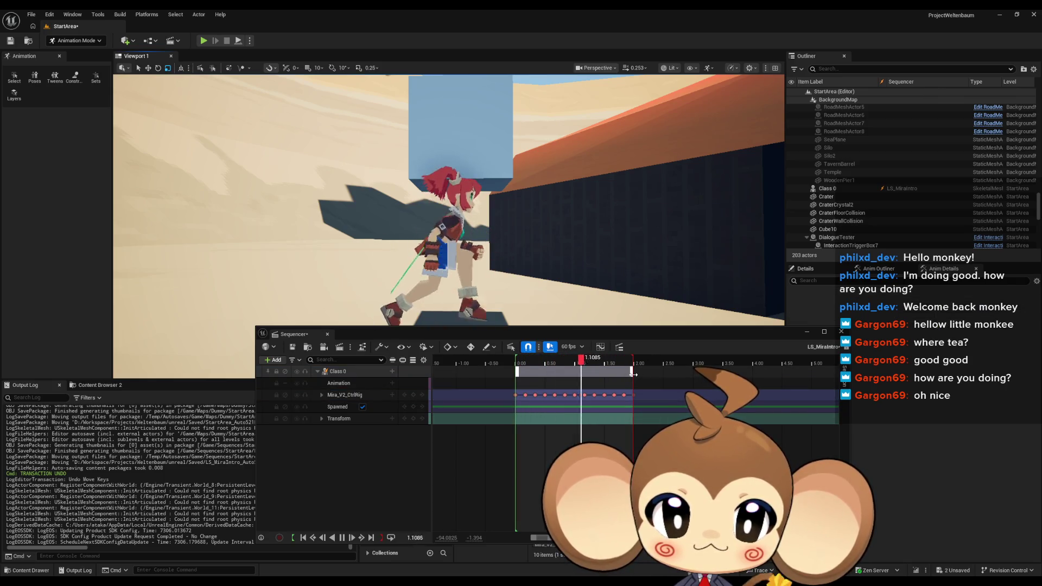
pyautogui.click(341, 537)
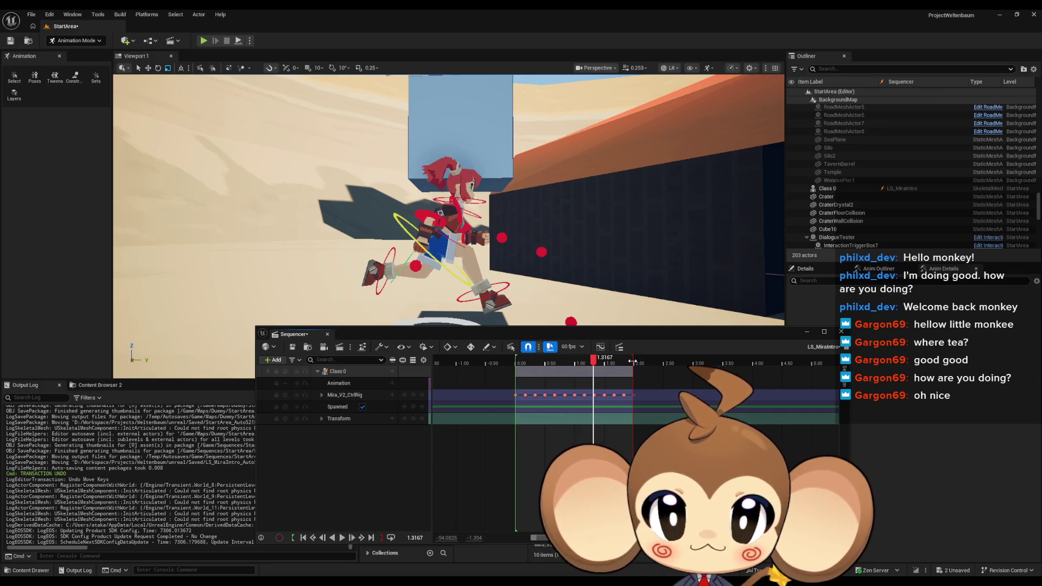
# Pull the section edge and playback end to 1 second, then play the loop
pyautogui.moveTo(632, 361)
pyautogui.mouseDown()
pyautogui.moveTo(578, 367)
pyautogui.moveTo(648, 368)
pyautogui.moveTo(574, 384)
pyautogui.mouseUp()
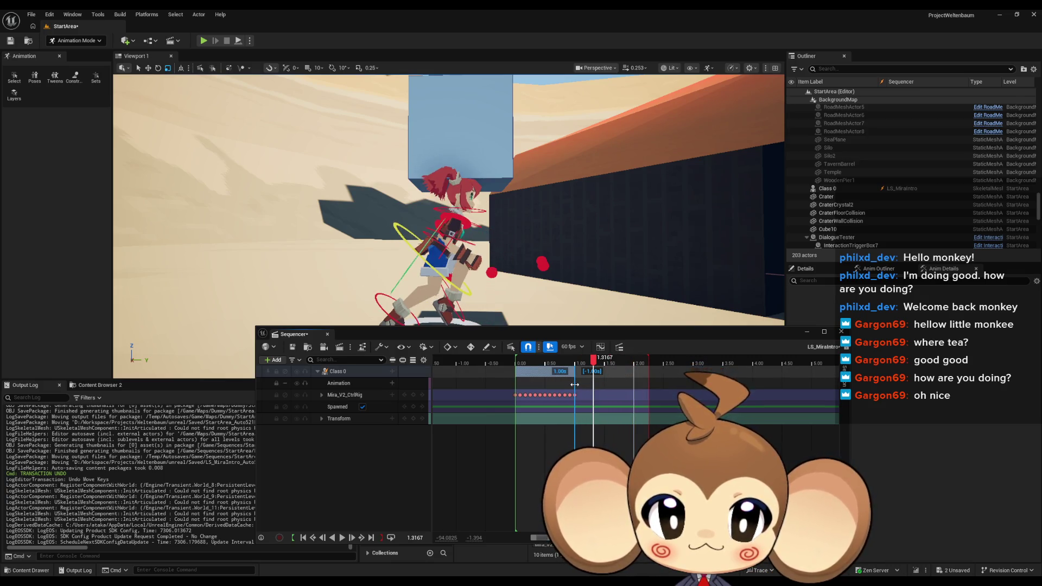
pyautogui.scroll(5, 676, 369)
pyautogui.moveTo(809, 364); pyautogui.dragTo(528, 384)
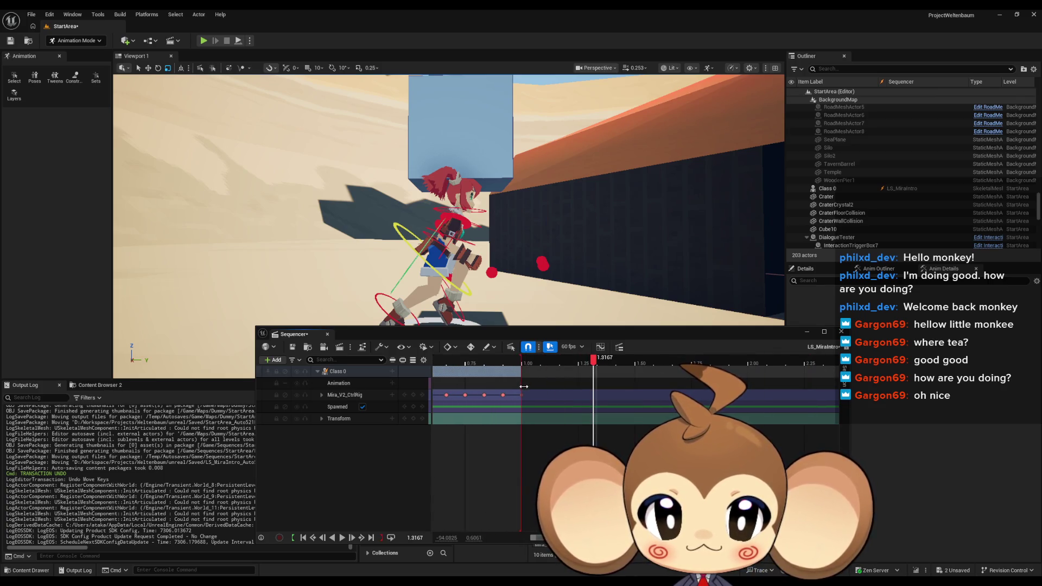
pyautogui.press('space')
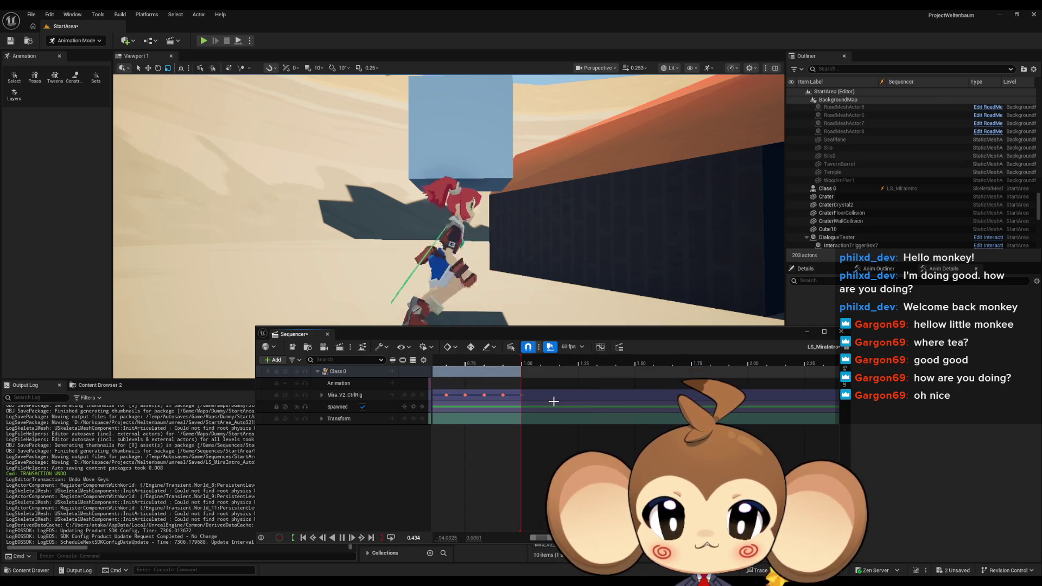
pyautogui.moveTo(569, 278)
pyautogui.mouseDown()
pyautogui.moveTo(559, 295)
pyautogui.moveTo(570, 279)
pyautogui.mouseUp()
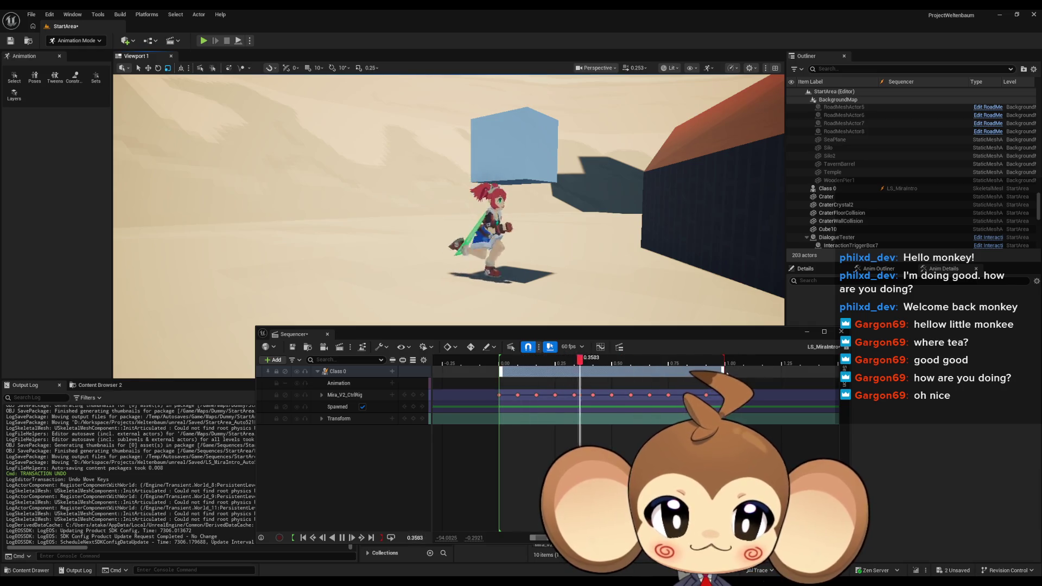
# Trim the section to about 0.55, set the playback end to 0.75, stop, and scrub to 0.20
pyautogui.moveTo(723, 373); pyautogui.dragTo(611, 380)
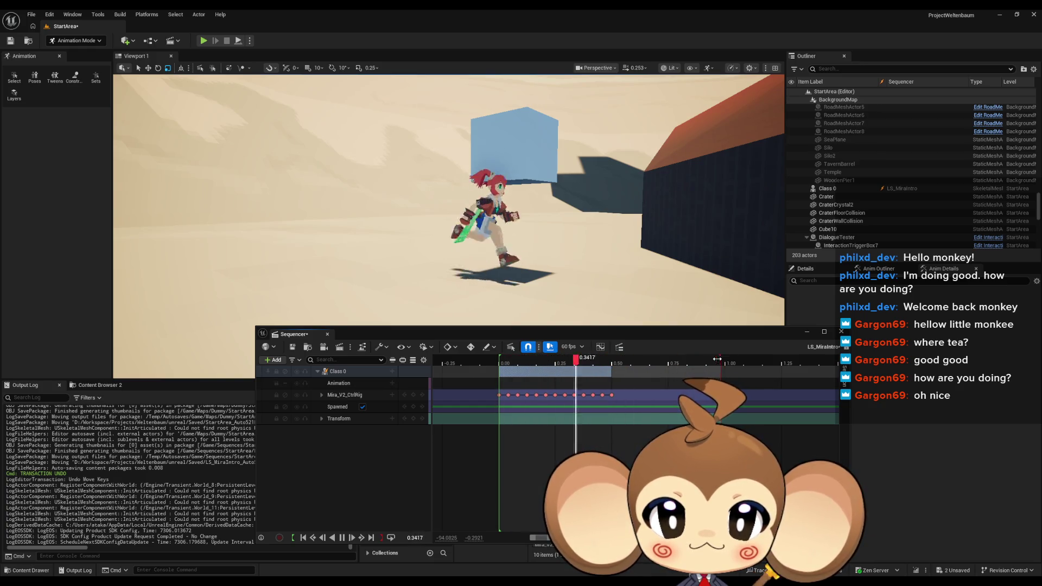
pyautogui.moveTo(725, 357); pyautogui.dragTo(619, 369)
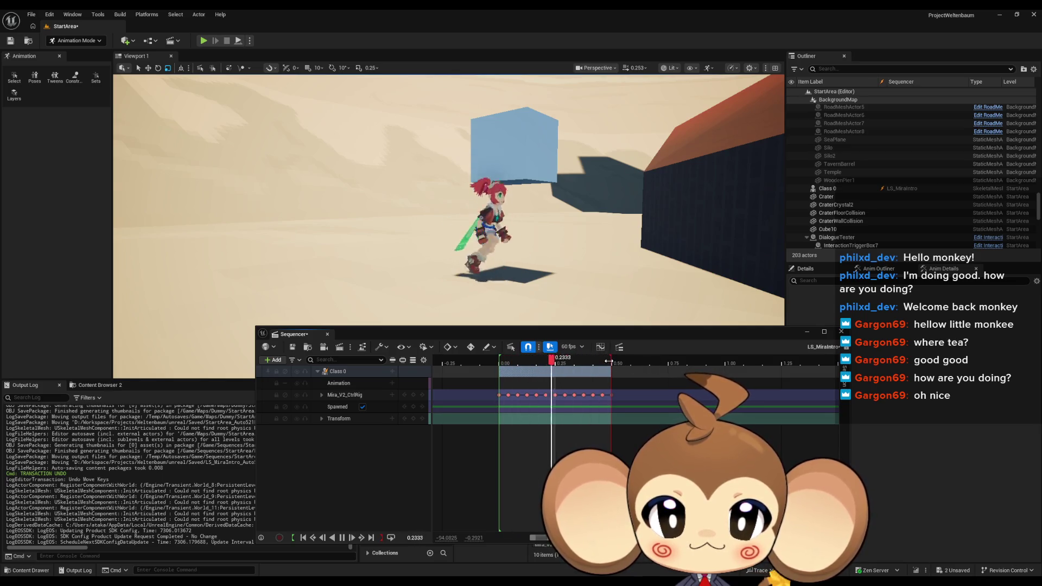
pyautogui.moveTo(608, 362); pyautogui.dragTo(666, 372)
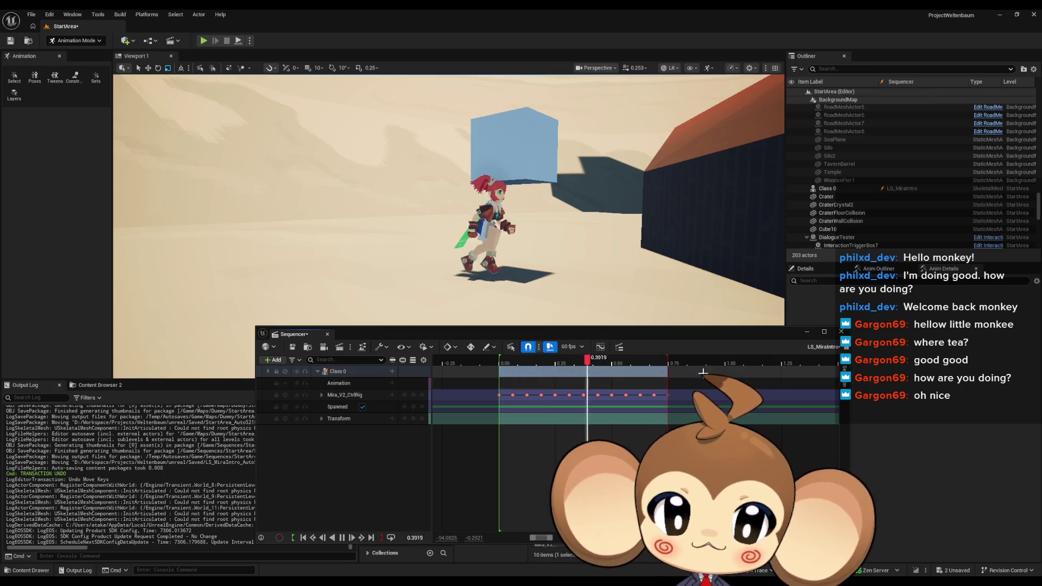
pyautogui.press('space')
pyautogui.moveTo(518, 360)
pyautogui.mouseDown()
pyautogui.moveTo(493, 359)
pyautogui.moveTo(654, 359)
pyautogui.moveTo(493, 358)
pyautogui.moveTo(632, 353)
pyautogui.moveTo(501, 356)
pyautogui.moveTo(614, 352)
pyautogui.mouseUp()
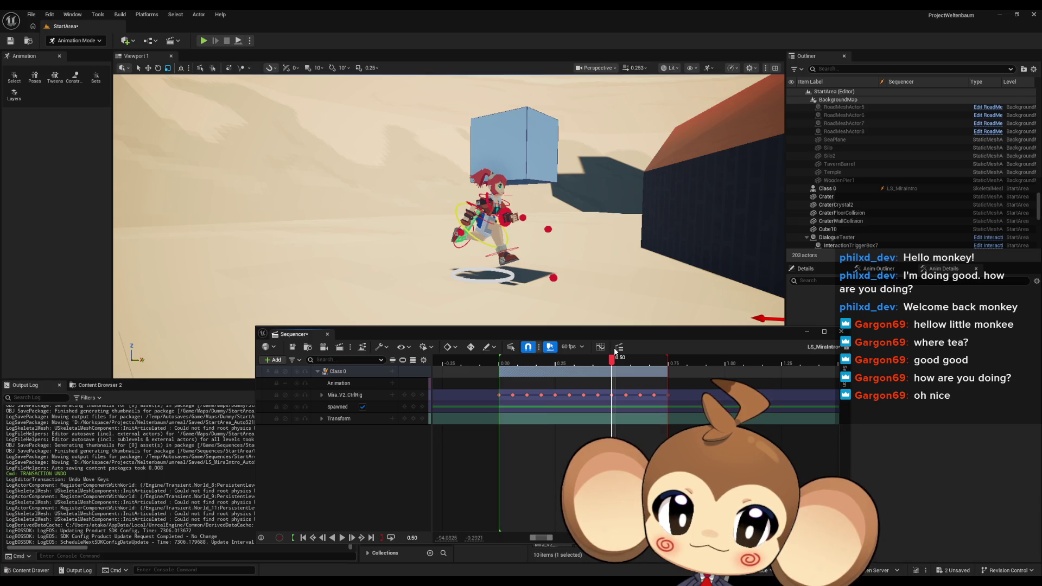
pyautogui.moveTo(615, 352)
pyautogui.mouseDown()
pyautogui.moveTo(510, 359)
pyautogui.moveTo(585, 356)
pyautogui.moveTo(574, 358)
pyautogui.mouseUp()
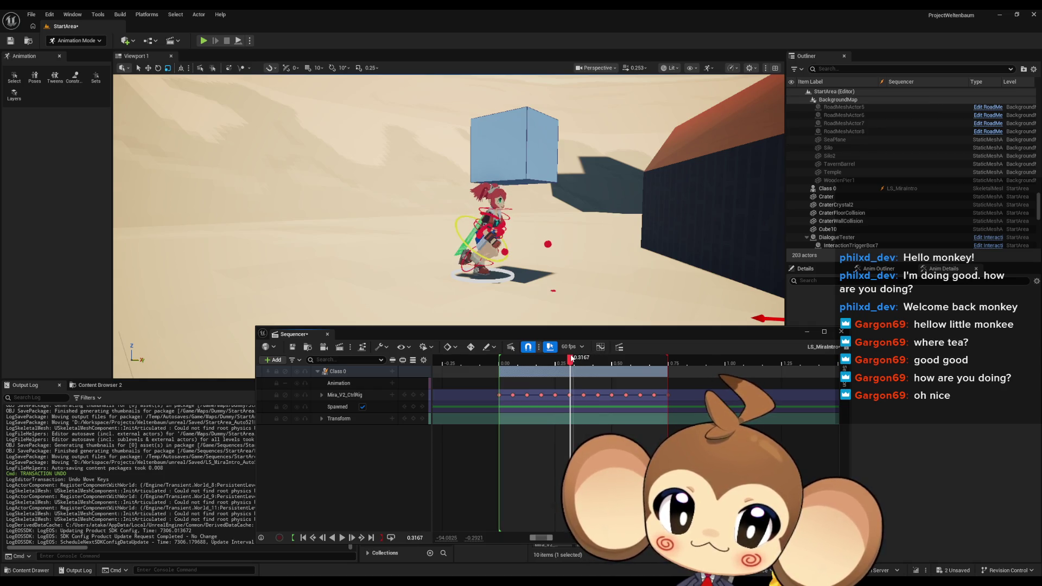
pyautogui.click(584, 395)
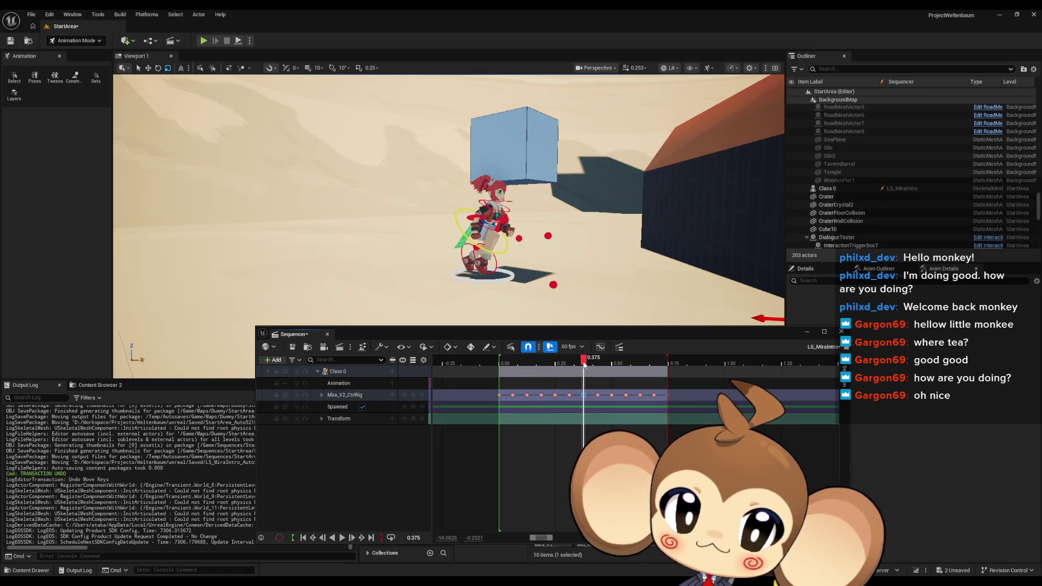
pyautogui.moveTo(585, 365)
pyautogui.mouseDown()
pyautogui.moveTo(565, 364)
pyautogui.moveTo(591, 368)
pyautogui.mouseUp()
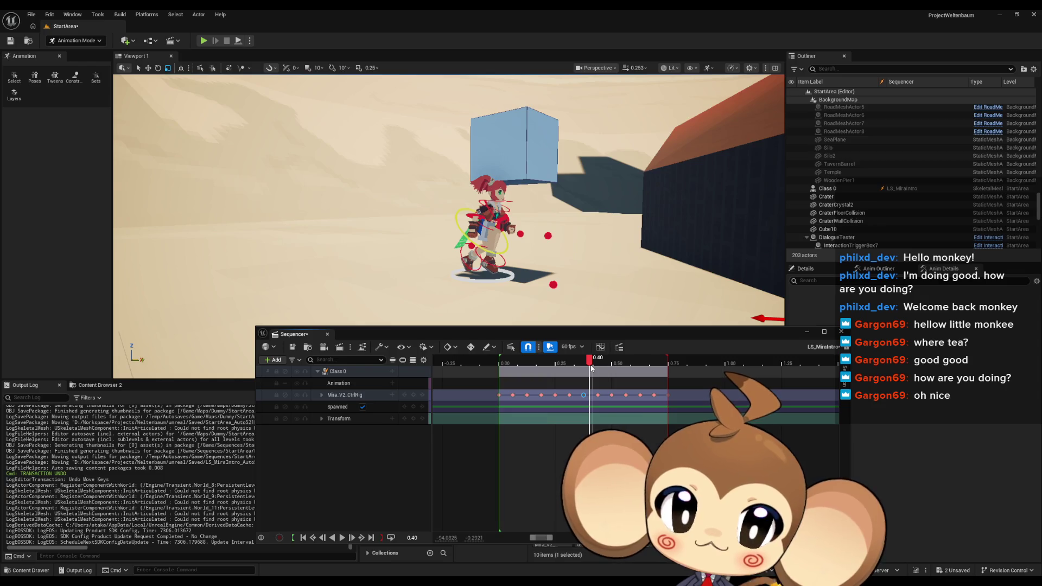
pyautogui.moveTo(591, 368)
pyautogui.mouseDown()
pyautogui.moveTo(496, 372)
pyautogui.moveTo(587, 372)
pyautogui.mouseUp()
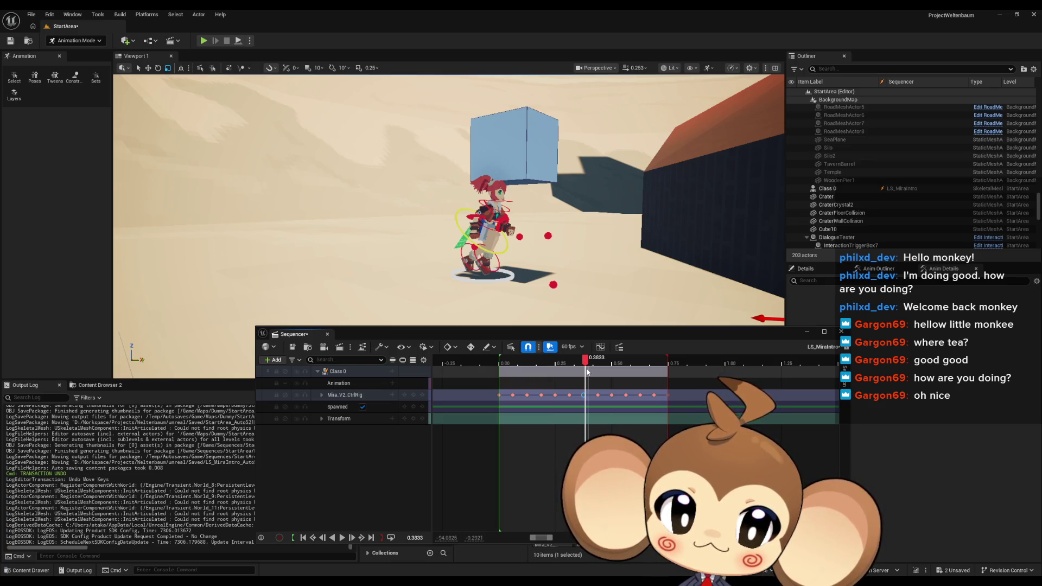
pyautogui.moveTo(586, 371)
pyautogui.mouseDown()
pyautogui.moveTo(603, 371)
pyautogui.moveTo(497, 371)
pyautogui.moveTo(619, 369)
pyautogui.moveTo(570, 368)
pyautogui.moveTo(586, 369)
pyautogui.mouseUp()
pyautogui.press('Left')
pyautogui.scroll(5, 488, 228)
# Frame Mira closer and compare her poses at the 0.0625 and 0.4375 keys
pyautogui.moveTo(489, 244); pyautogui.dragTo(559, 223)
pyautogui.moveTo(588, 365)
pyautogui.mouseDown()
pyautogui.moveTo(513, 365)
pyautogui.moveTo(610, 367)
pyautogui.moveTo(598, 368)
pyautogui.moveTo(597, 395)
pyautogui.mouseUp()
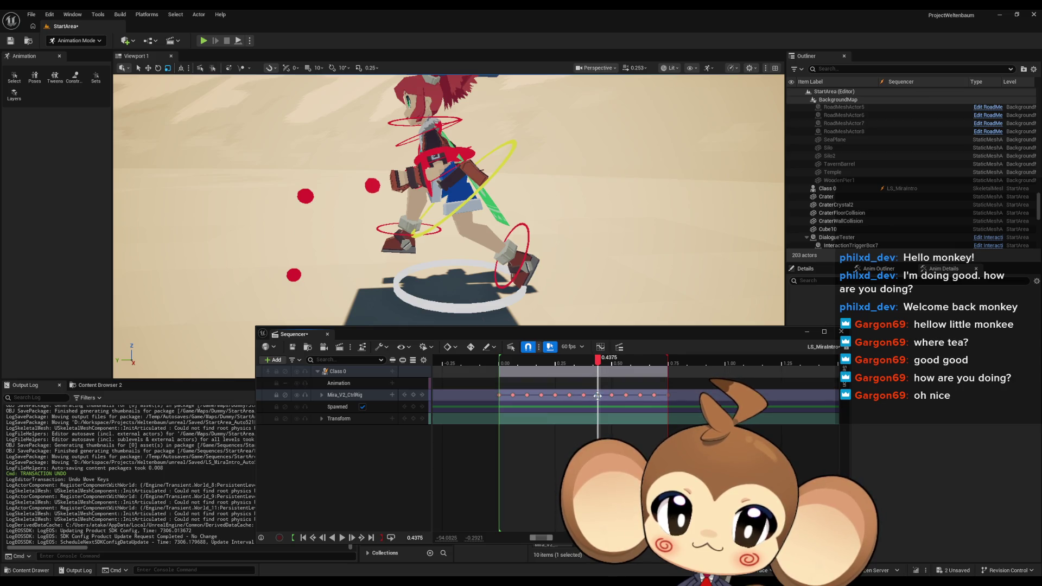
pyautogui.click(513, 395)
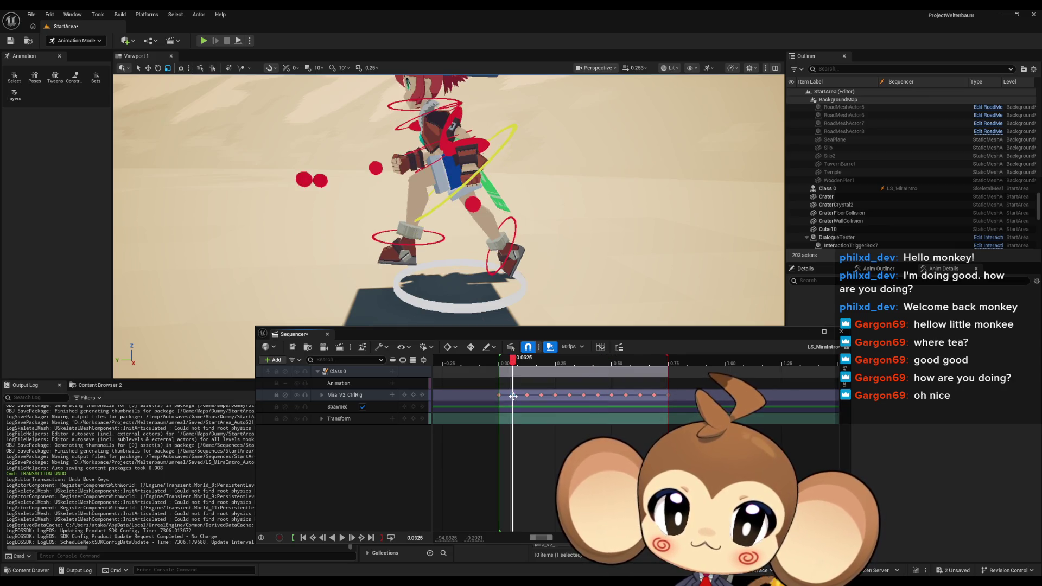
pyautogui.click(596, 396)
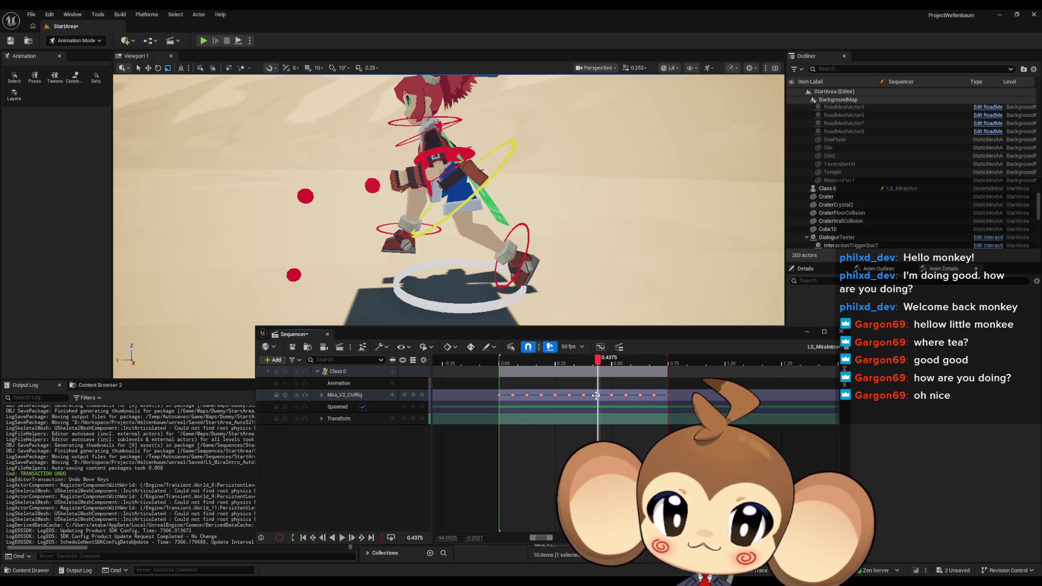
pyautogui.moveTo(488, 244); pyautogui.dragTo(466, 212)
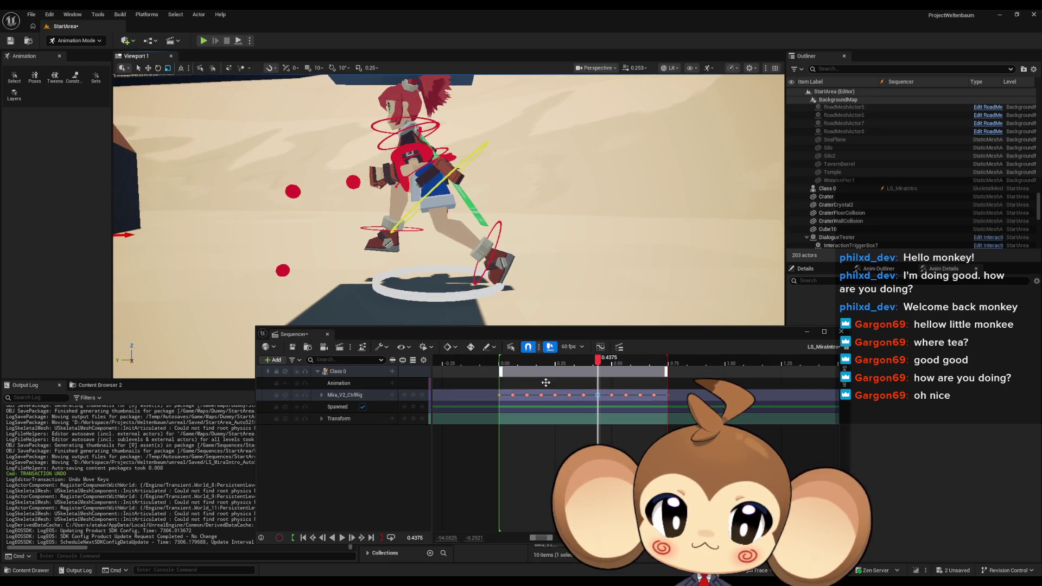
pyautogui.click(512, 394)
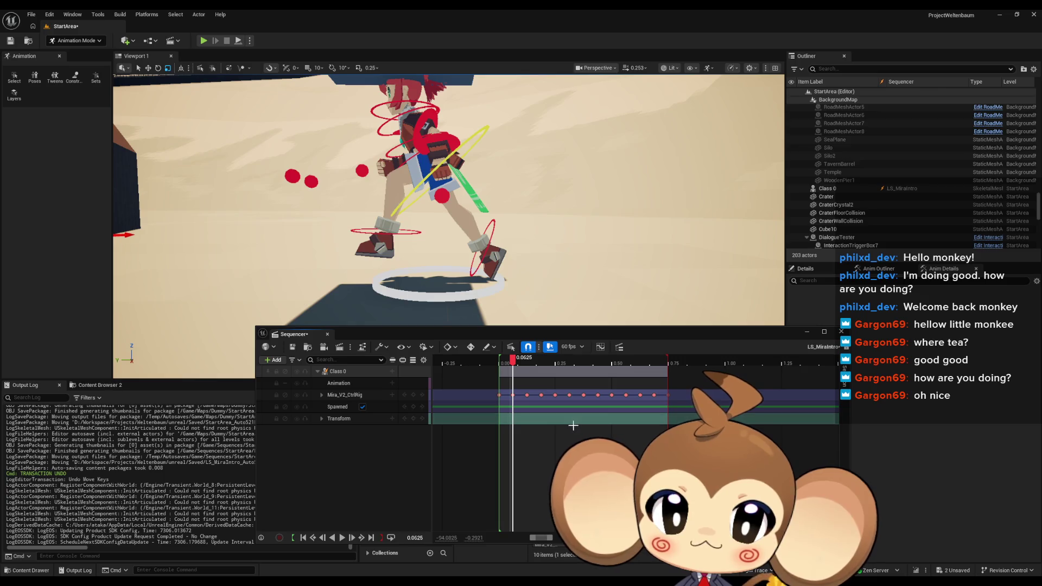
pyautogui.click(597, 394)
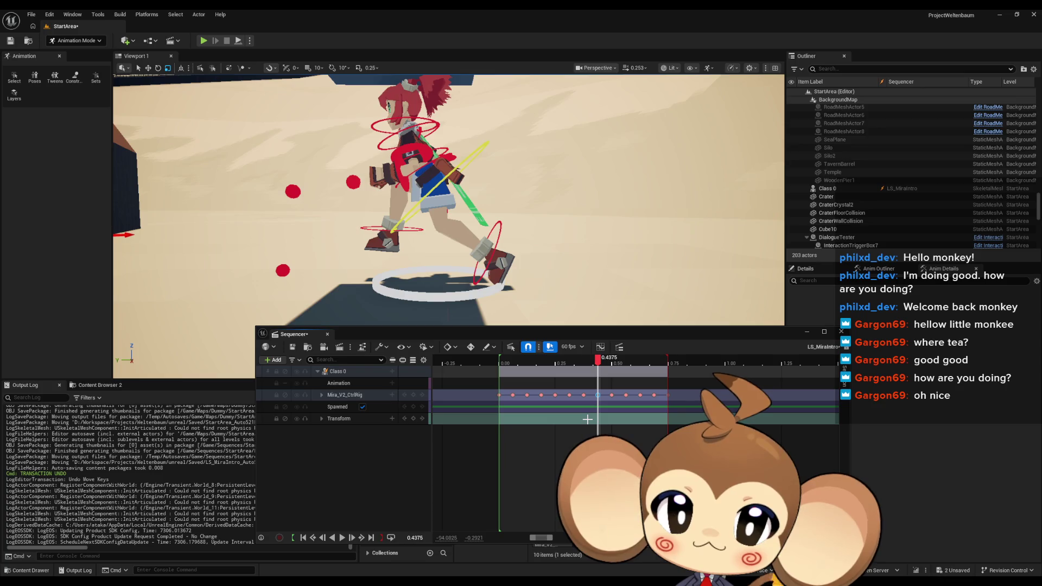
pyautogui.click(513, 395)
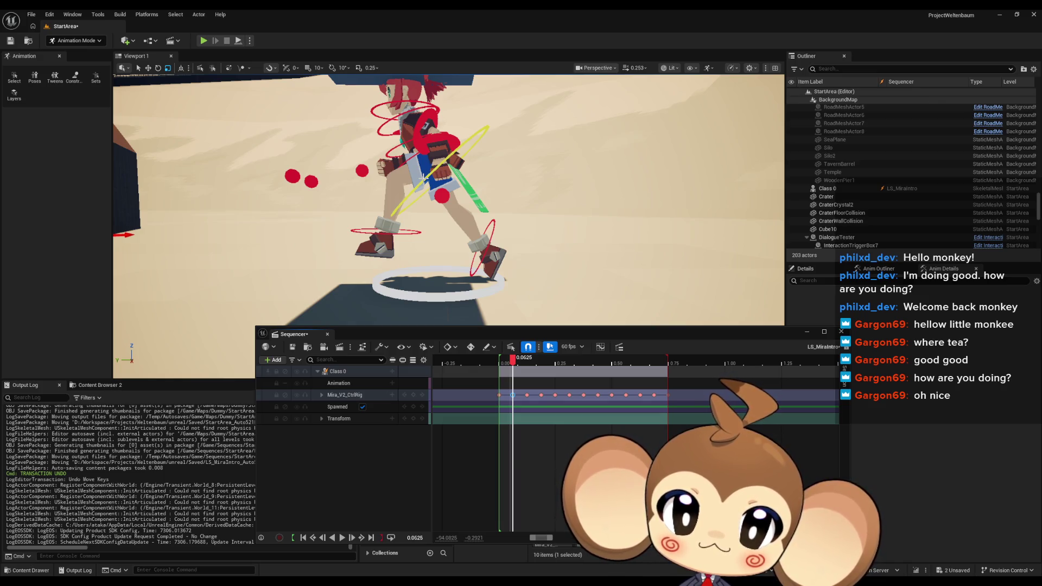
# Select Mira's spine control and set the current time to 7.00, then back to 0.20
pyautogui.click(423, 177)
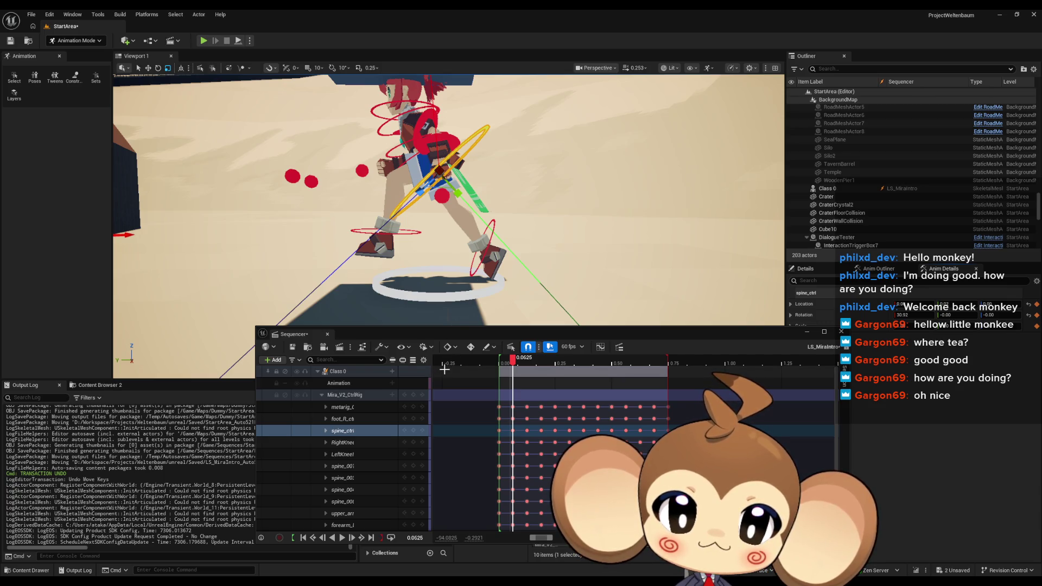
pyautogui.click(415, 538)
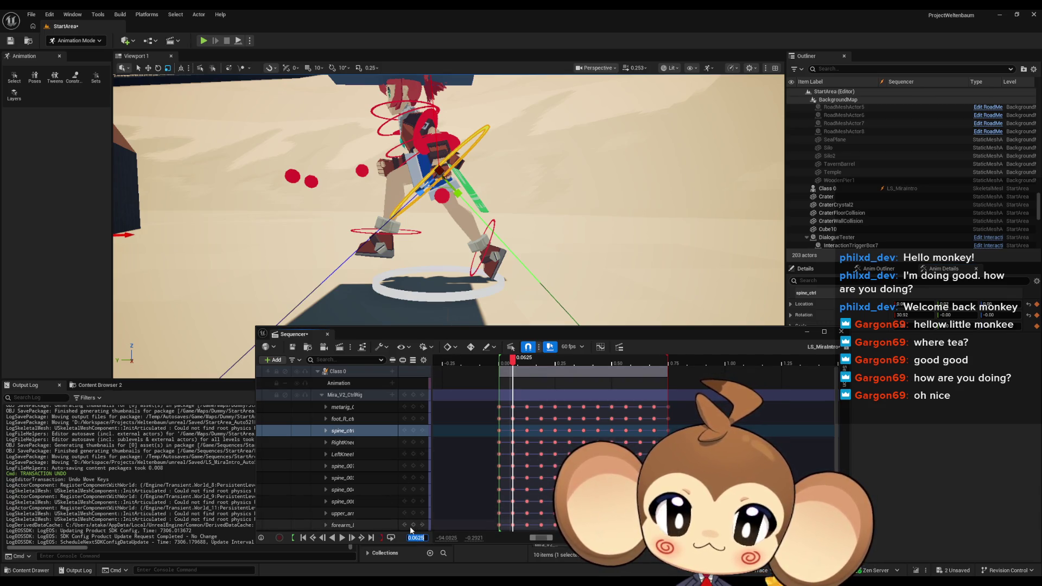
pyautogui.write('7')
pyautogui.press('Return')
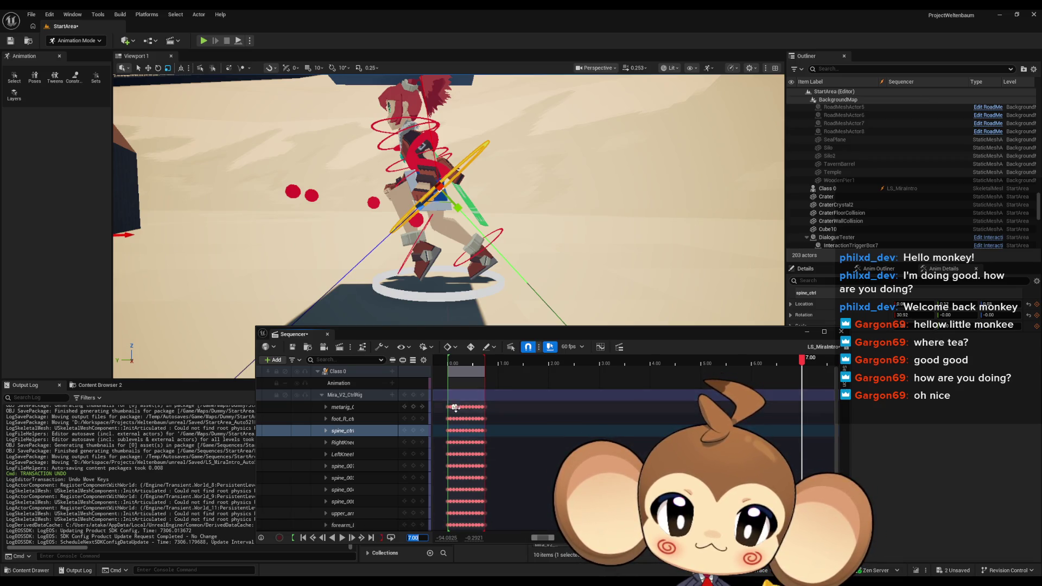
pyautogui.scroll(-3, 705, 373)
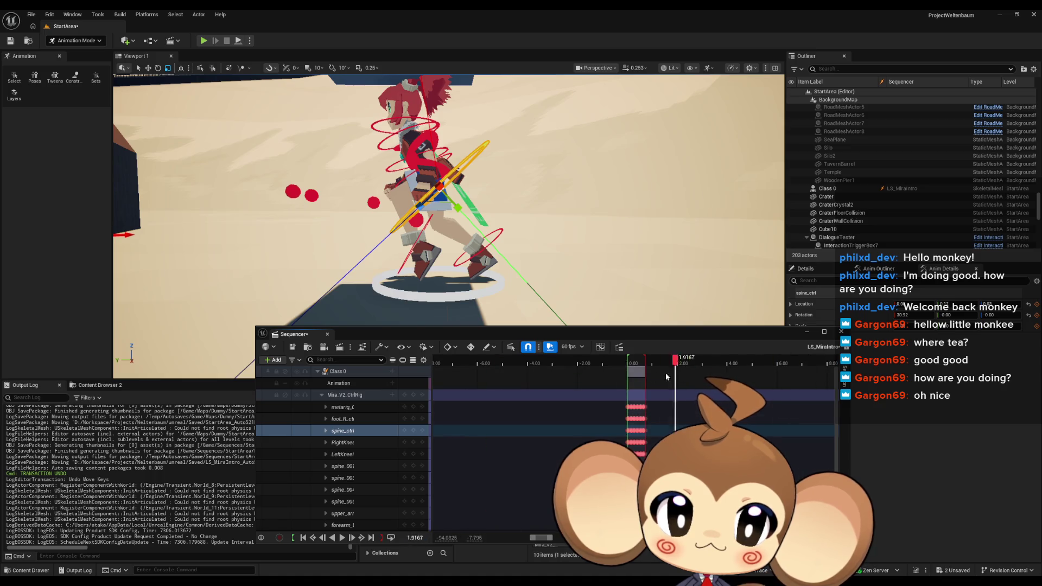
pyautogui.click(632, 362)
pyautogui.scroll(-3, 651, 434)
pyautogui.scroll(3, 691, 427)
pyautogui.hscroll(3, 691, 427)
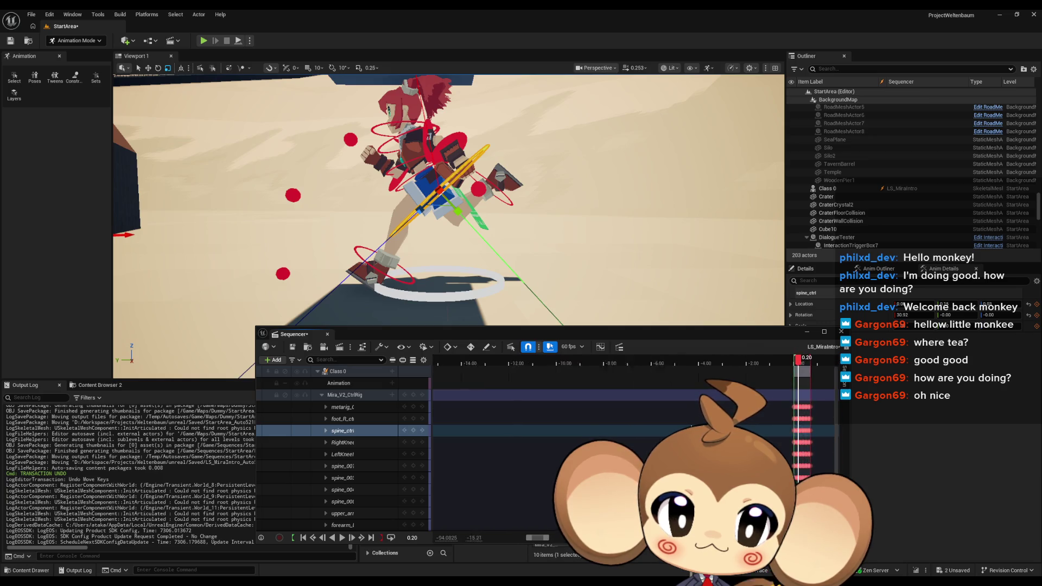
pyautogui.scroll(10, 690, 427)
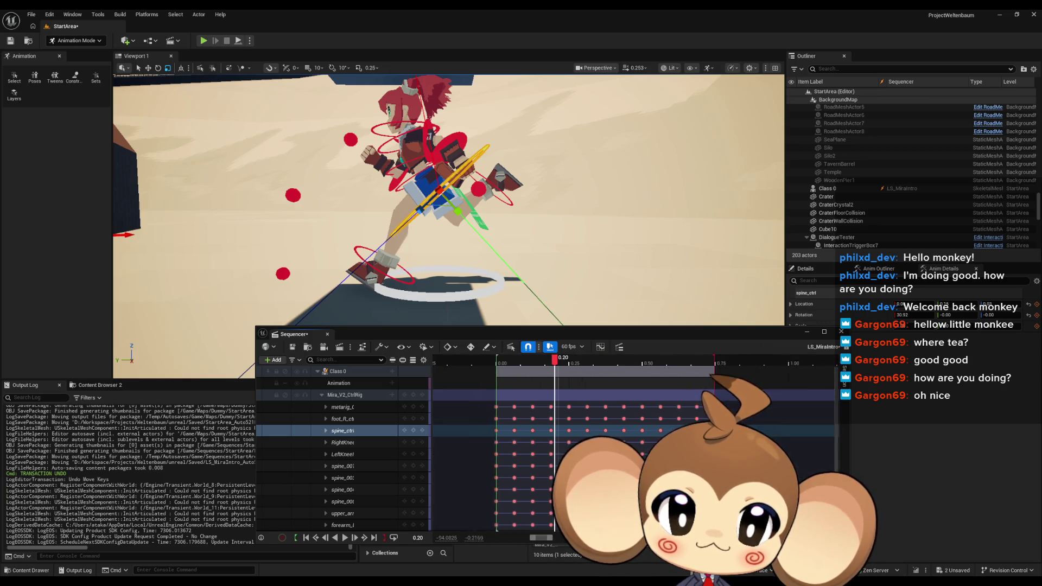
pyautogui.scroll(-1, 690, 427)
# At the 0.4375 key, adjust the spine pose, key it, and play back the motion
pyautogui.click(323, 395)
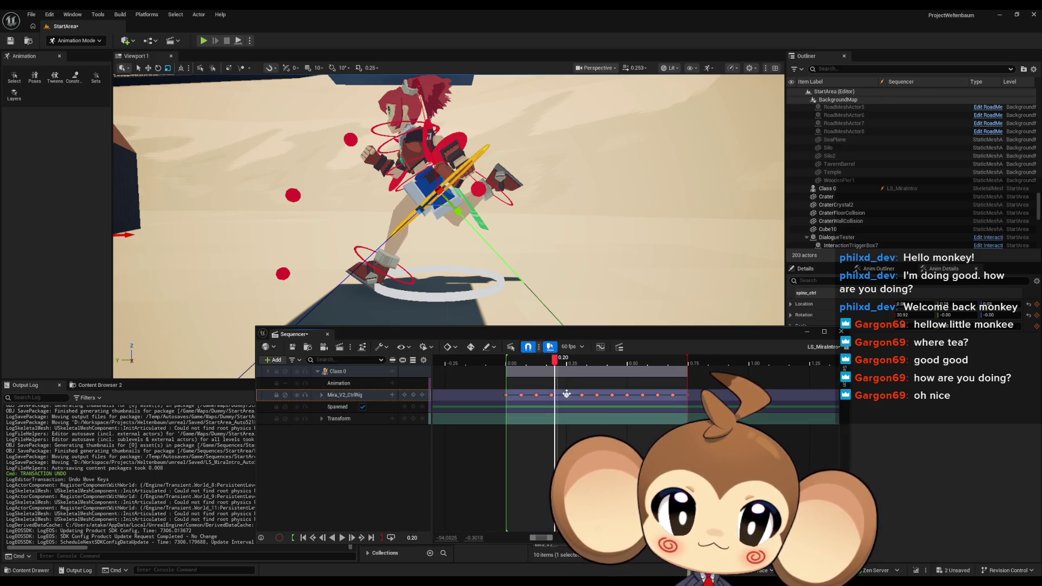
pyautogui.click(612, 395)
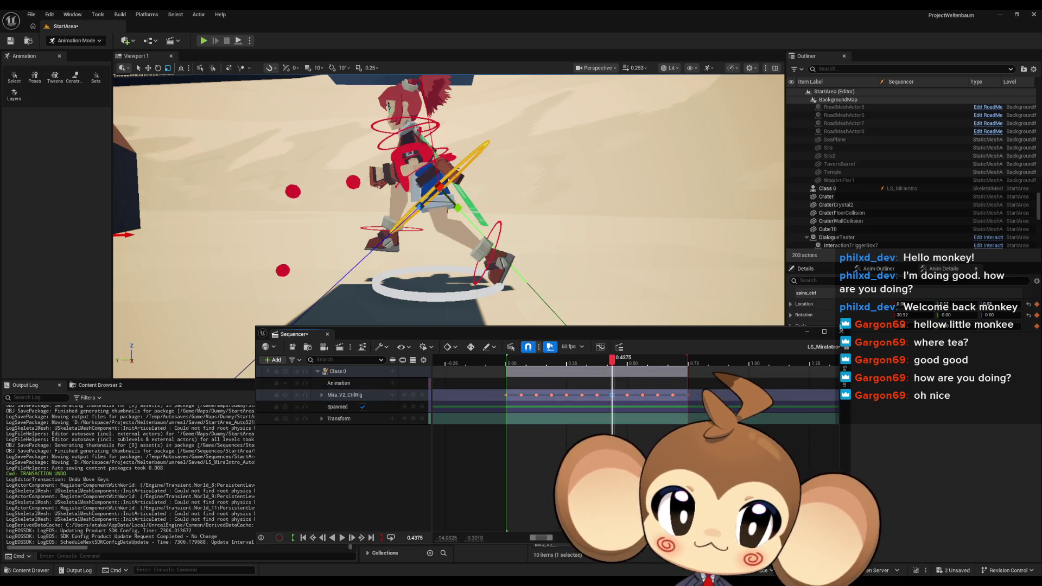
pyautogui.hotkey('ctrl', 'z')
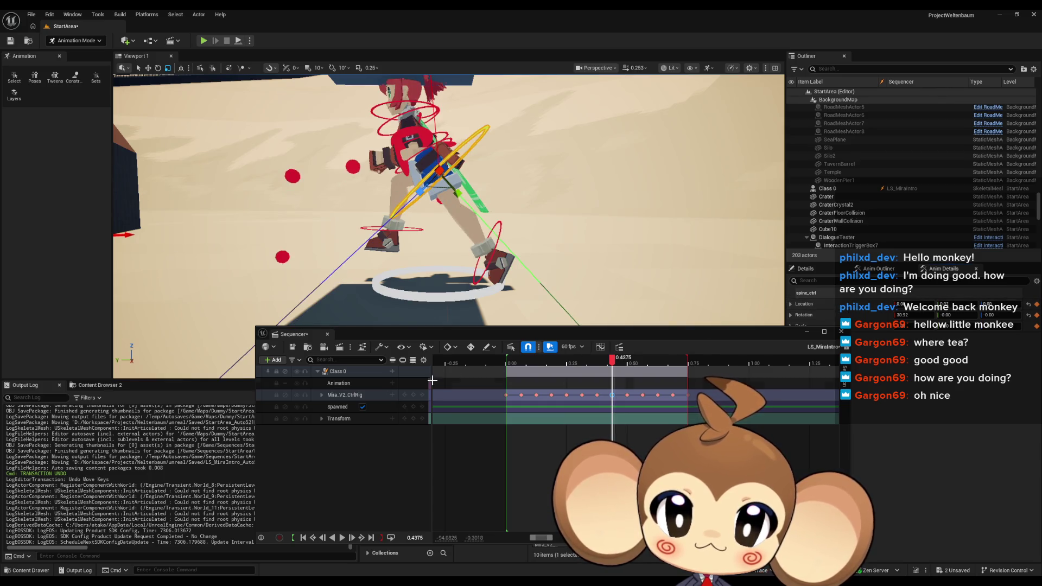
pyautogui.click(413, 397)
pyautogui.moveTo(612, 360)
pyautogui.mouseDown()
pyautogui.moveTo(488, 363)
pyautogui.moveTo(698, 374)
pyautogui.moveTo(671, 376)
pyautogui.mouseUp()
pyautogui.press('space')
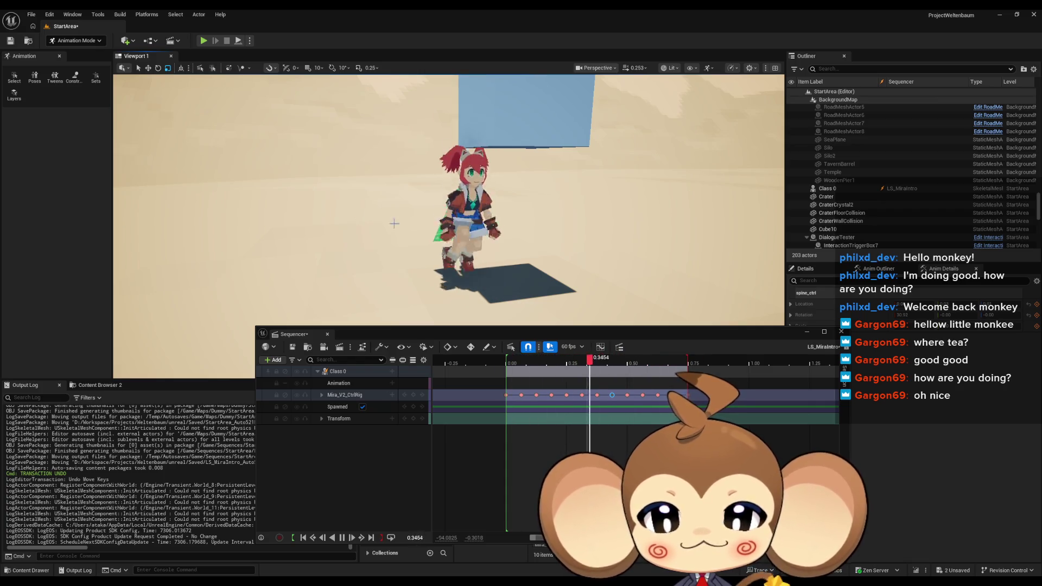
# Delete the blue cube Cube10 and bring the camera to Mira by the dark wall
pyautogui.click(529, 109)
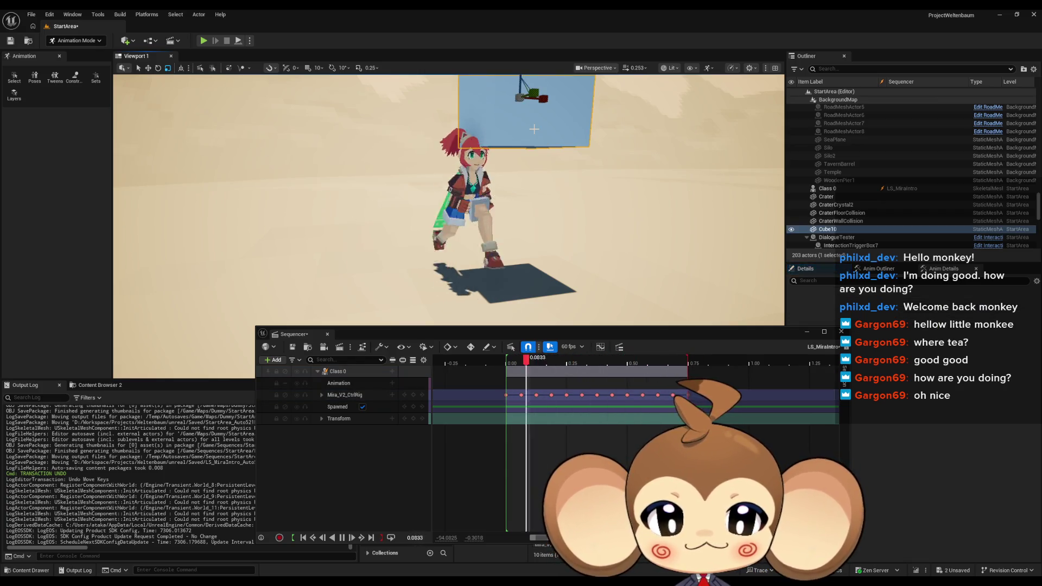
pyautogui.press('Delete')
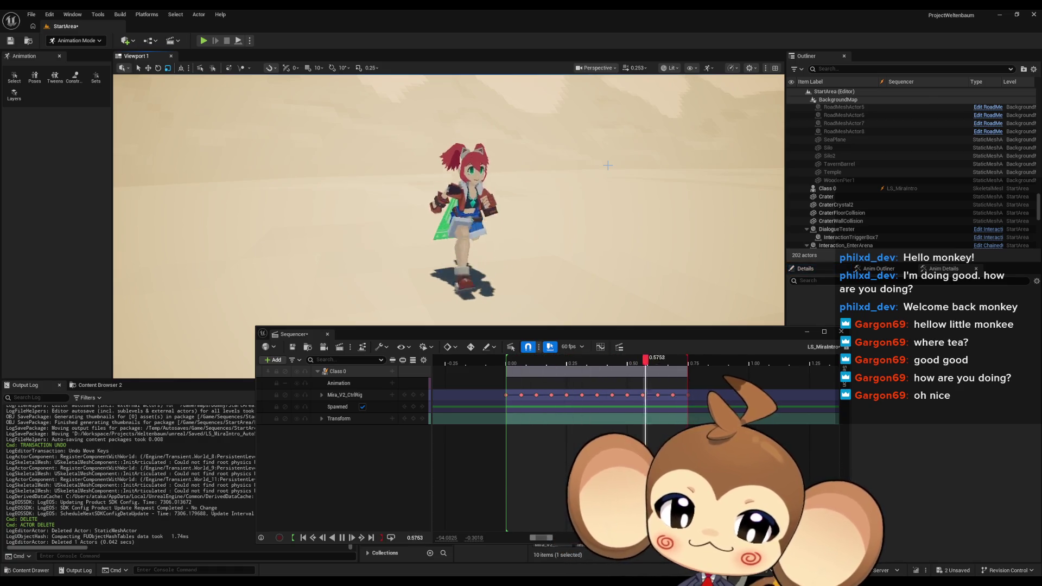
pyautogui.moveTo(499, 266); pyautogui.dragTo(448, 249)
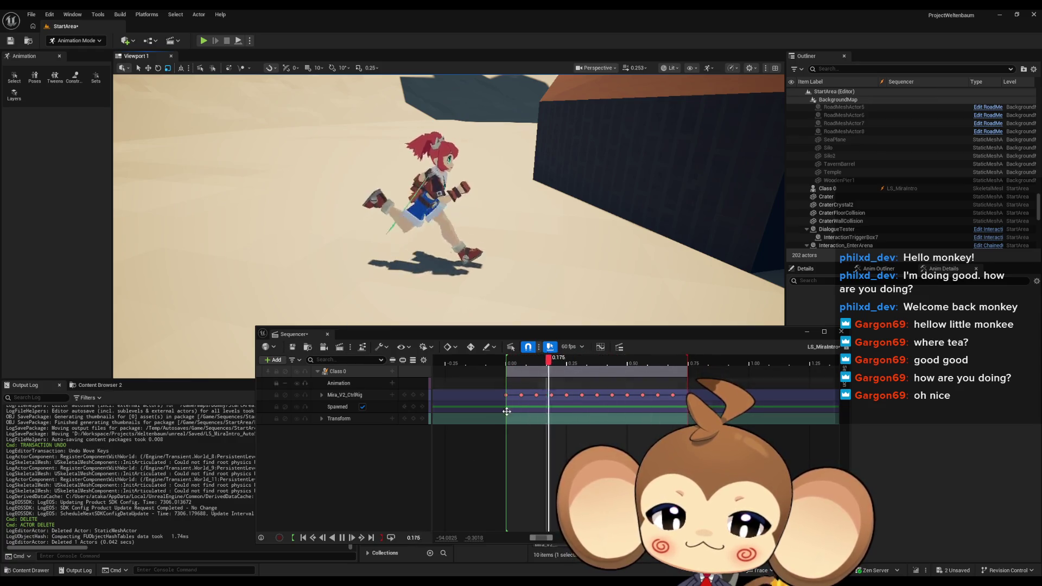
# Stop playback, save LS_MiraIntro, and return the playhead to the start
pyautogui.press('space')
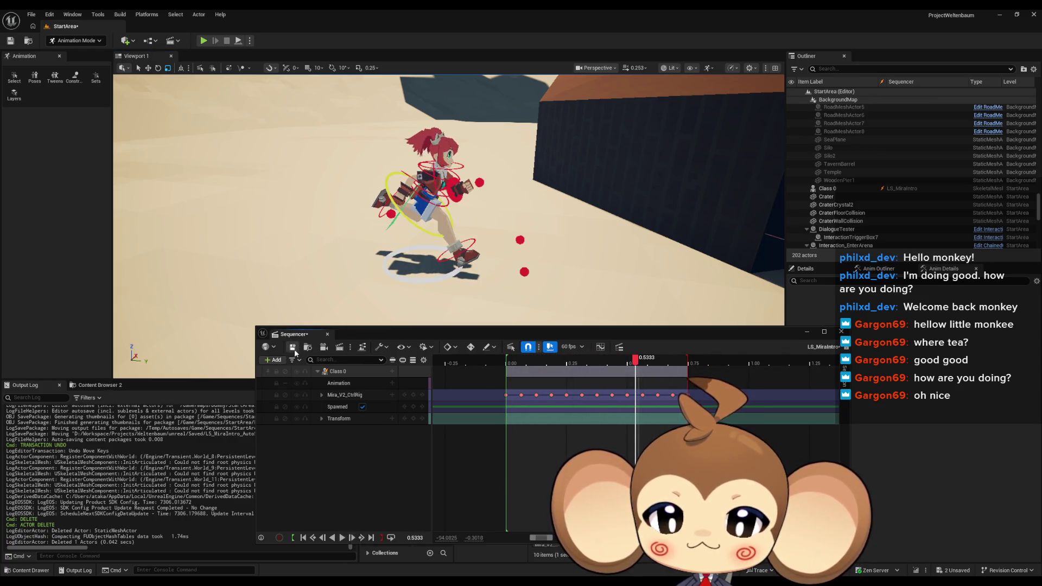
pyautogui.hotkey('ctrl', 's')
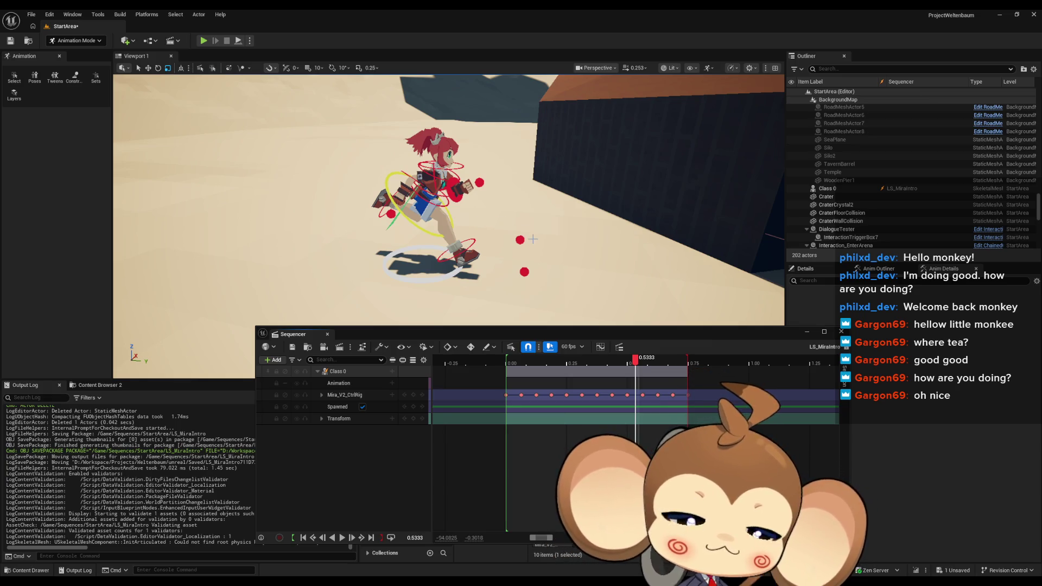
pyautogui.moveTo(635, 358)
pyautogui.mouseDown()
pyautogui.moveTo(500, 377)
pyautogui.moveTo(738, 380)
pyautogui.moveTo(502, 391)
pyautogui.moveTo(721, 379)
pyautogui.moveTo(501, 379)
pyautogui.mouseUp()
# In Content > Sequences > StartArea, rename LS_MiraIntro to AS_MiraRunning
pyautogui.moveTo(543, 334)
pyautogui.mouseDown()
pyautogui.moveTo(488, 308)
pyautogui.moveTo(380, 113)
pyautogui.moveTo(427, 123)
pyautogui.mouseUp()
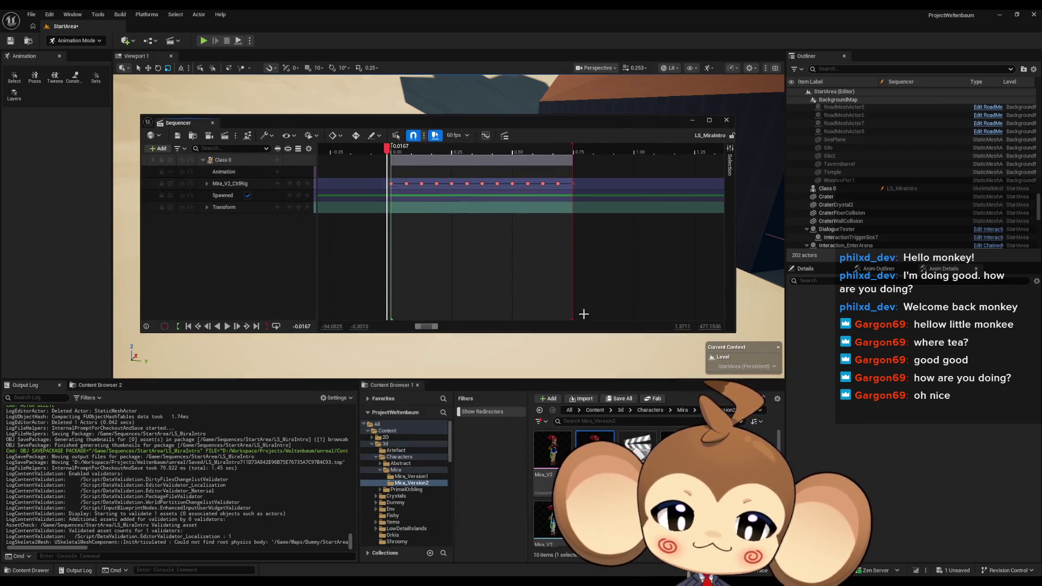
pyautogui.click(595, 410)
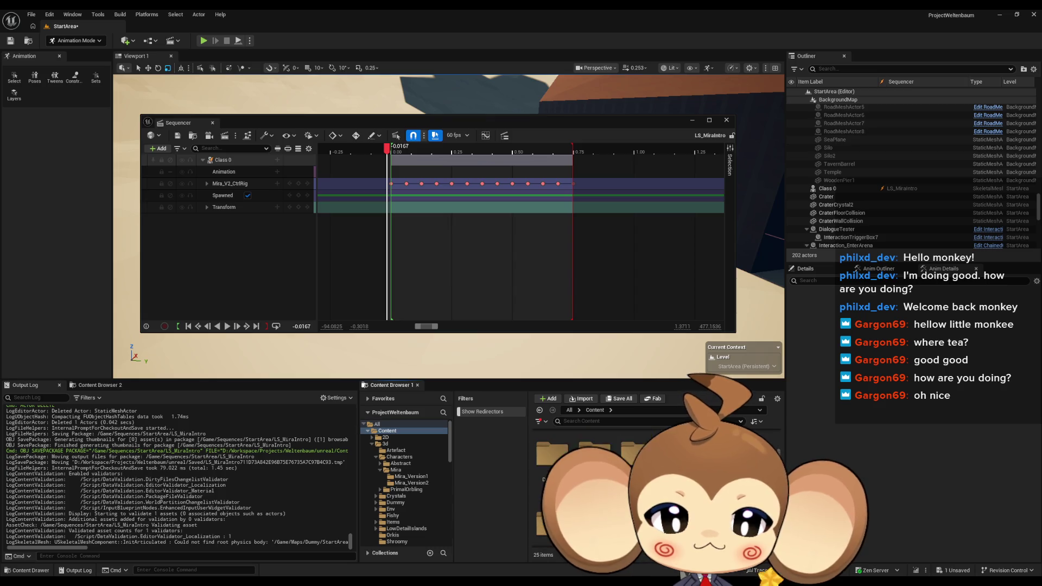
pyautogui.scroll(-1, 597, 478)
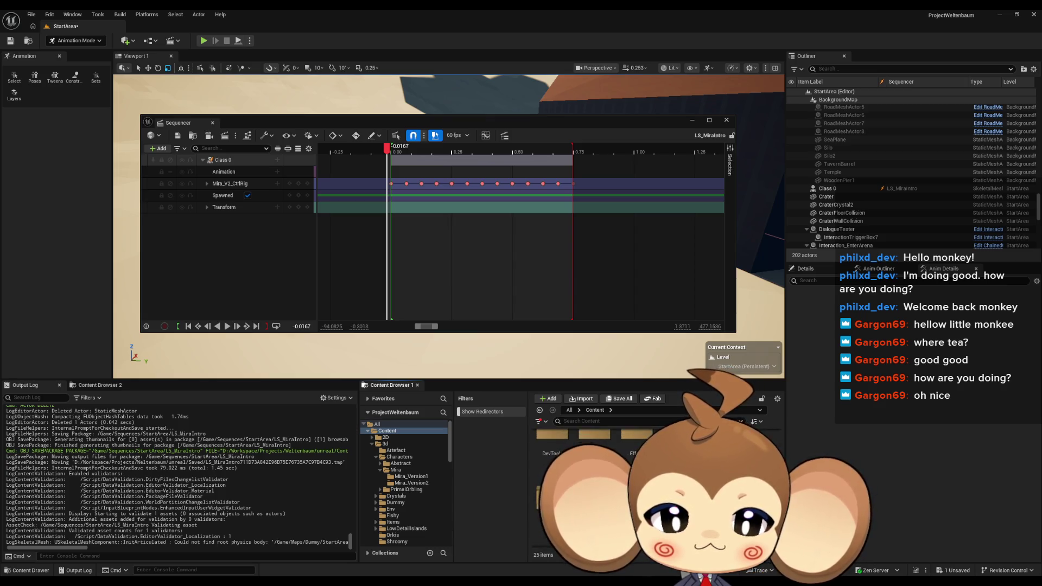
pyautogui.click(395, 485)
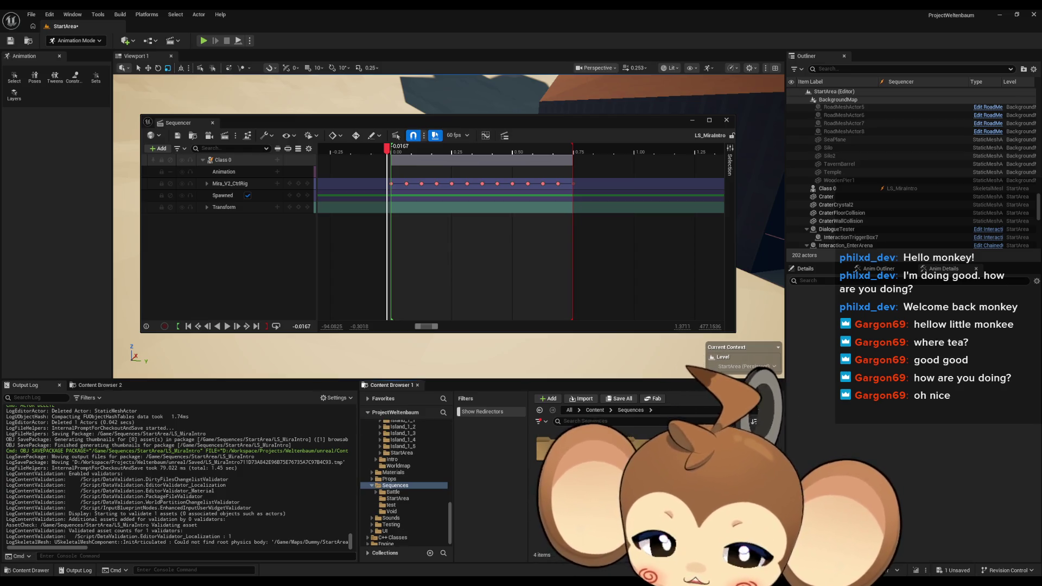
pyautogui.click(397, 498)
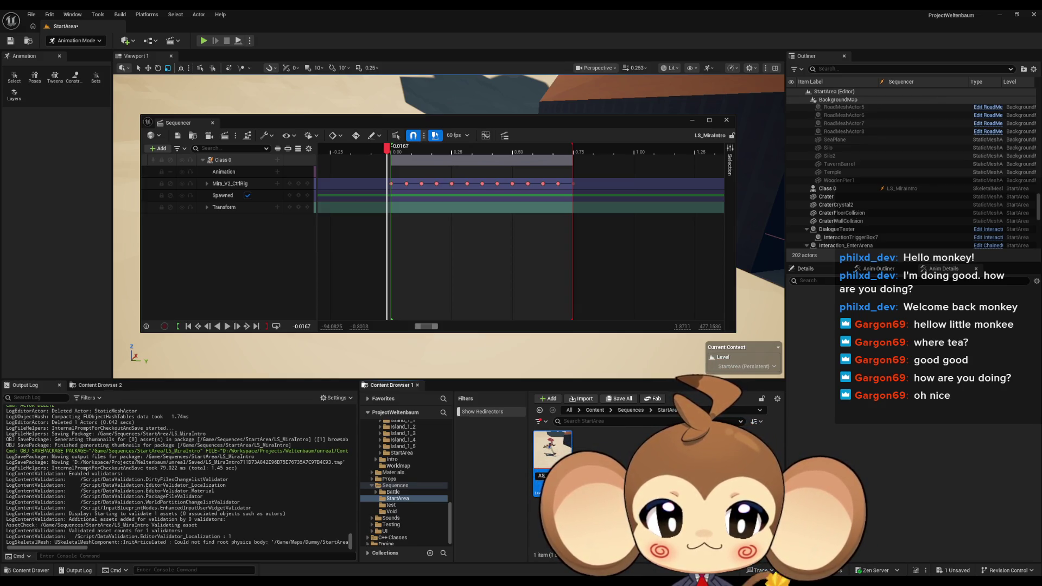
pyautogui.press('Return')
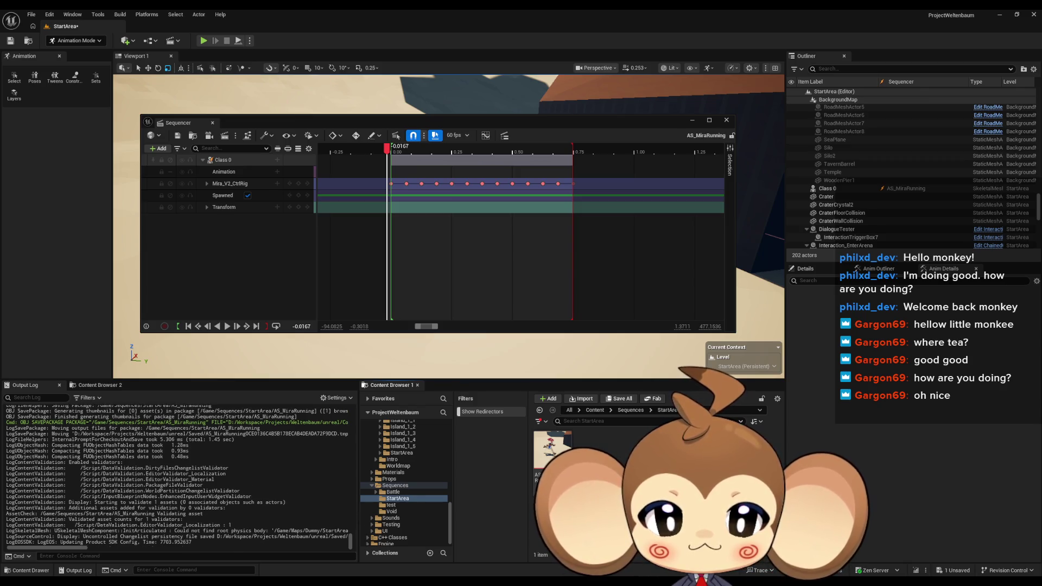
# Create a new Level Sequence named LS_MiraIntro in the StartArea folder
pyautogui.rightClick(609, 451)
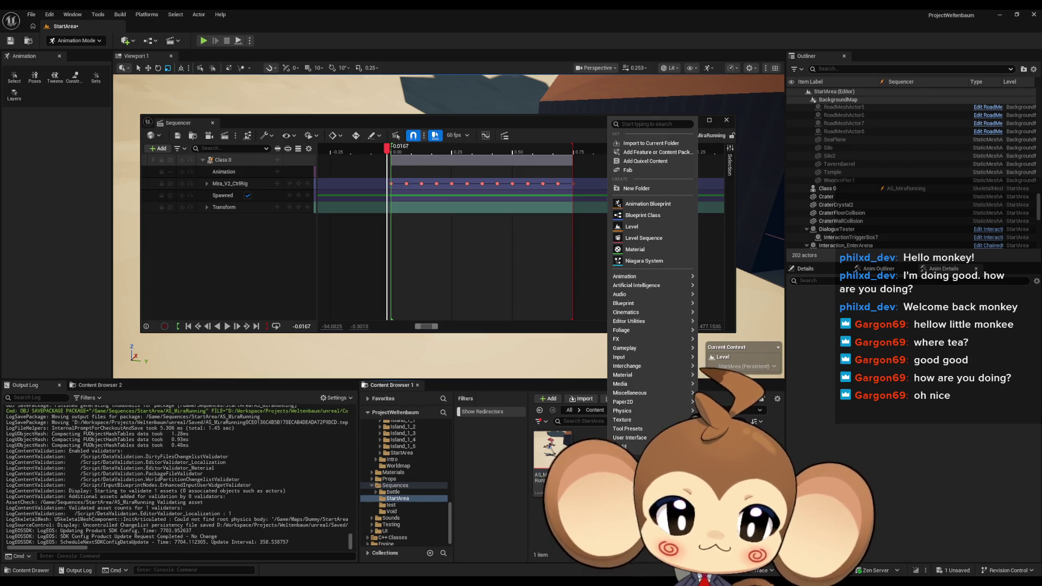
pyautogui.click(655, 238)
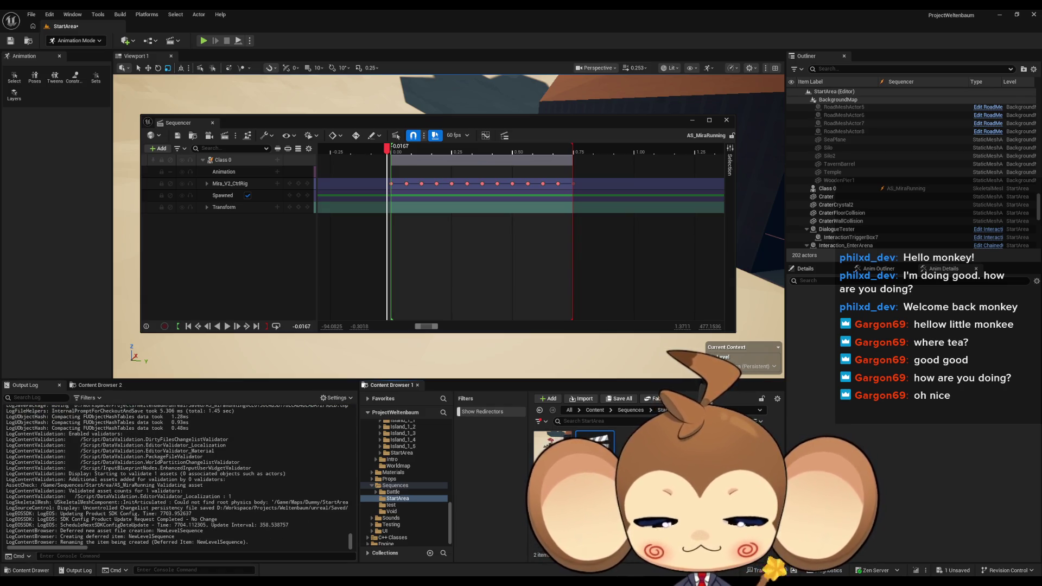
pyautogui.press('Return')
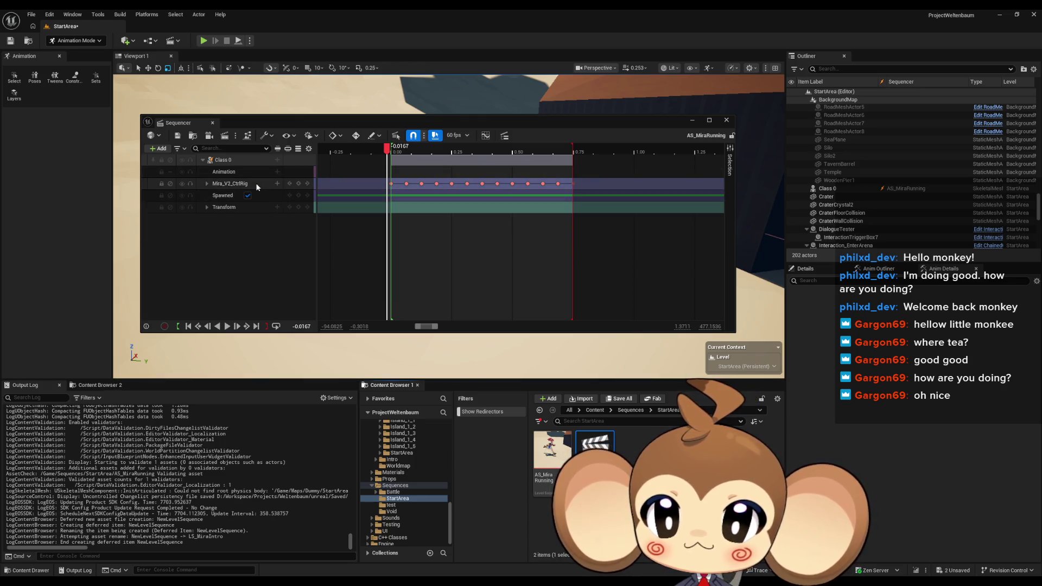
pyautogui.rightClick(237, 160)
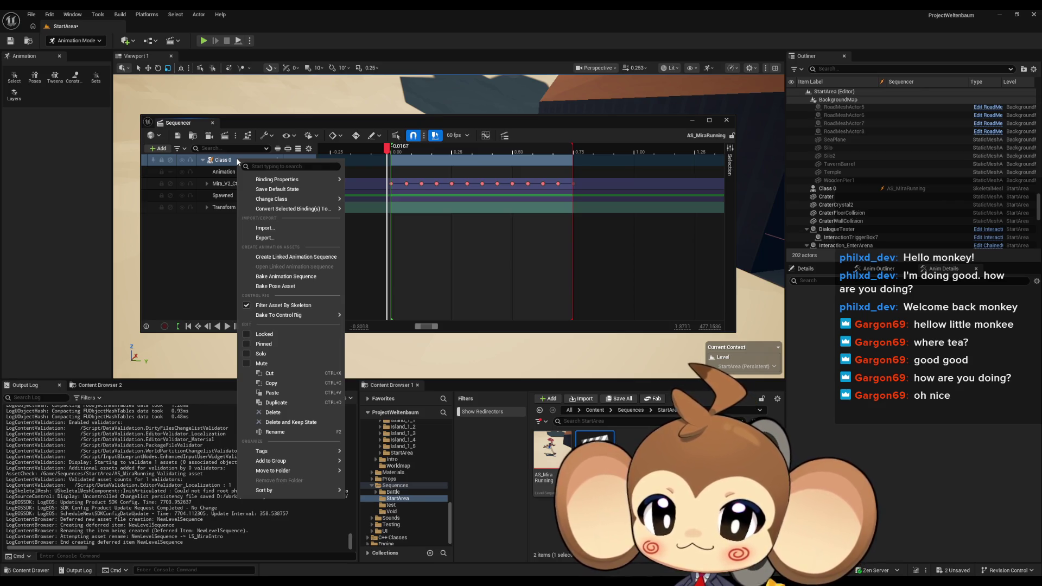
# Bake Class 0's animation as Mira_V2_Running in Mira_Version2 and export it
pyautogui.click(307, 278)
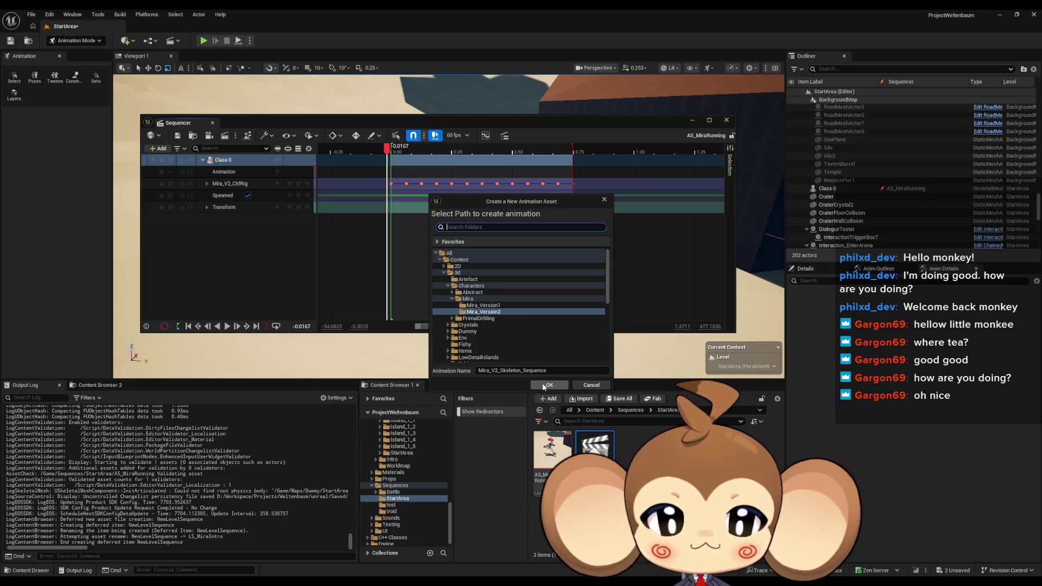
pyautogui.moveTo(556, 369); pyautogui.dragTo(500, 371)
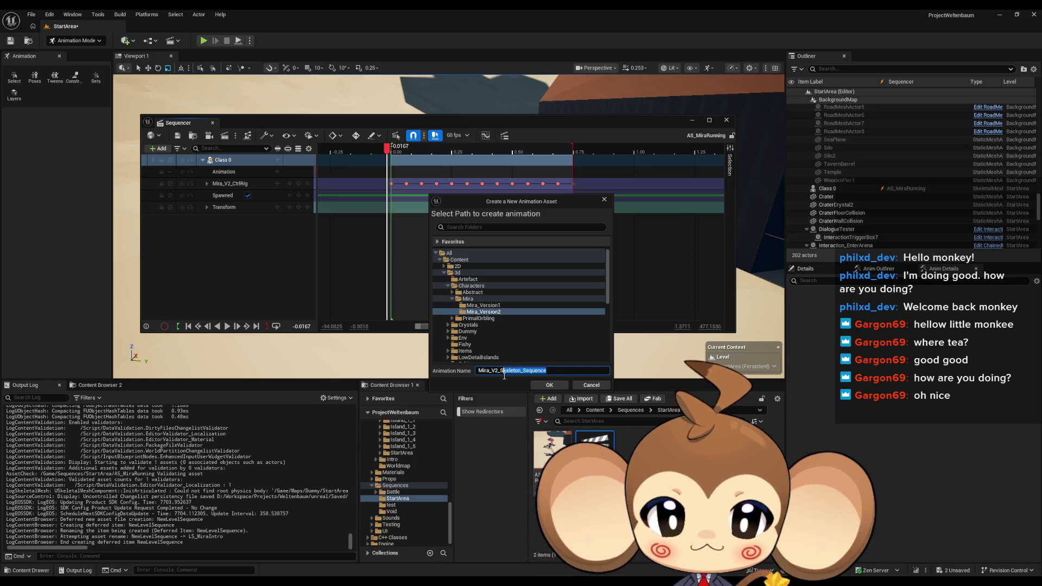
pyautogui.write('Runni')
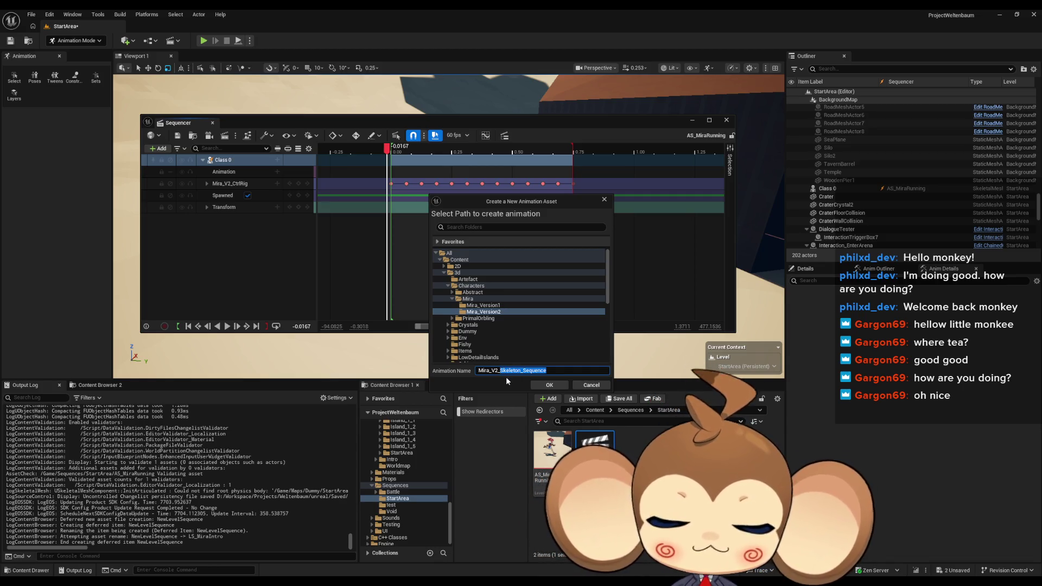
pyautogui.write('ng')
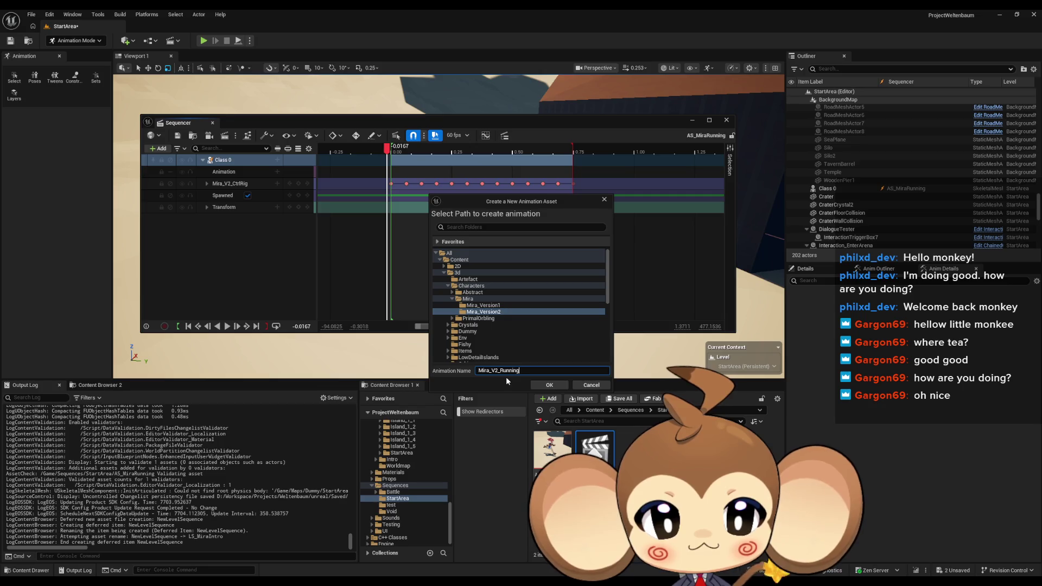
pyautogui.click(541, 386)
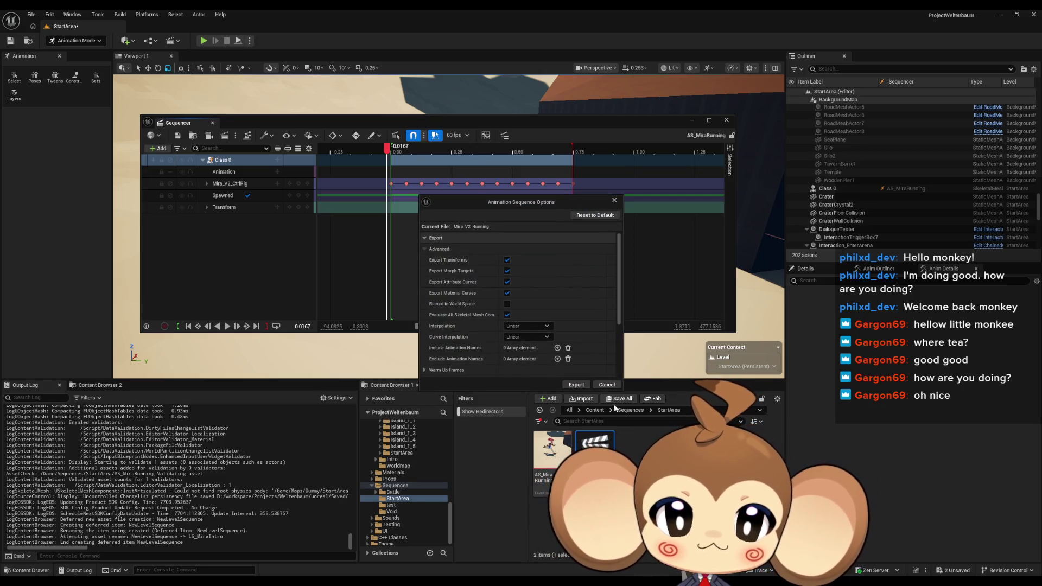
pyautogui.click(575, 384)
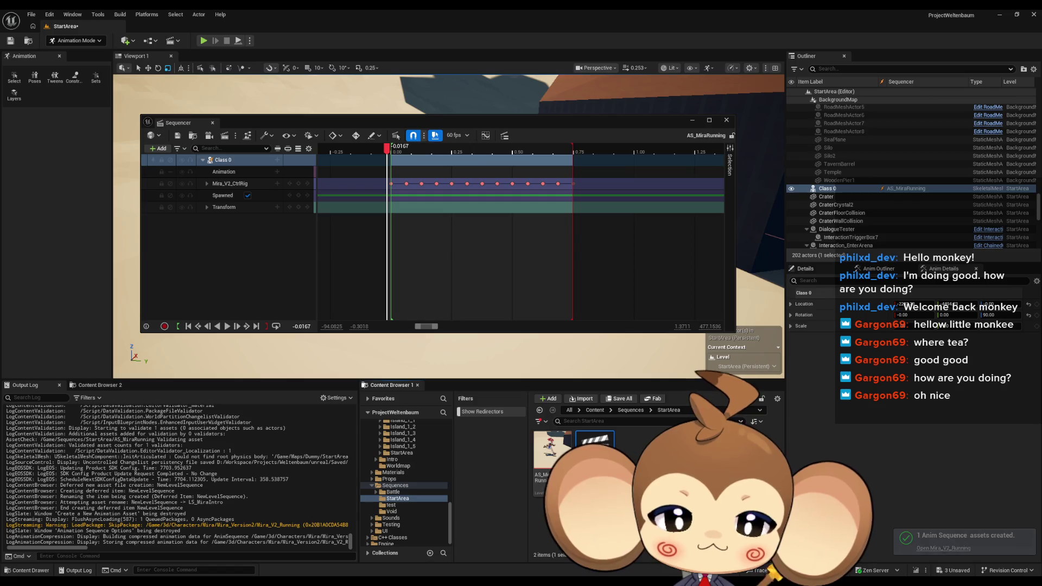
# Open the new LS_MiraIntro and browse to 3d/Characters/Mira/Mira_Version2
pyautogui.doubleClick(594, 449)
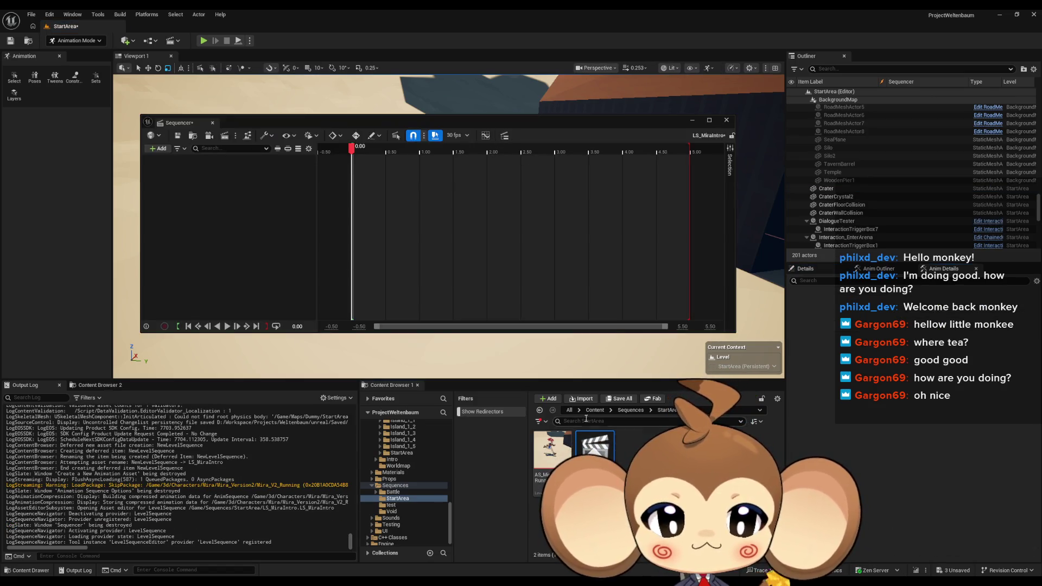
pyautogui.click(592, 413)
pyautogui.doubleClick(594, 448)
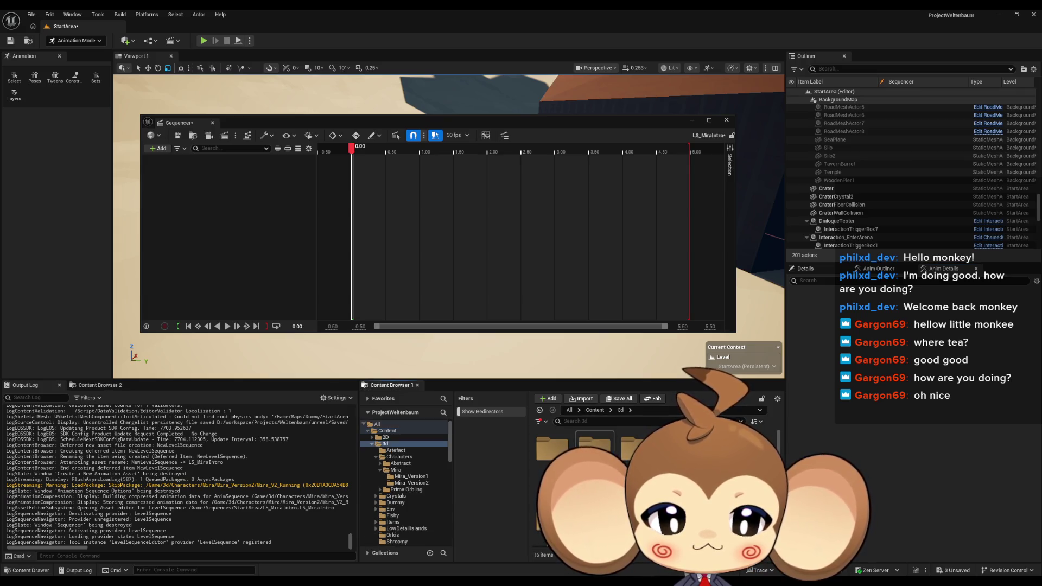
pyautogui.doubleClick(594, 448)
pyautogui.doubleClick(594, 447)
pyautogui.doubleClick(594, 448)
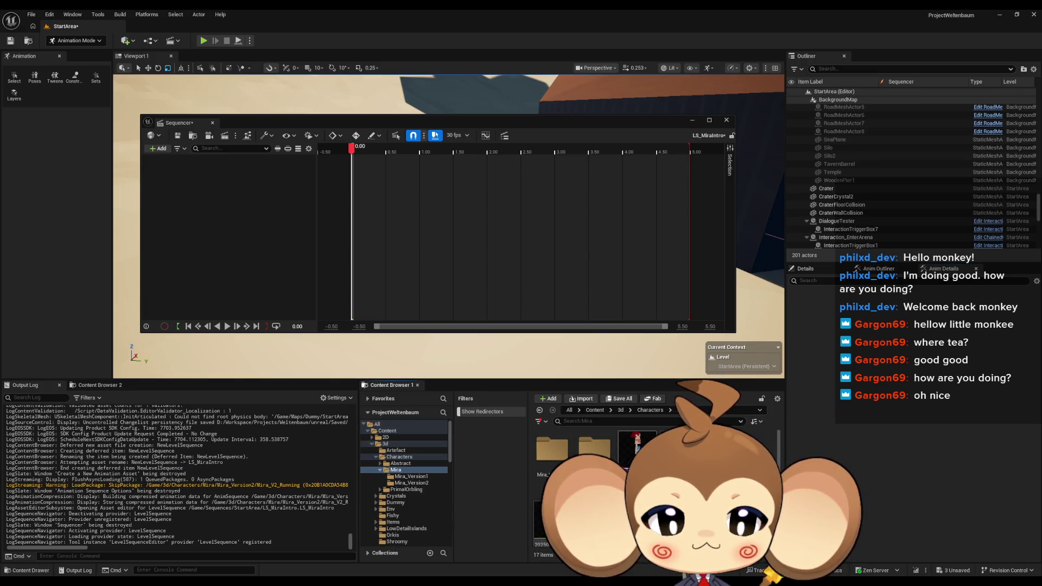
# Add the selected Mira asset as a track, then select Mira V2 in the level and frame her
pyautogui.click(594, 448)
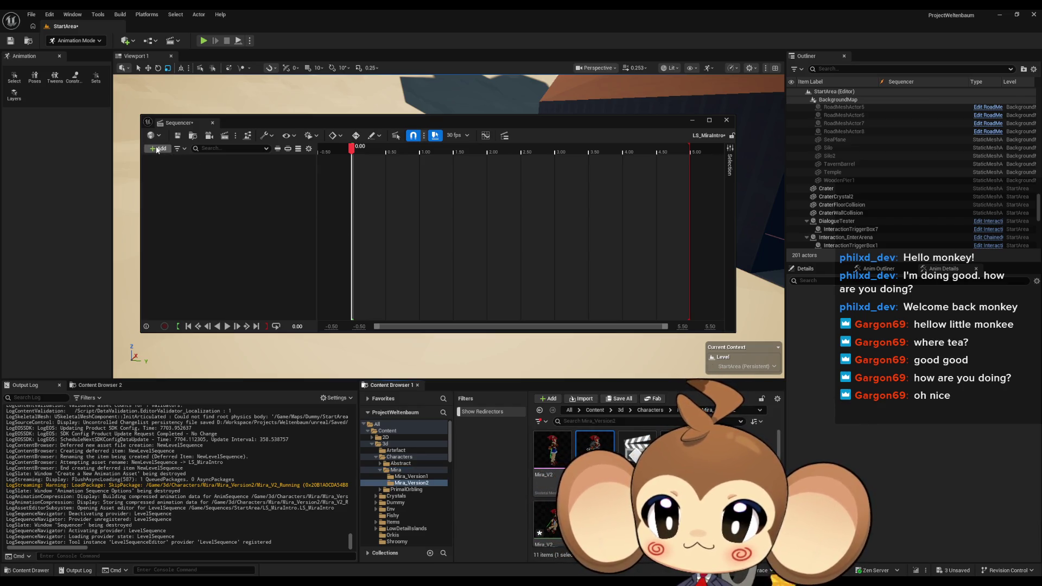
pyautogui.click(163, 148)
pyautogui.click(255, 174)
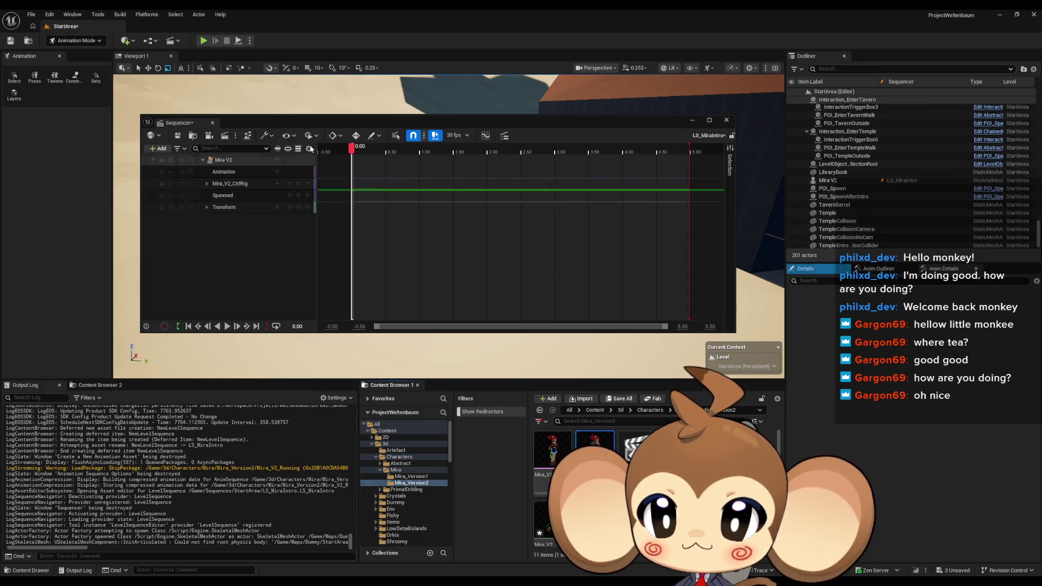
pyautogui.moveTo(418, 119); pyautogui.dragTo(247, 177)
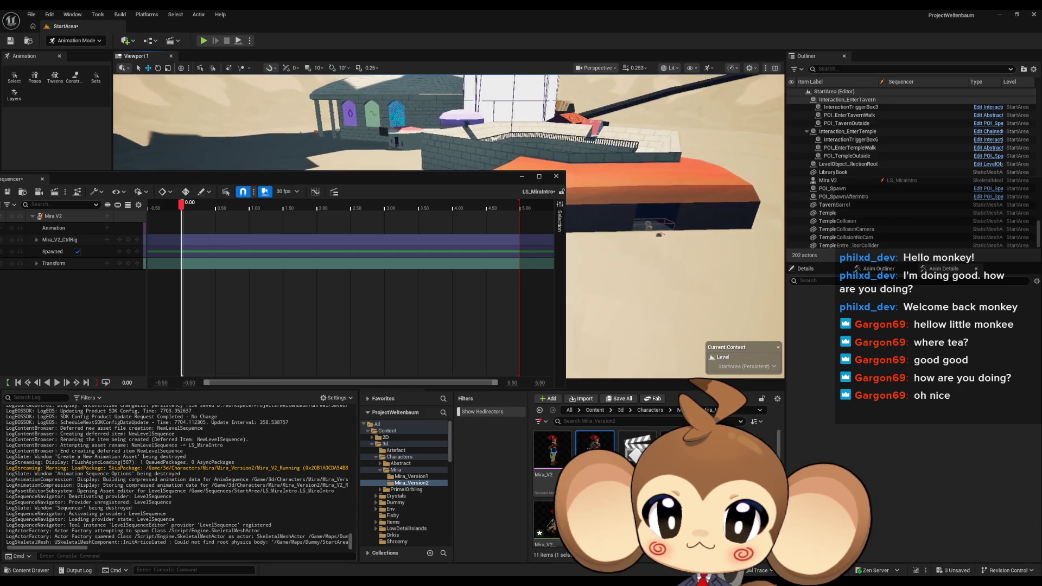
pyautogui.scroll(4, 930, 188)
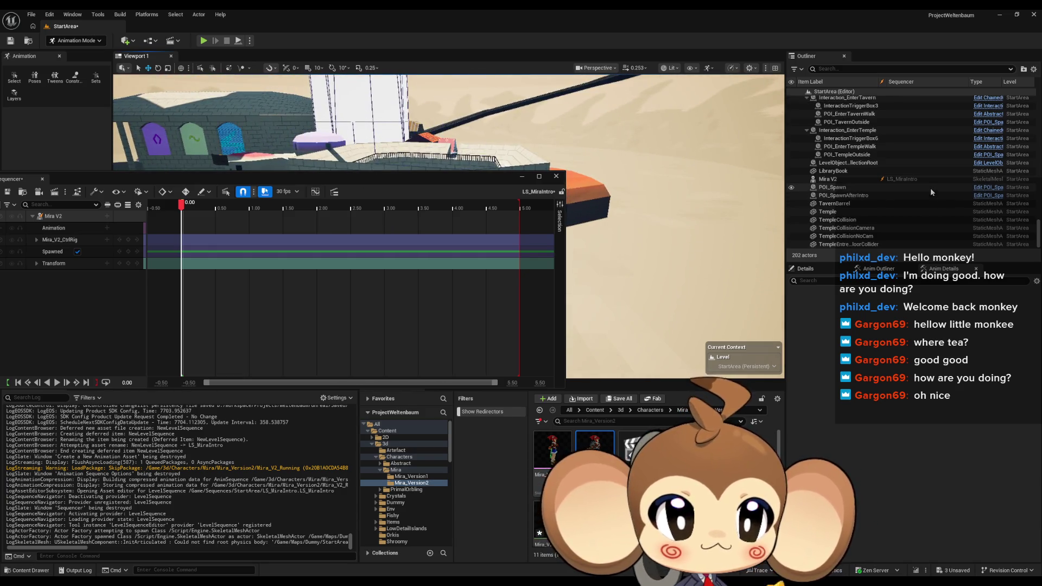
pyautogui.scroll(10, 925, 184)
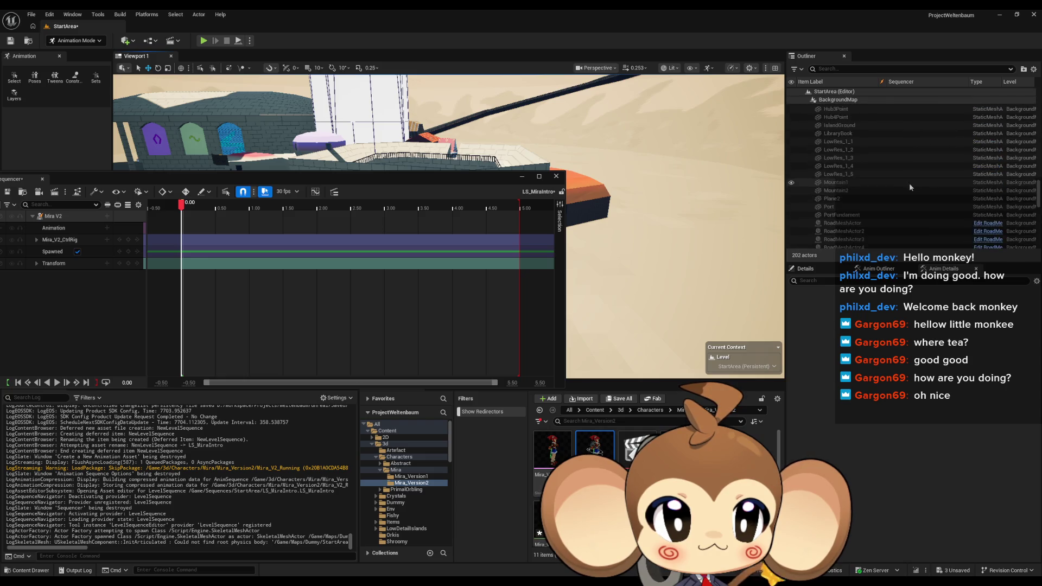
pyautogui.scroll(15, 1031, 99)
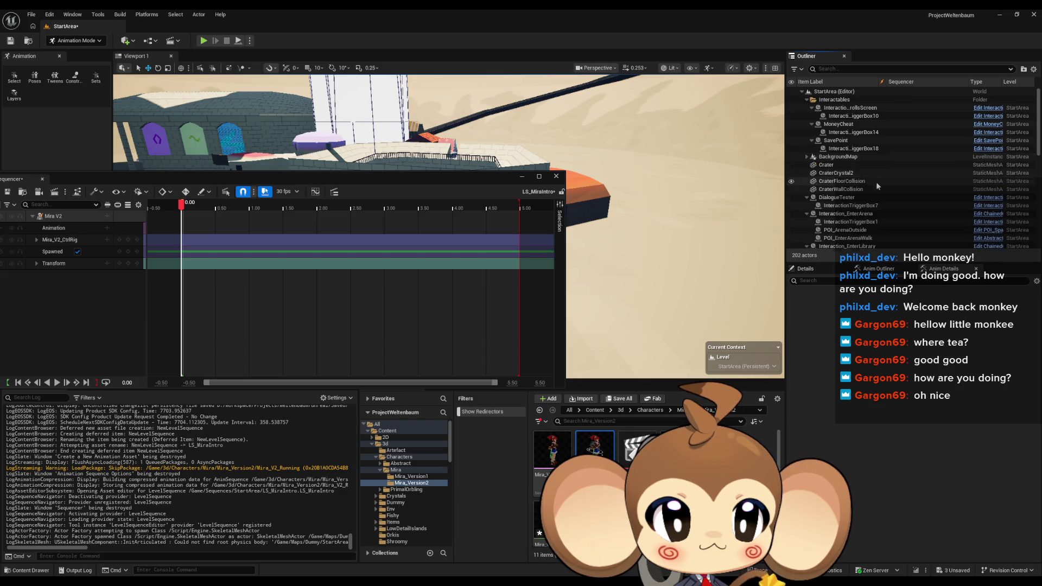
pyautogui.scroll(-8, 876, 181)
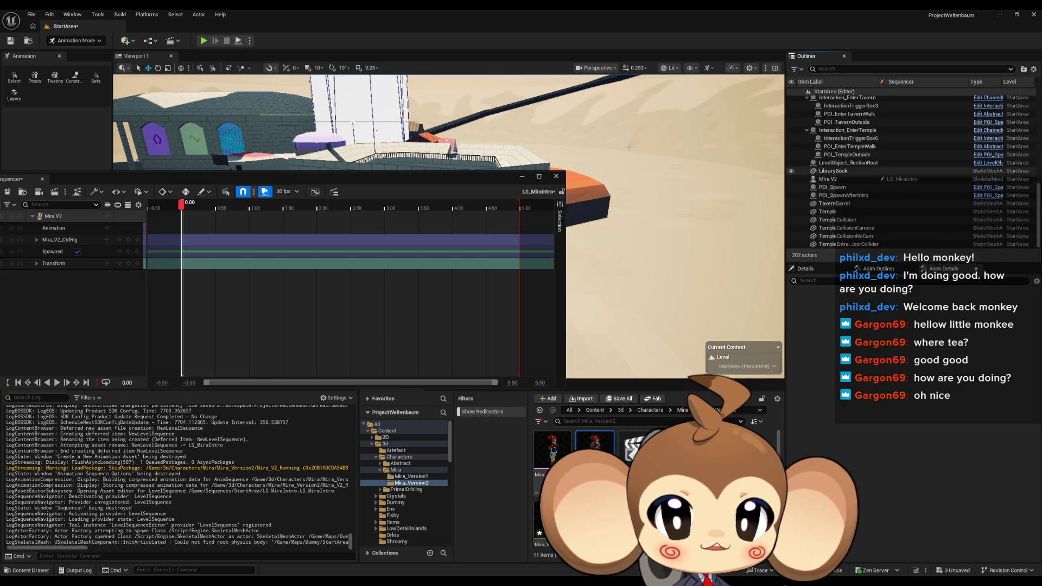
pyautogui.click(878, 181)
pyautogui.press('f')
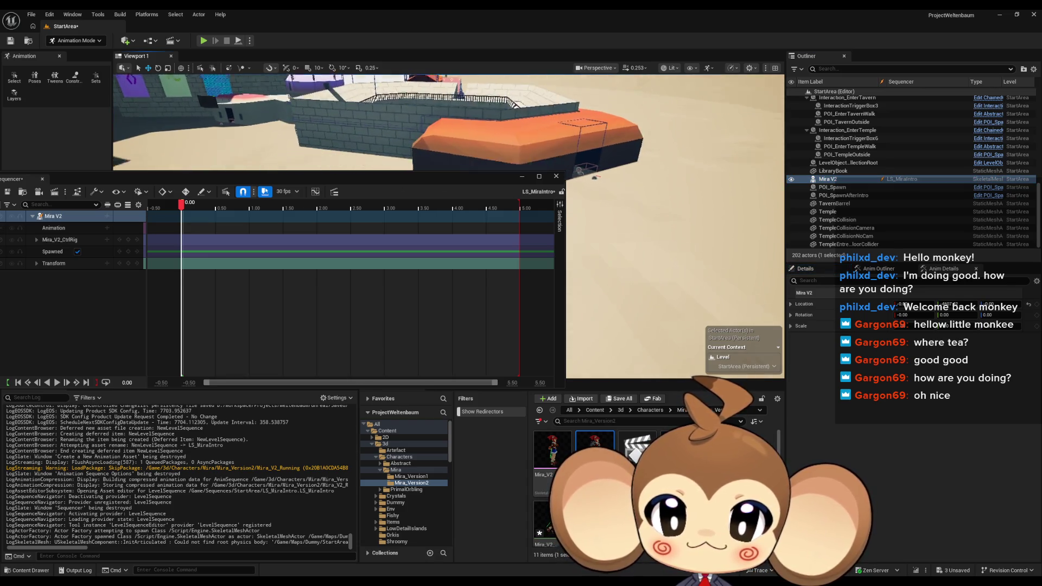
# Add the Mira_V2_Running animation to Mira V2 and scrub to 0.2667 to preview the run
pyautogui.moveTo(622, 142); pyautogui.dragTo(567, 142)
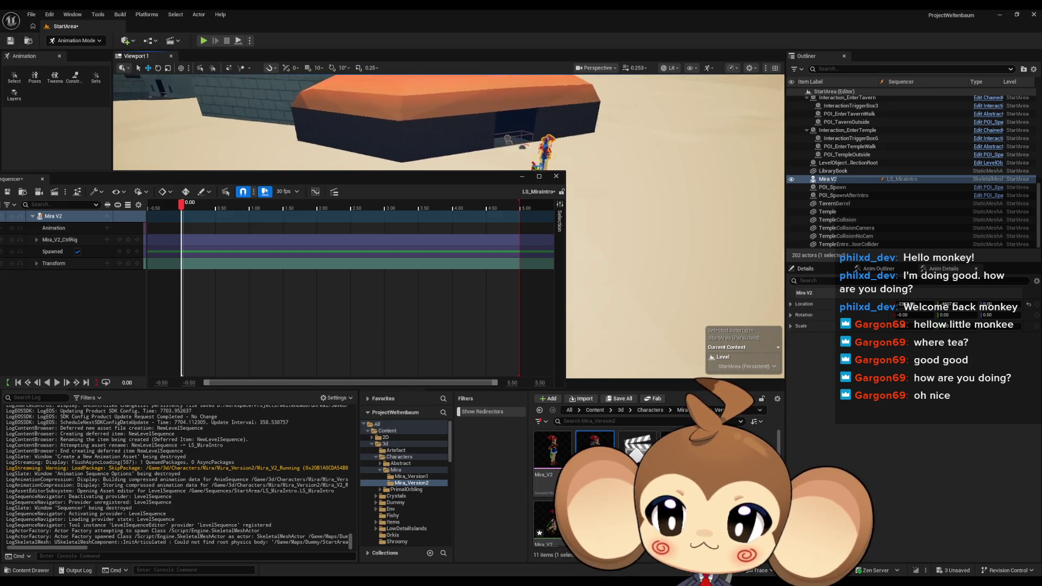
pyautogui.click(107, 228)
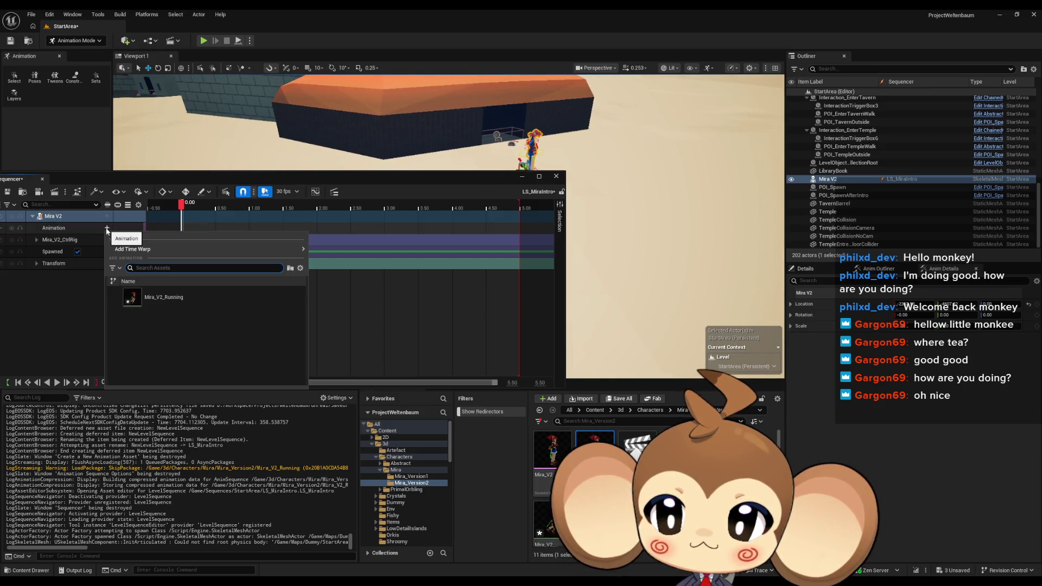
pyautogui.click(179, 304)
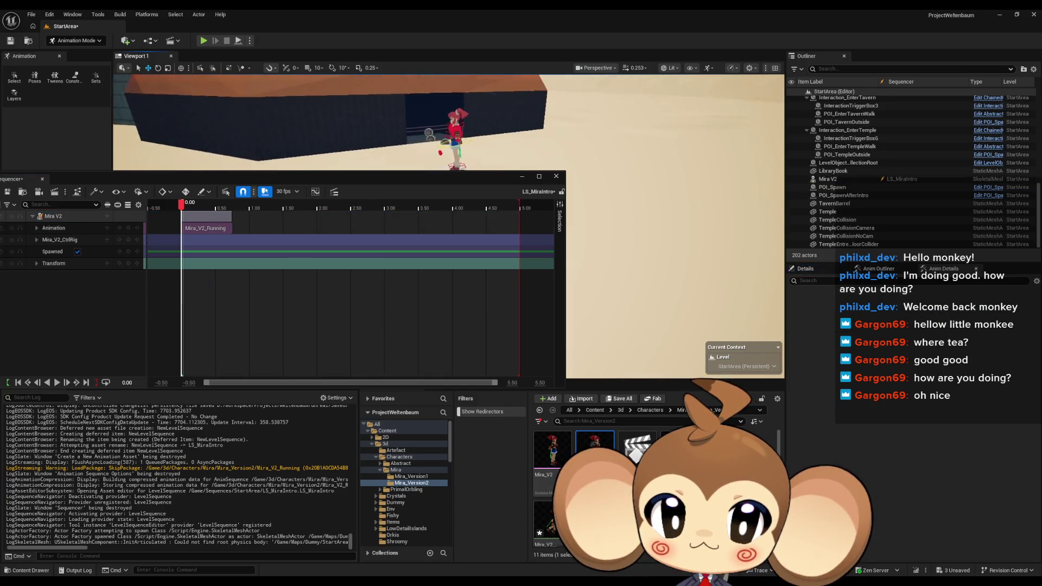
pyautogui.moveTo(183, 203)
pyautogui.mouseDown()
pyautogui.moveTo(224, 210)
pyautogui.moveTo(183, 213)
pyautogui.mouseUp()
# Orbit the view in close around Mira and select her Mira V2 track
pyautogui.moveTo(429, 150)
pyautogui.mouseDown()
pyautogui.moveTo(407, 151)
pyautogui.moveTo(428, 150)
pyautogui.mouseUp()
pyautogui.moveTo(400, 189)
pyautogui.mouseDown()
pyautogui.moveTo(297, 206)
pyautogui.moveTo(232, 167)
pyautogui.moveTo(215, 170)
pyautogui.mouseUp()
pyautogui.moveTo(488, 244)
pyautogui.mouseDown()
pyautogui.moveTo(478, 222)
pyautogui.moveTo(488, 217)
pyautogui.moveTo(171, 158)
pyautogui.moveTo(454, 233)
pyautogui.mouseUp()
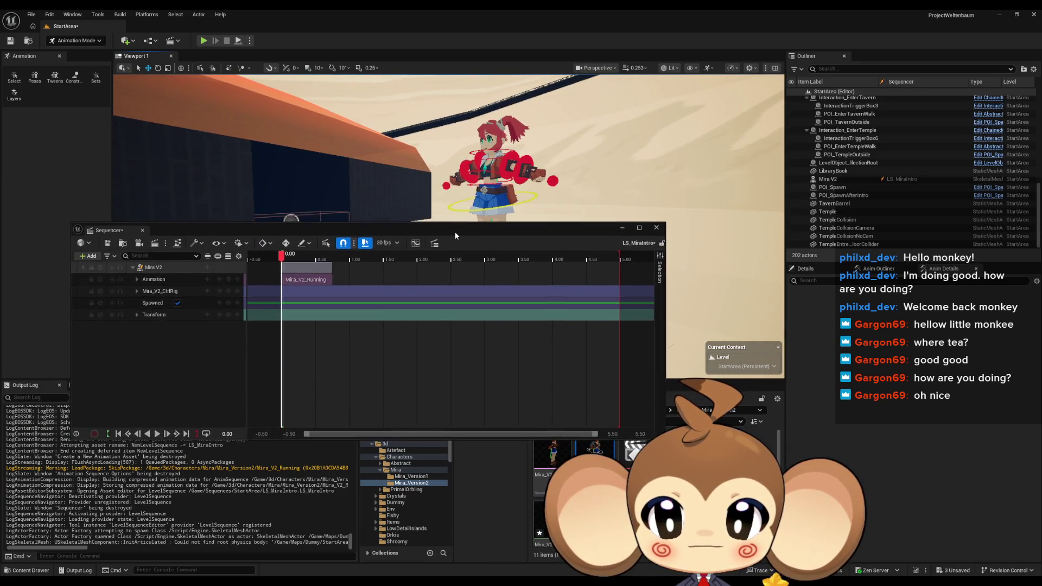
pyautogui.click(157, 268)
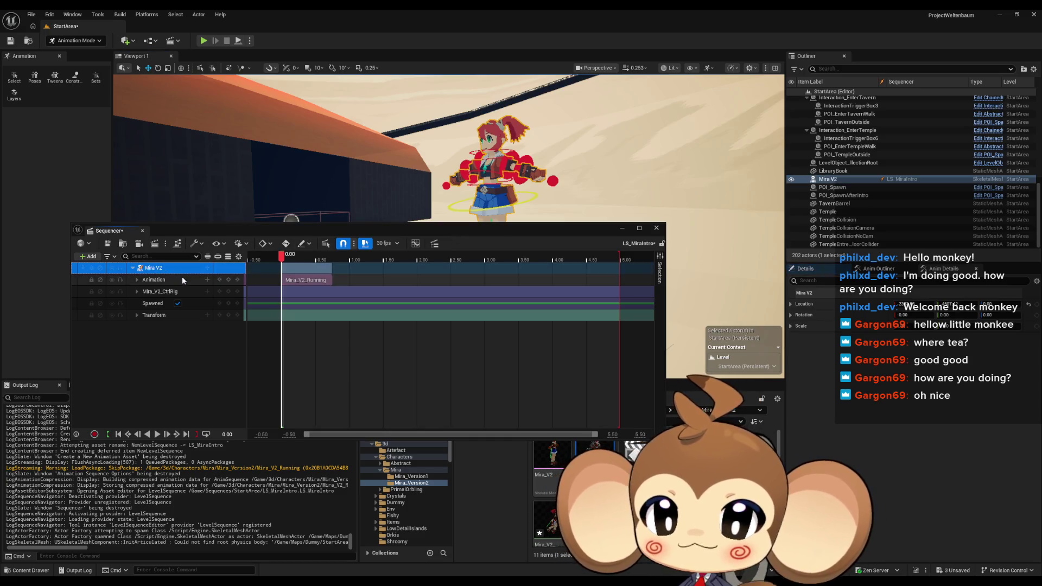
# Replace the Mira V2 track with Mira_V2 added from the selection, moved out clear of the building
pyautogui.press('Delete')
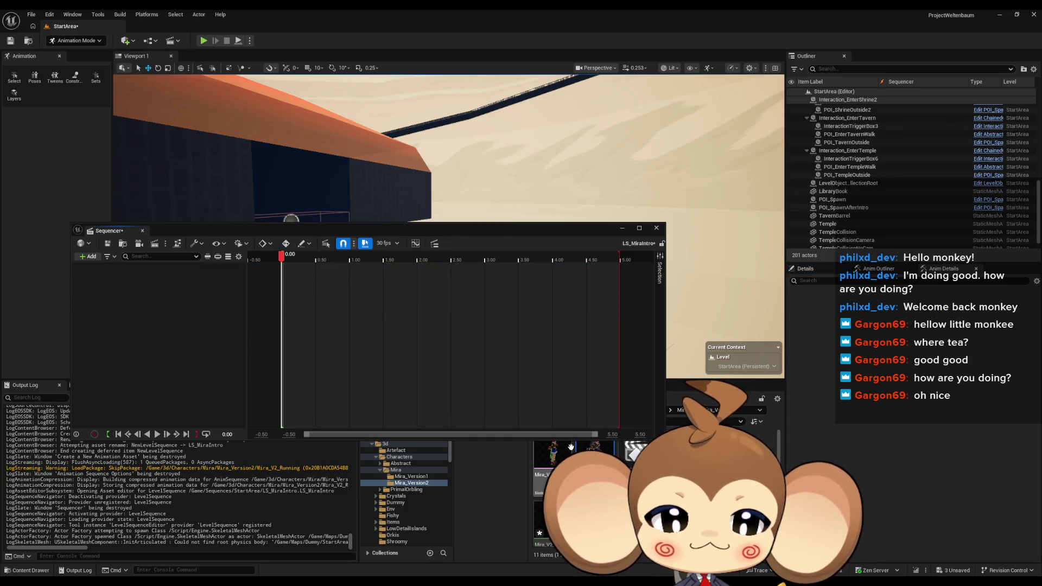
pyautogui.moveTo(492, 246)
pyautogui.mouseDown()
pyautogui.moveTo(500, 266)
pyautogui.moveTo(483, 224)
pyautogui.mouseUp()
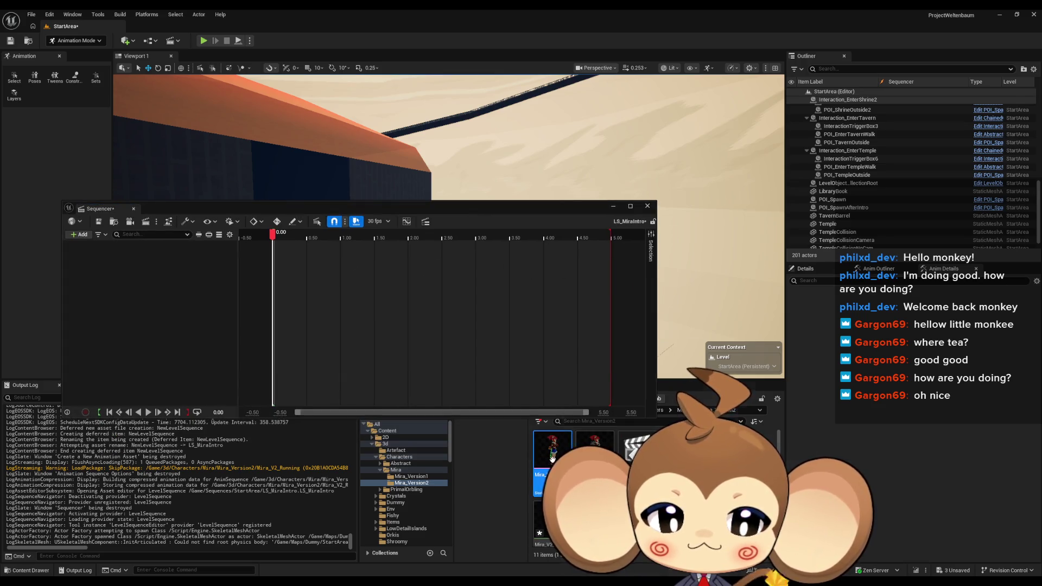
pyautogui.click(86, 235)
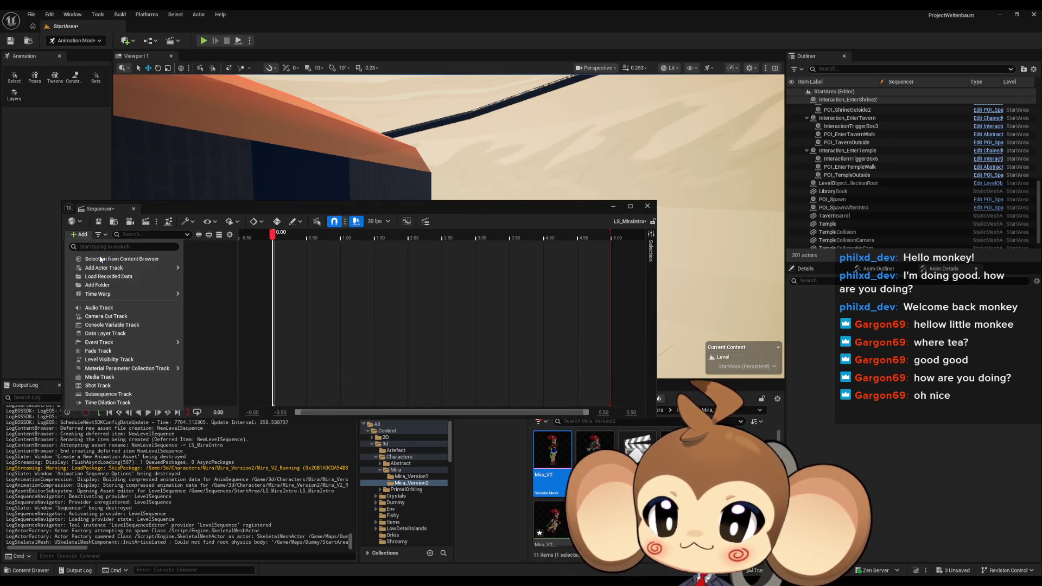
pyautogui.click(99, 260)
pyautogui.moveTo(336, 216)
pyautogui.mouseDown()
pyautogui.moveTo(306, 287)
pyautogui.moveTo(257, 316)
pyautogui.mouseUp()
pyautogui.press('f')
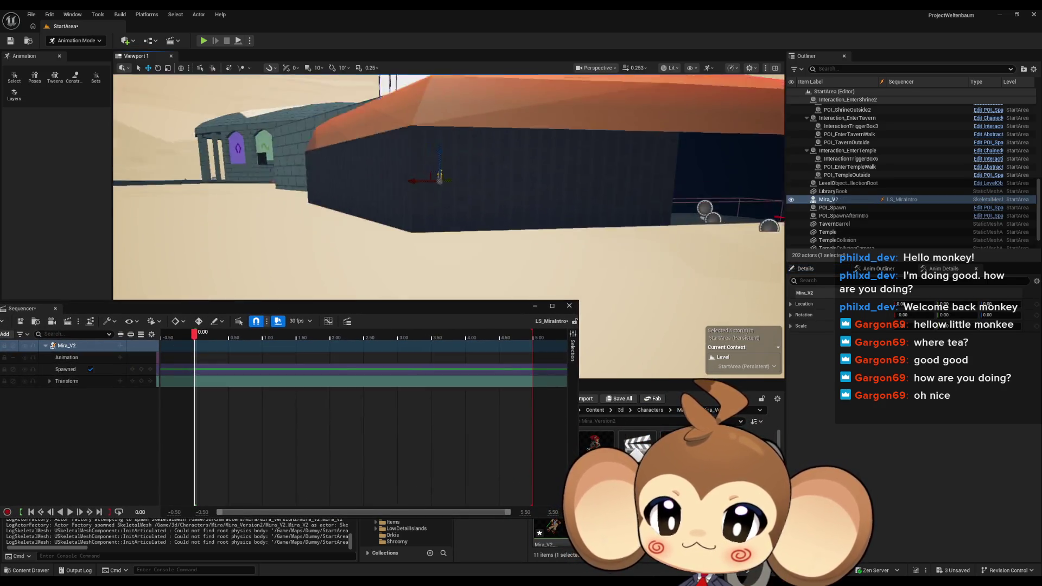
pyautogui.moveTo(340, 163)
pyautogui.mouseDown()
pyautogui.moveTo(196, 182)
pyautogui.moveTo(275, 197)
pyautogui.mouseUp()
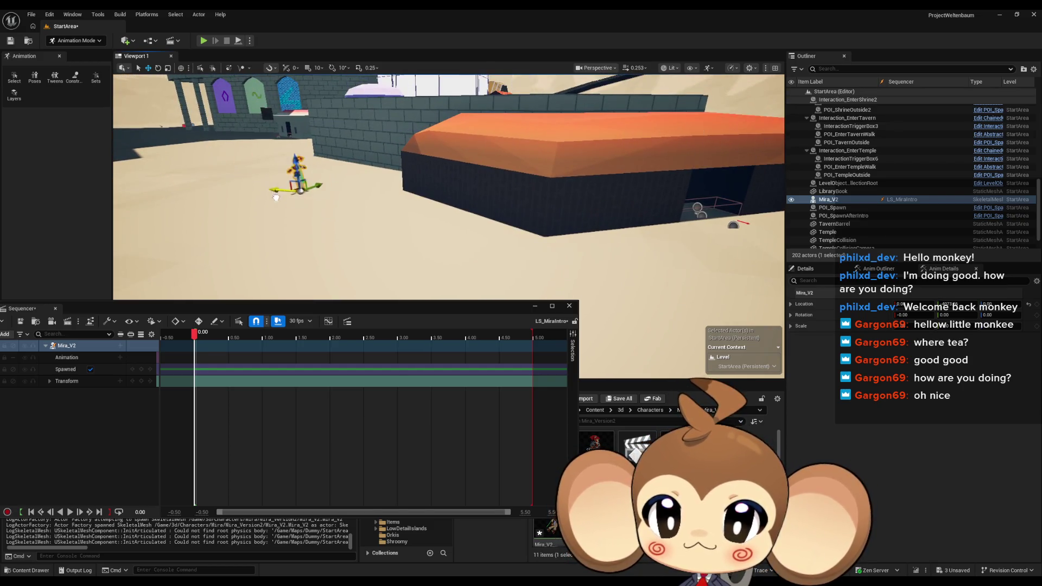
pyautogui.moveTo(620, 237); pyautogui.dragTo(676, 206)
pyautogui.press('f')
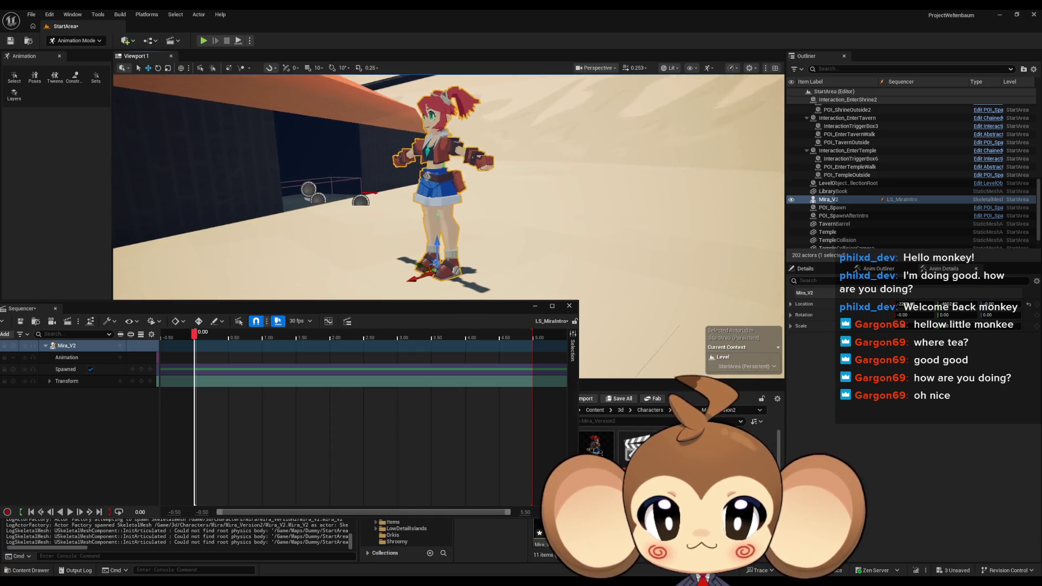
# Give Mira_V2's Animation track the Mira_V2_Running clip and preview its start
pyautogui.click(120, 357)
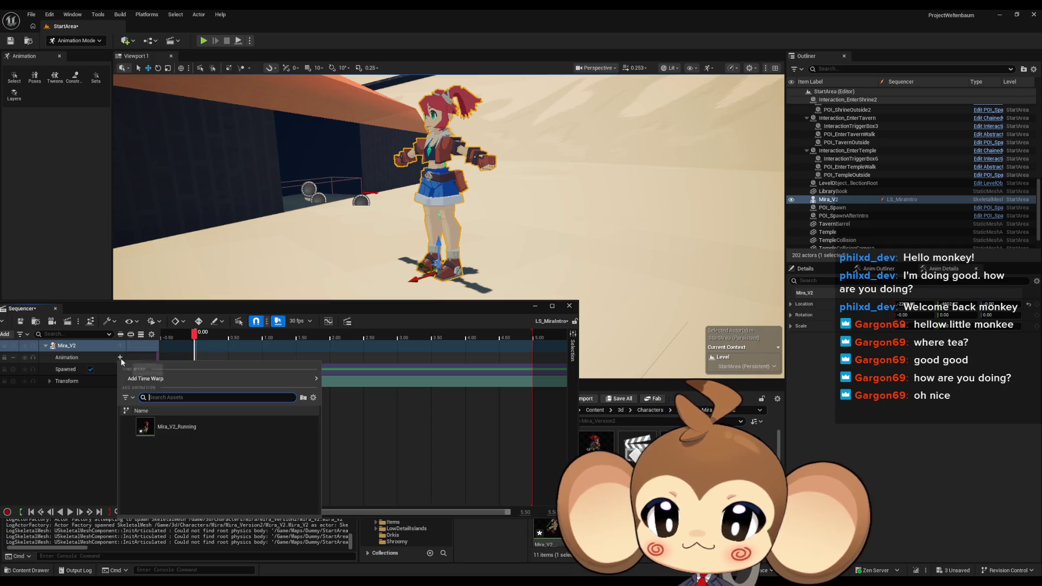
pyautogui.click(155, 423)
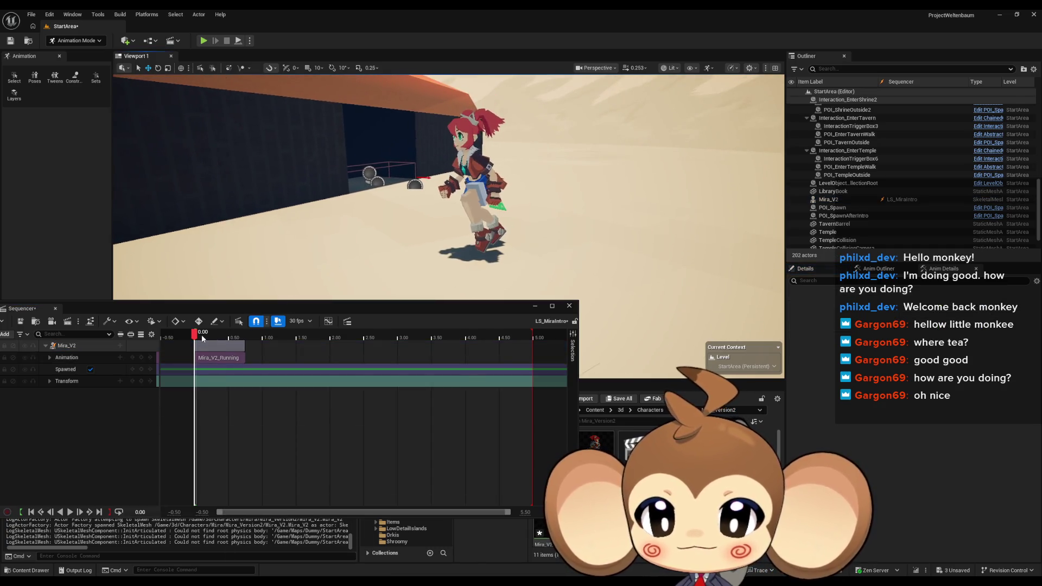
pyautogui.moveTo(198, 336)
pyautogui.mouseDown()
pyautogui.moveTo(237, 339)
pyautogui.moveTo(213, 341)
pyautogui.mouseUp()
# Set the sequence frame rate to 60 fps and preview the running pose
pyautogui.click(294, 322)
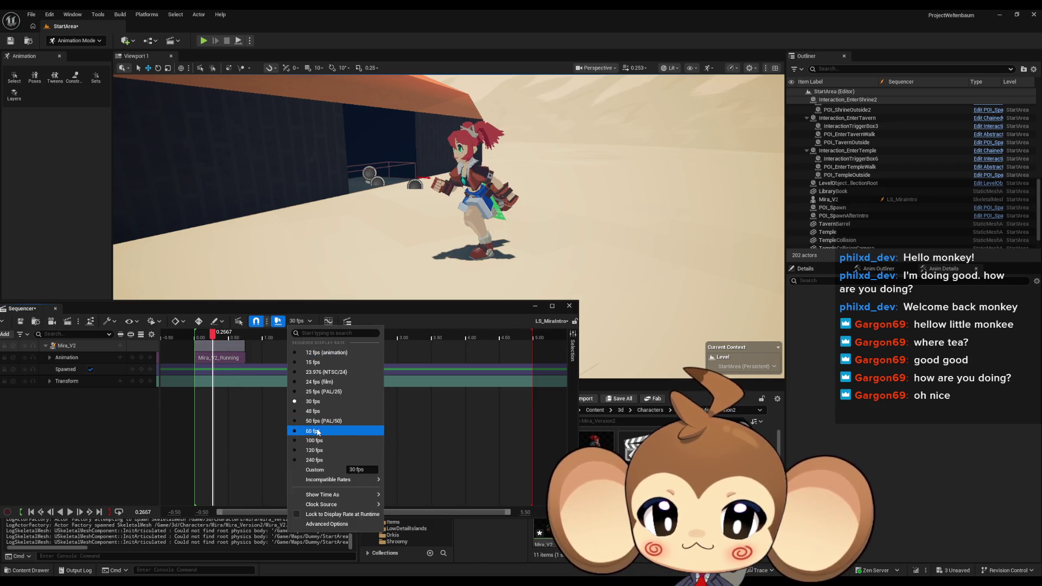
pyautogui.click(312, 431)
pyautogui.click(209, 339)
pyautogui.moveTo(209, 338)
pyautogui.mouseDown()
pyautogui.moveTo(186, 339)
pyautogui.moveTo(237, 339)
pyautogui.moveTo(196, 344)
pyautogui.mouseUp()
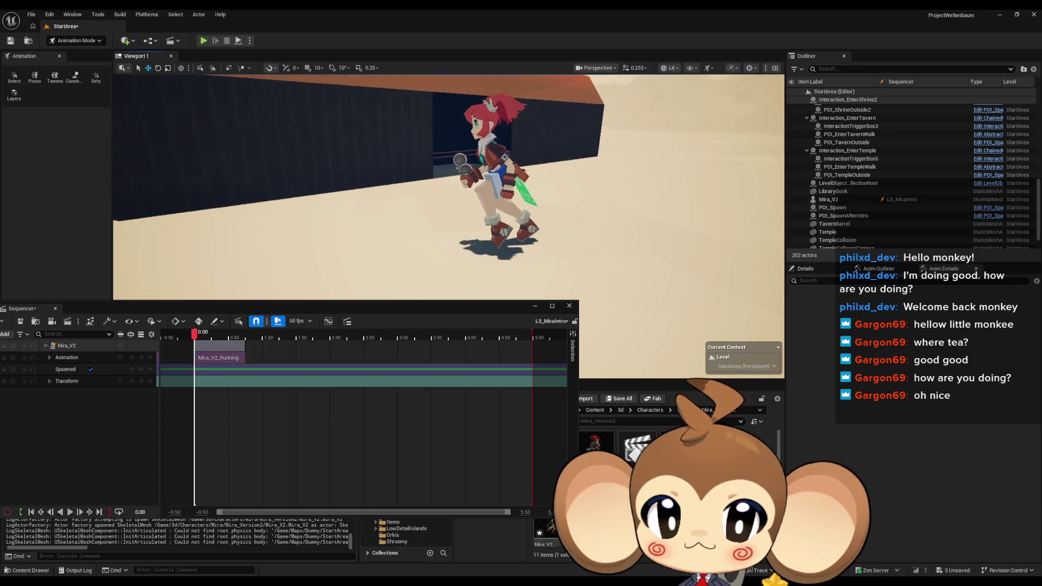
pyautogui.click(66, 345)
# Move Mira_V2 further left in the scene with the Move gizmo
pyautogui.press('f')
pyautogui.moveTo(536, 238)
pyautogui.mouseDown()
pyautogui.moveTo(404, 130)
pyautogui.moveTo(361, 115)
pyautogui.mouseUp()
pyautogui.scroll(6, 361, 115)
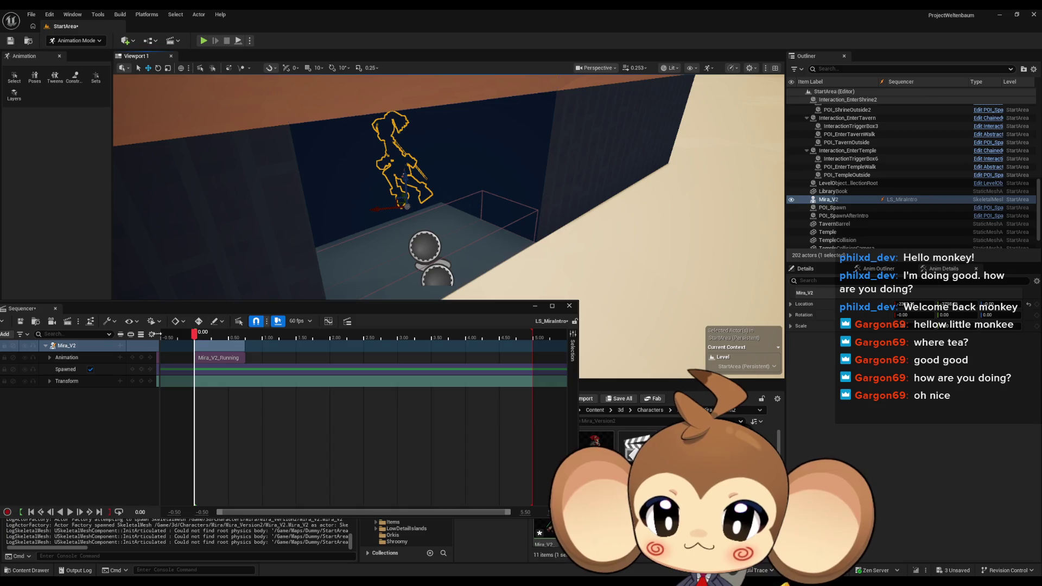
pyautogui.moveTo(240, 309); pyautogui.dragTo(324, 302)
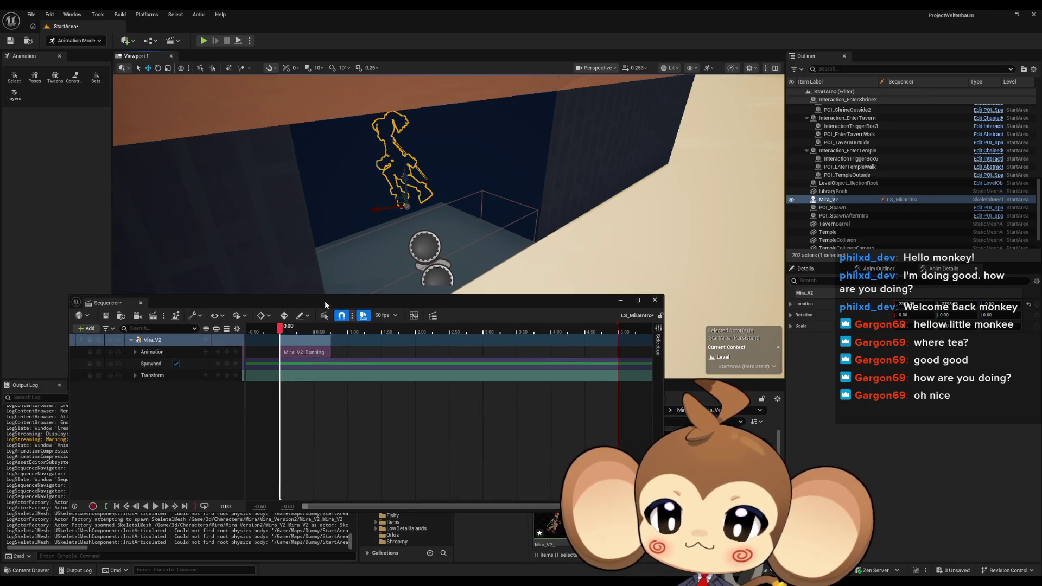
pyautogui.click(158, 68)
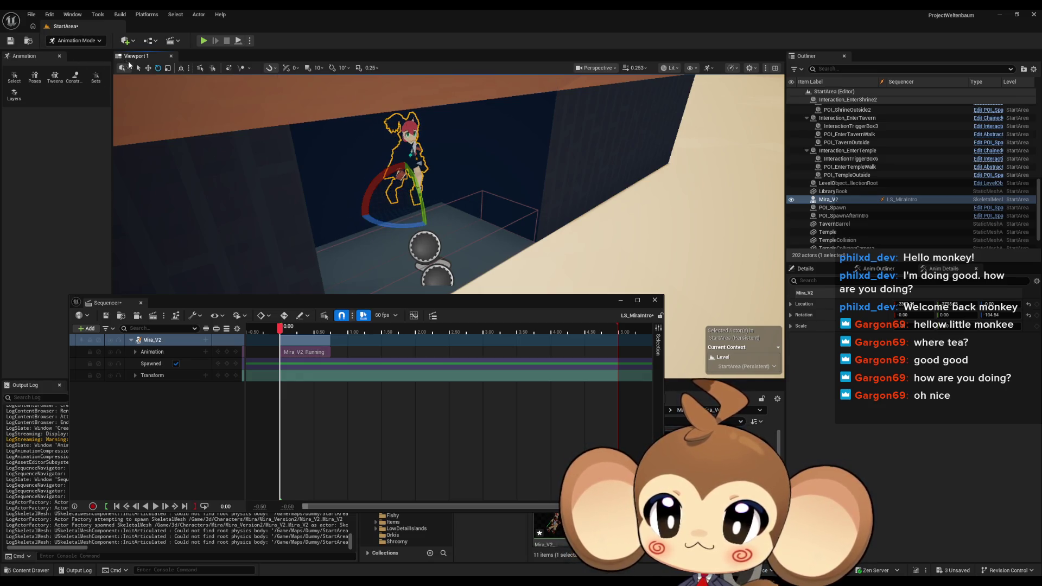
pyautogui.click(148, 67)
pyautogui.moveTo(395, 201); pyautogui.dragTo(338, 212)
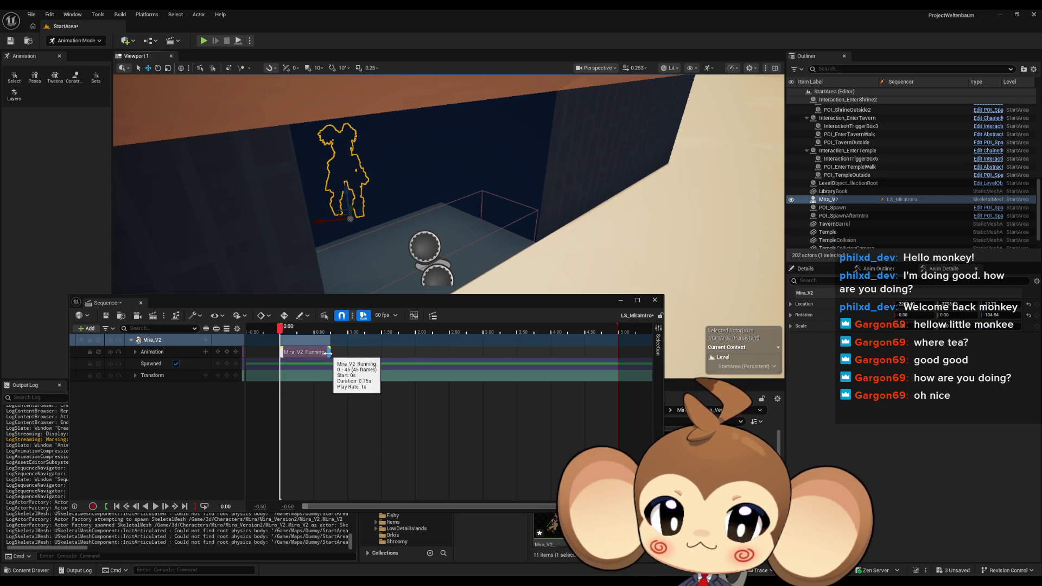
# Stretch the Mira_V2_Running section to about 5.12 s and turn Mira about -8.9 degrees
pyautogui.moveTo(328, 353); pyautogui.dragTo(624, 369)
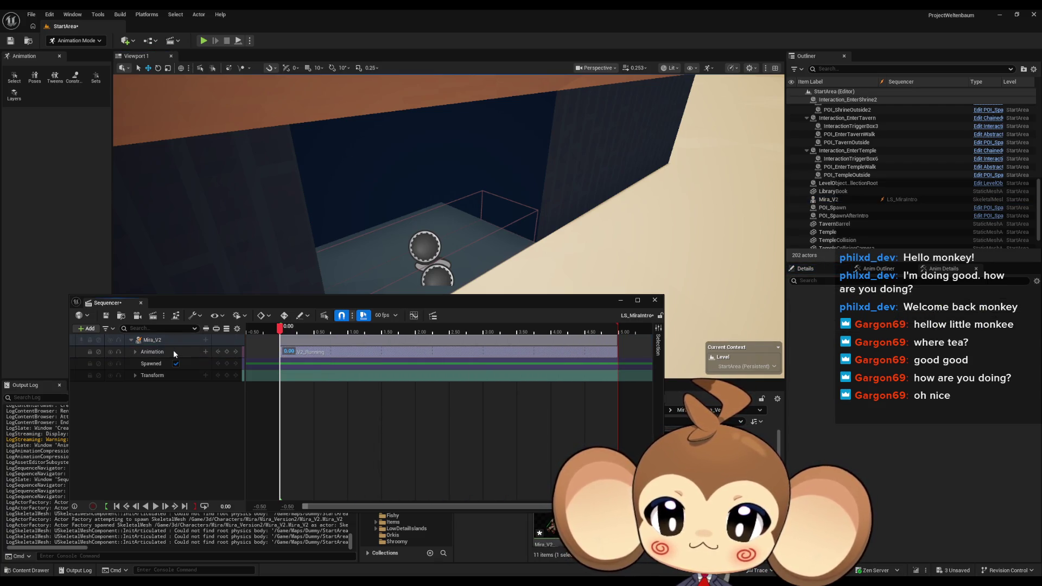
pyautogui.click(155, 341)
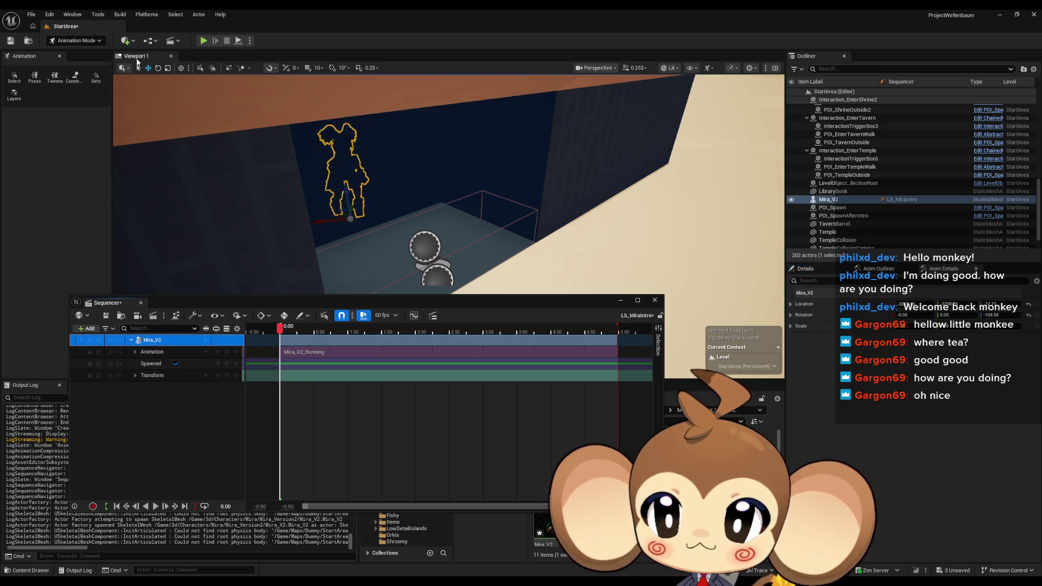
pyautogui.click(158, 70)
pyautogui.press('f')
pyautogui.moveTo(461, 211); pyautogui.dragTo(434, 217)
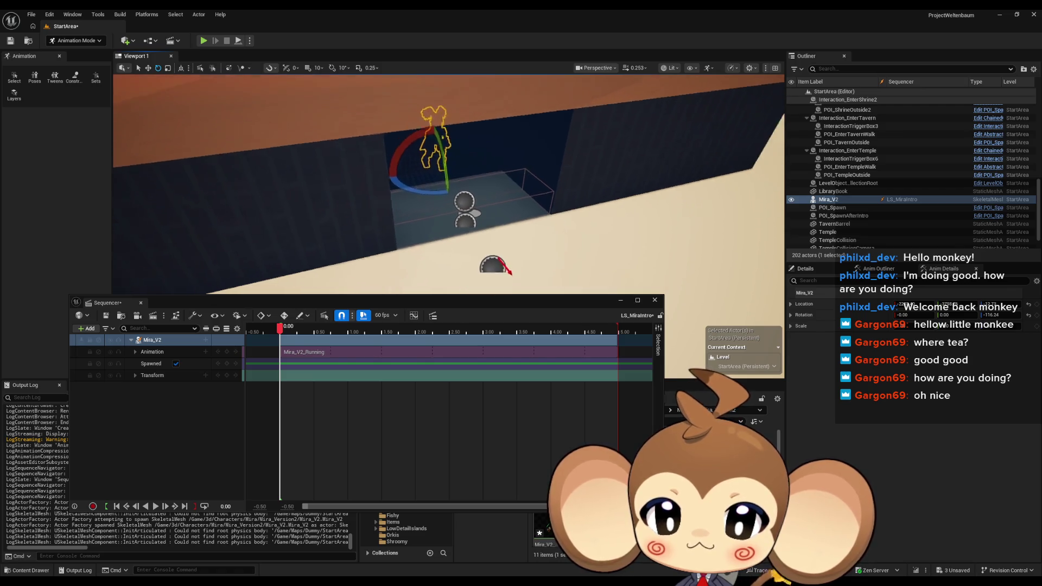
# Key Mira's transform at 0.00 and move the playhead to 1.00
pyautogui.click(226, 376)
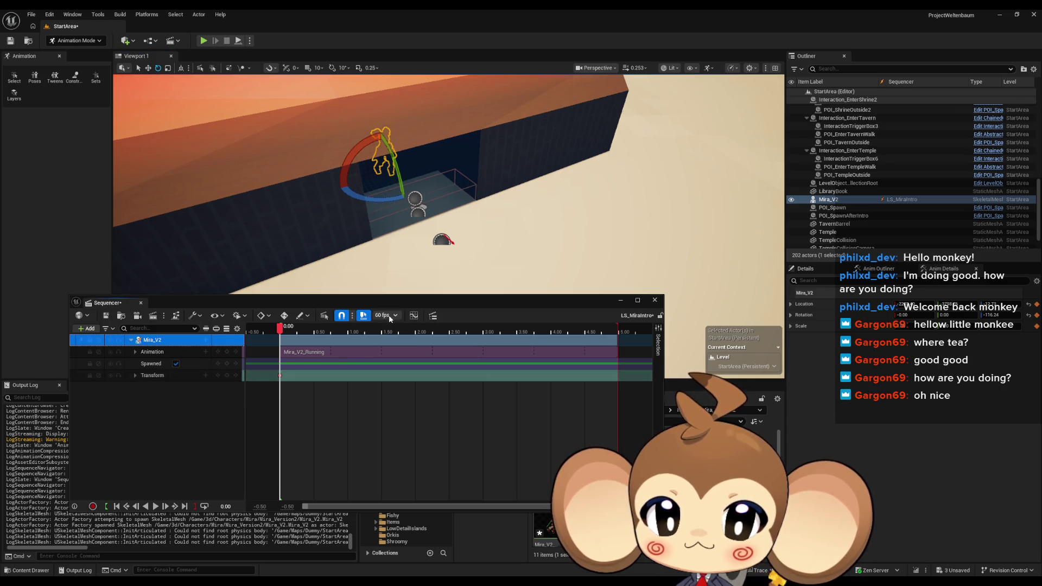
pyautogui.moveTo(282, 330); pyautogui.dragTo(349, 327)
pyautogui.moveTo(217, 162); pyautogui.dragTo(112, 81)
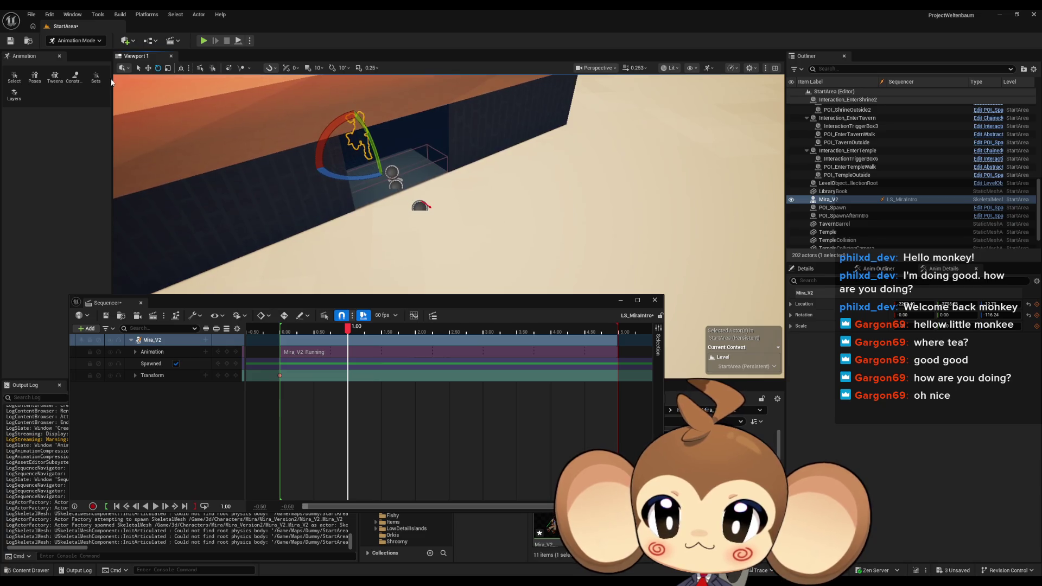
# Move Mira onto the floor below the alcove, snapping her down with End
pyautogui.click(147, 68)
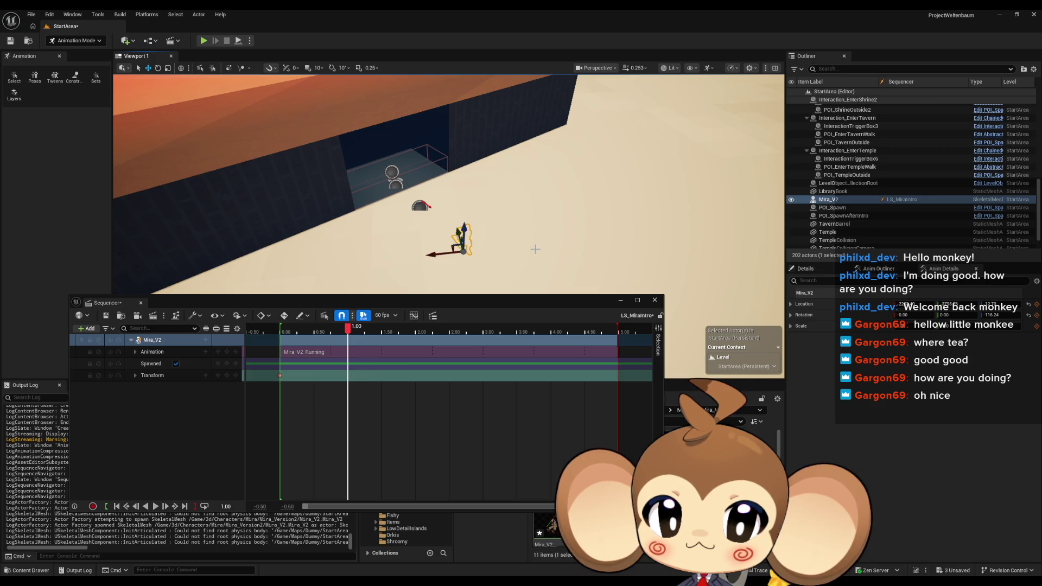
pyautogui.hotkey('ctrl', 'z')
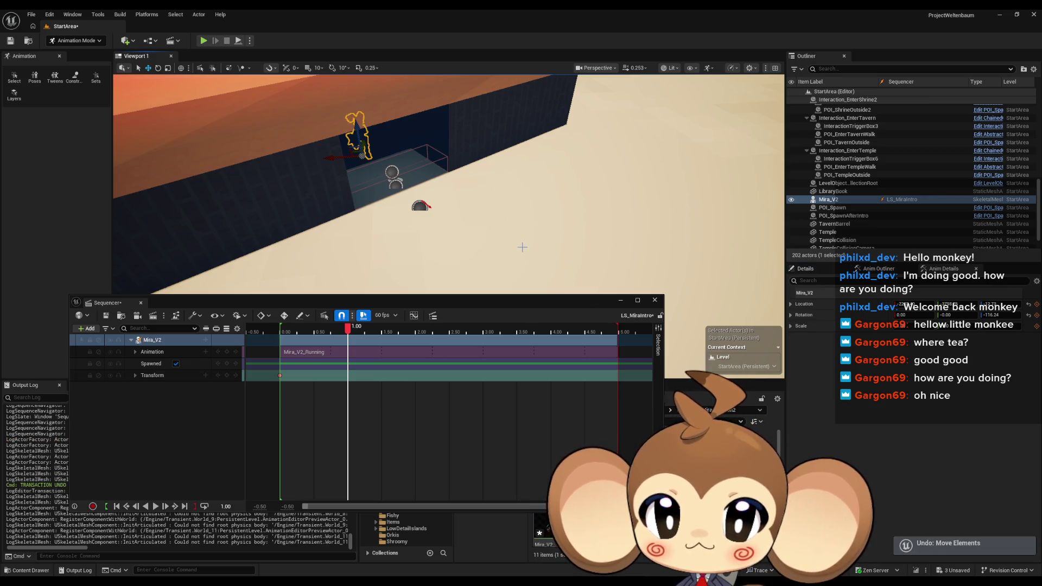
pyautogui.moveTo(350, 153); pyautogui.dragTo(403, 196)
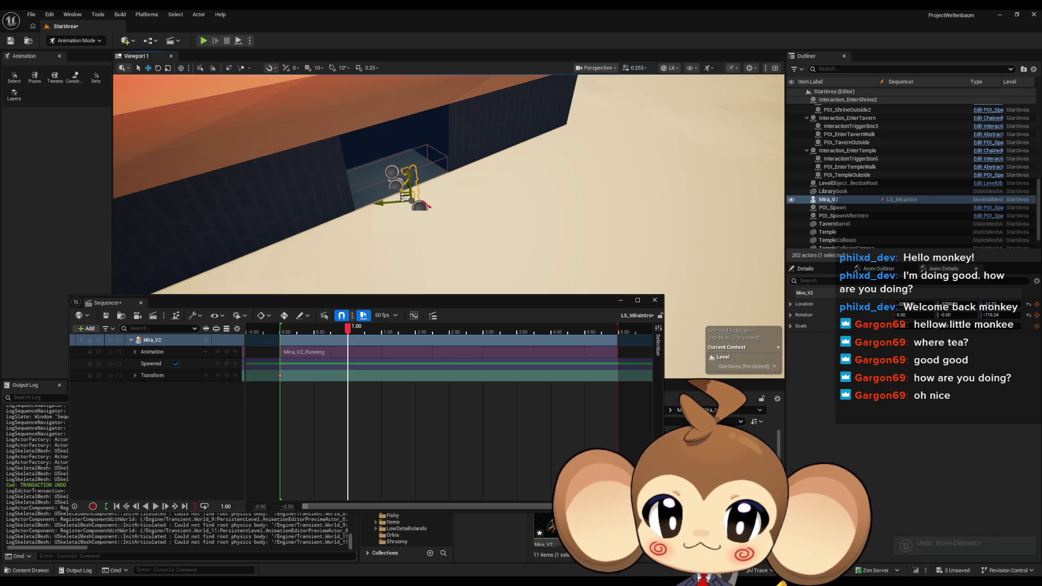
pyautogui.hotkey('ctrl', 'z')
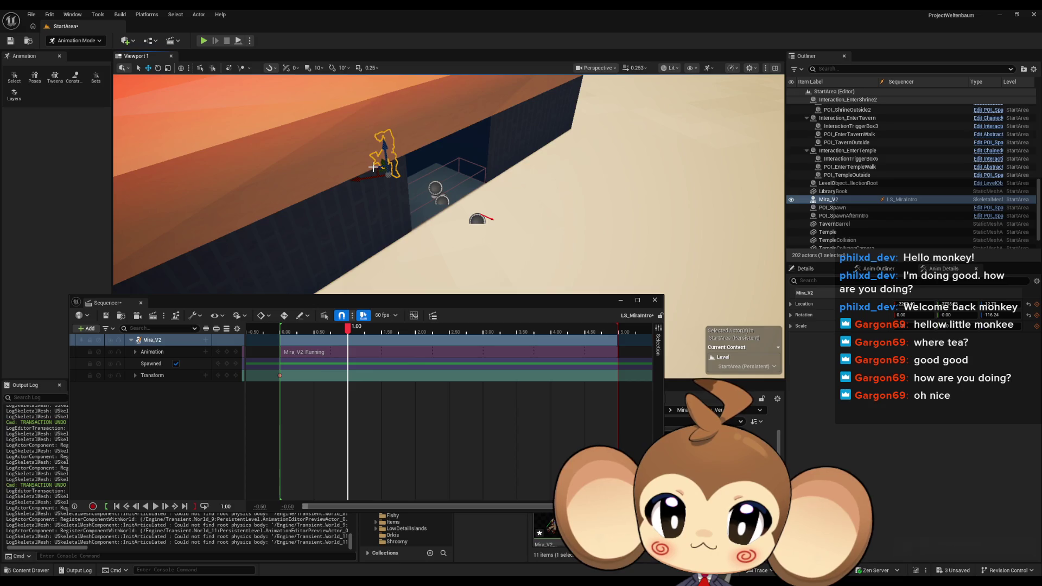
pyautogui.moveTo(380, 163)
pyautogui.mouseDown()
pyautogui.moveTo(414, 160)
pyautogui.moveTo(552, 206)
pyautogui.mouseUp()
pyautogui.press('End')
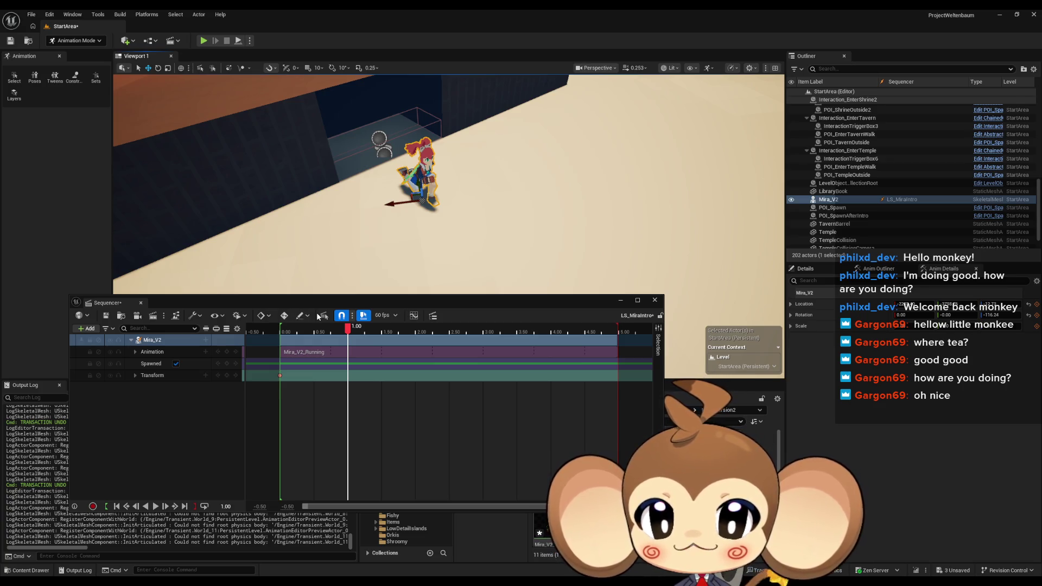
# Key Mira's new position at 1.00 and scrub to preview the move between keys
pyautogui.click(228, 376)
pyautogui.click(227, 375)
pyautogui.click(344, 338)
pyautogui.moveTo(347, 330); pyautogui.dragTo(275, 332)
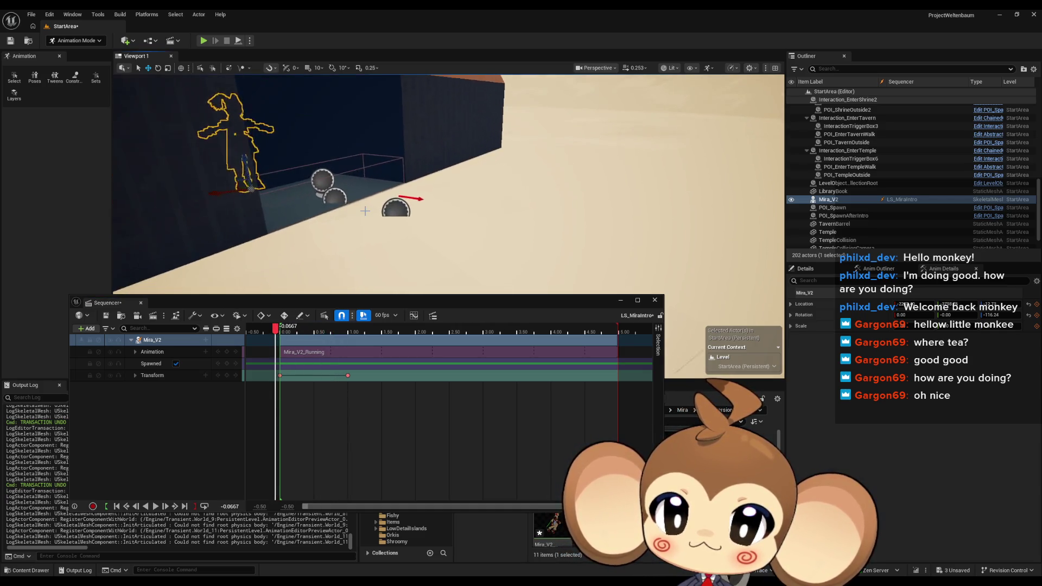
# Play the sequence, end the playback range around 0.85 s, and loop-preview the run
pyautogui.press('e')
pyautogui.click(257, 474)
pyautogui.press('space')
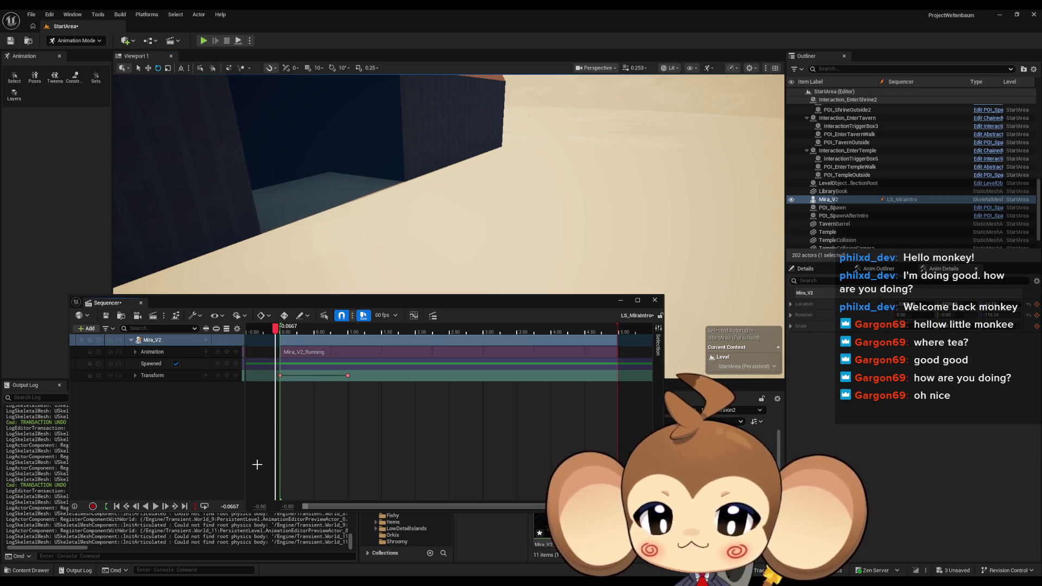
pyautogui.press('space')
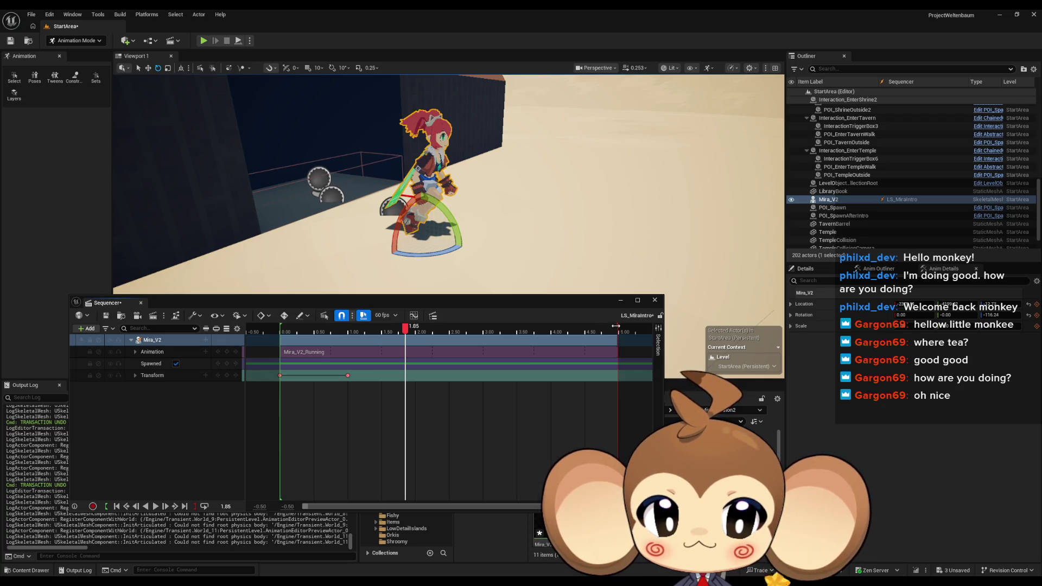
pyautogui.moveTo(616, 325); pyautogui.dragTo(339, 338)
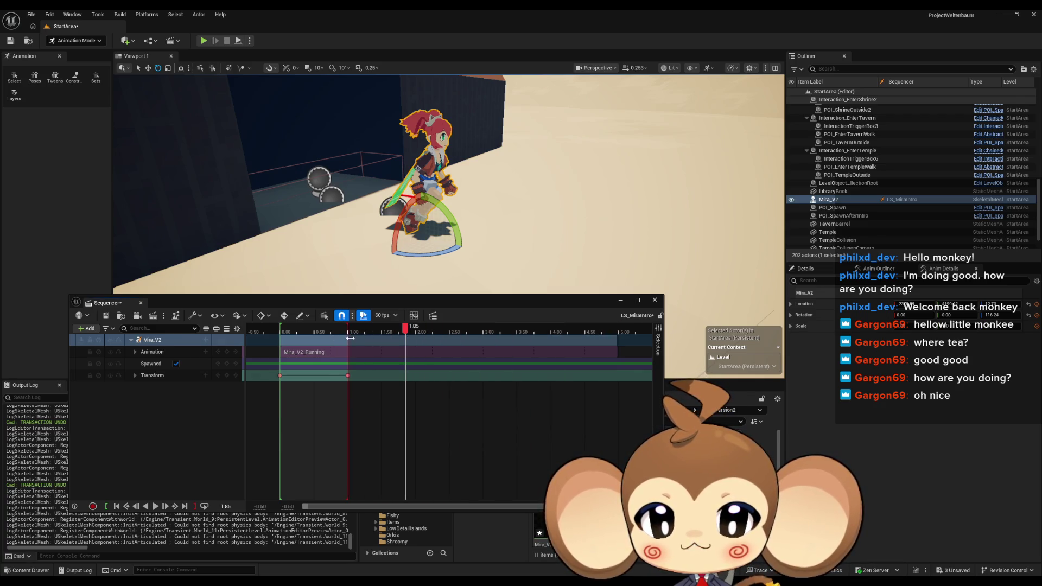
pyautogui.press('space')
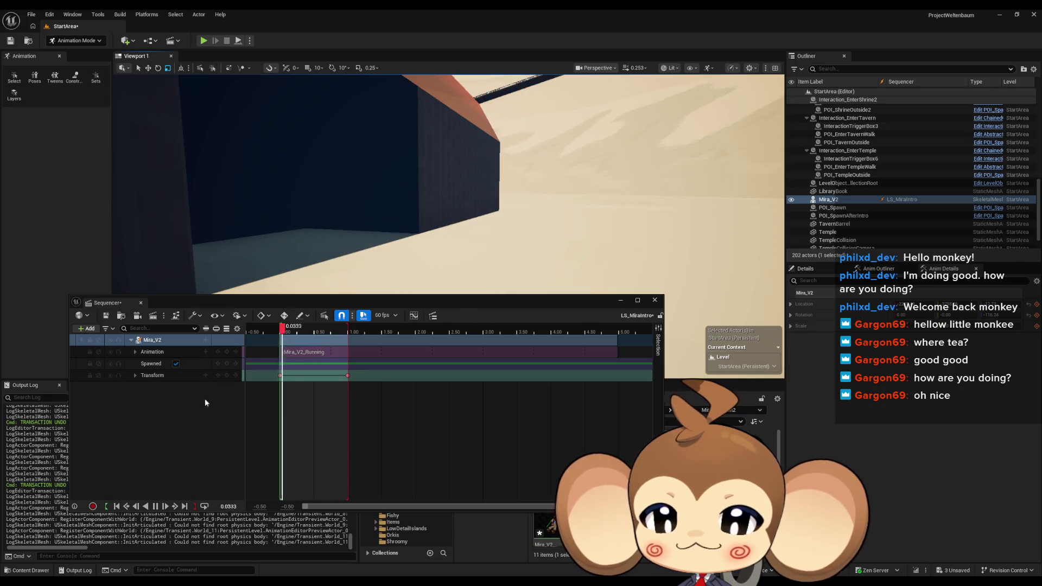
pyautogui.click(155, 506)
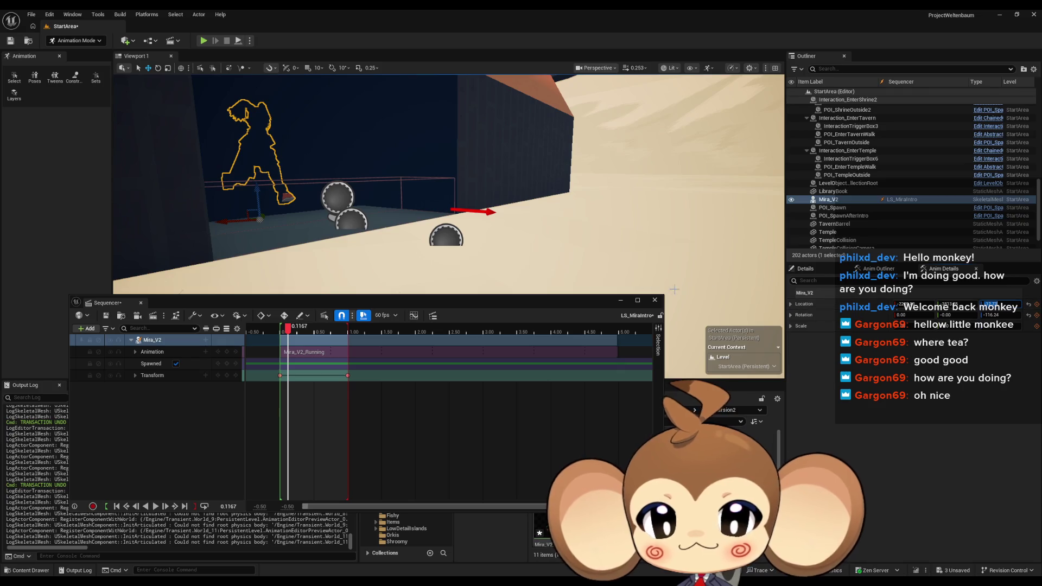
# Return to the start, select the 1.00 transform key, and nudge Mira up slightly
pyautogui.press('Up')
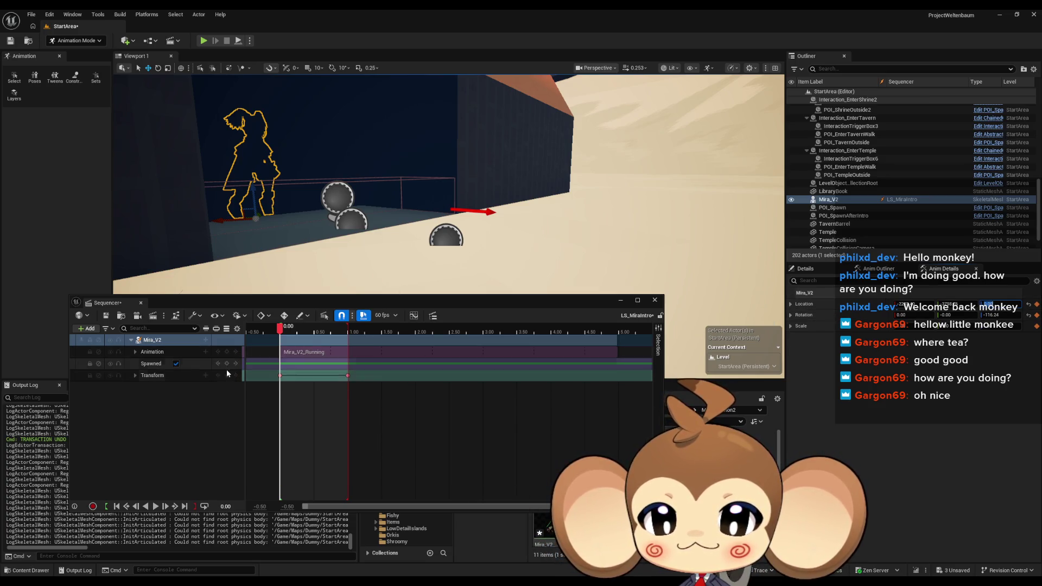
pyautogui.click(346, 376)
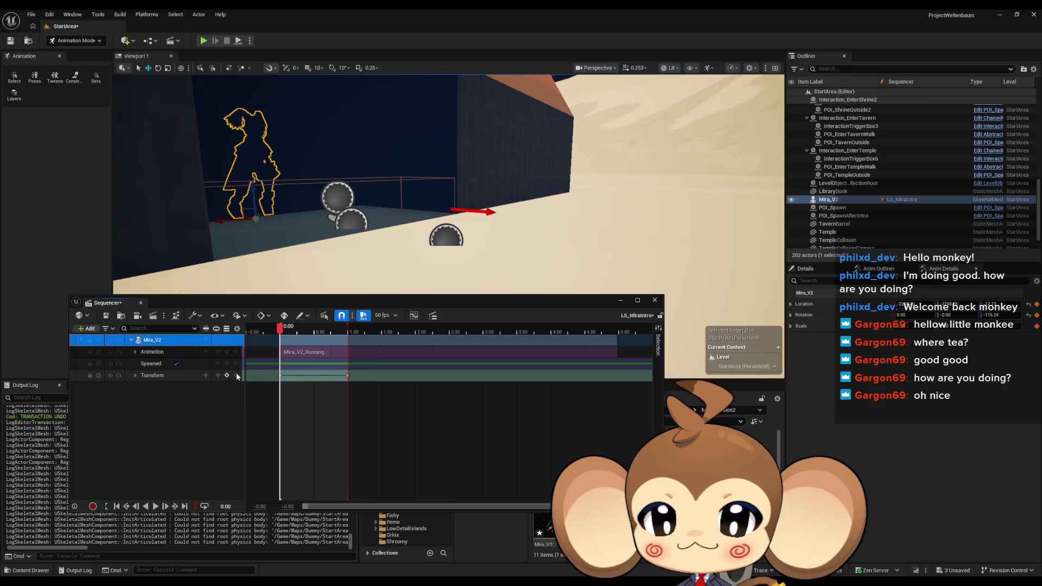
pyautogui.click(346, 375)
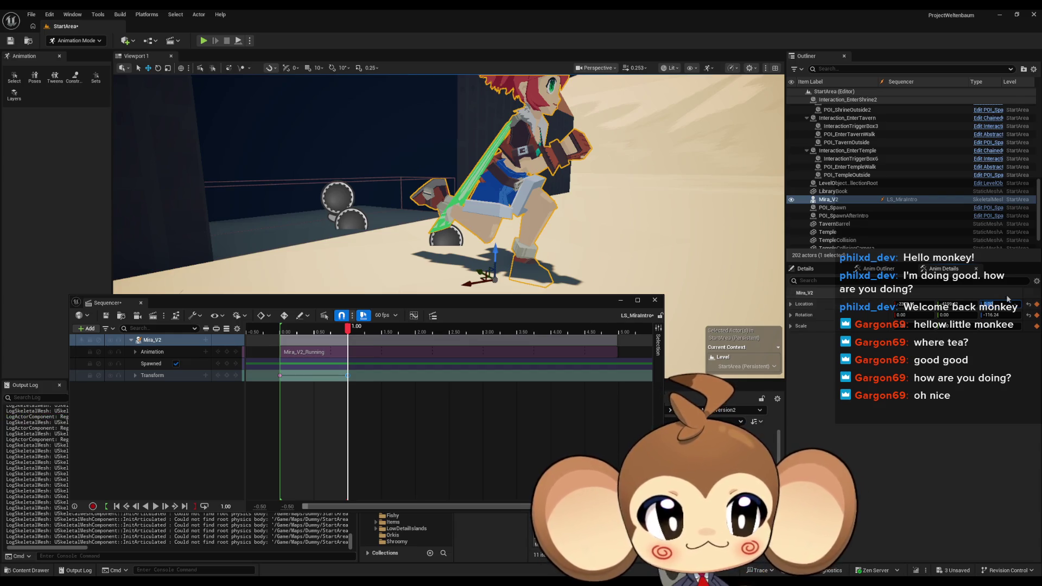
pyautogui.click(227, 376)
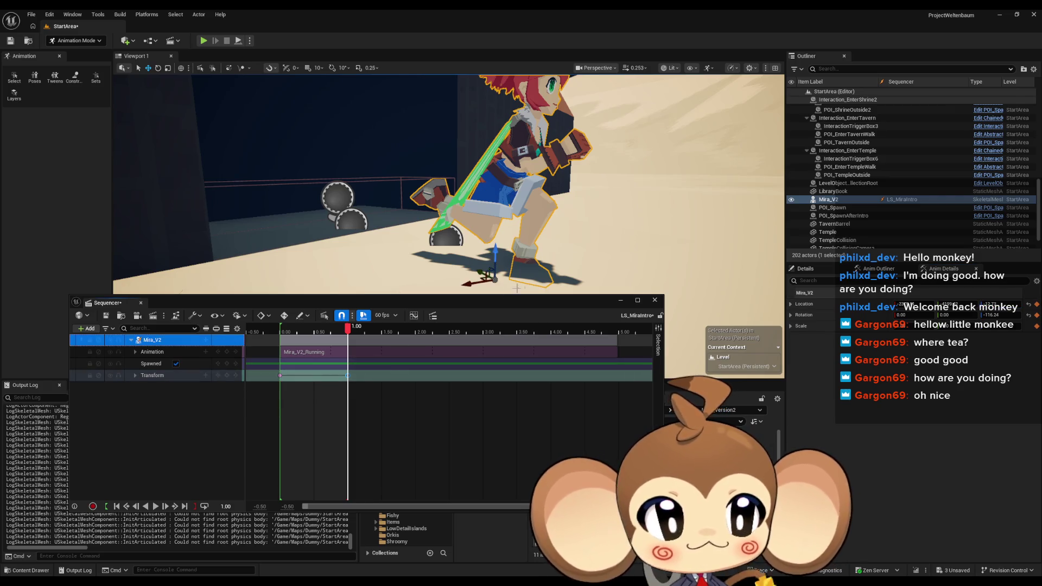
pyautogui.moveTo(492, 249); pyautogui.dragTo(492, 219)
# Set Mira_V2's Location Z to 0 at both the 1.00 and 0.00 keys
pyautogui.click(136, 376)
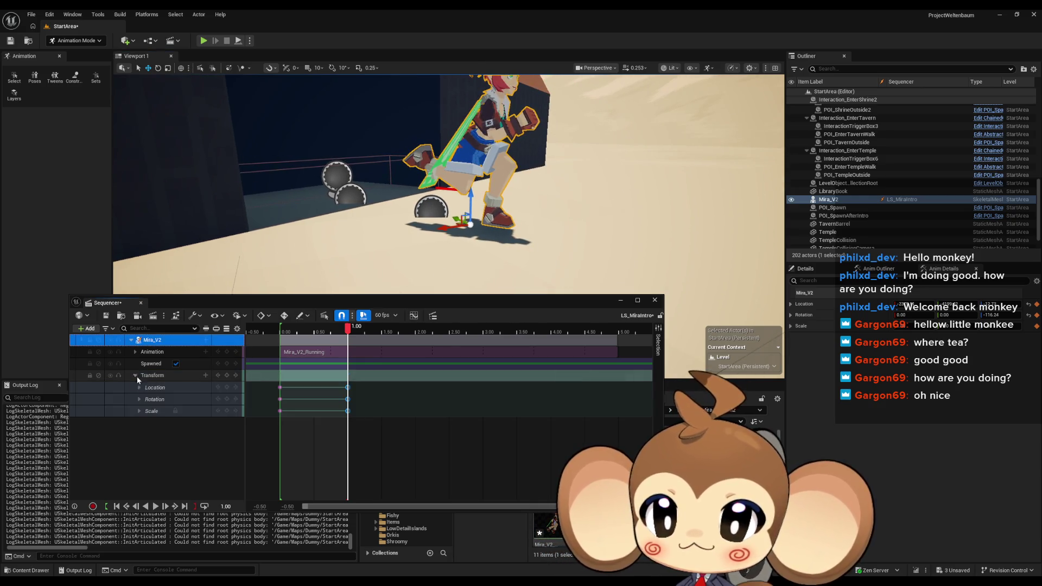
pyautogui.click(140, 388)
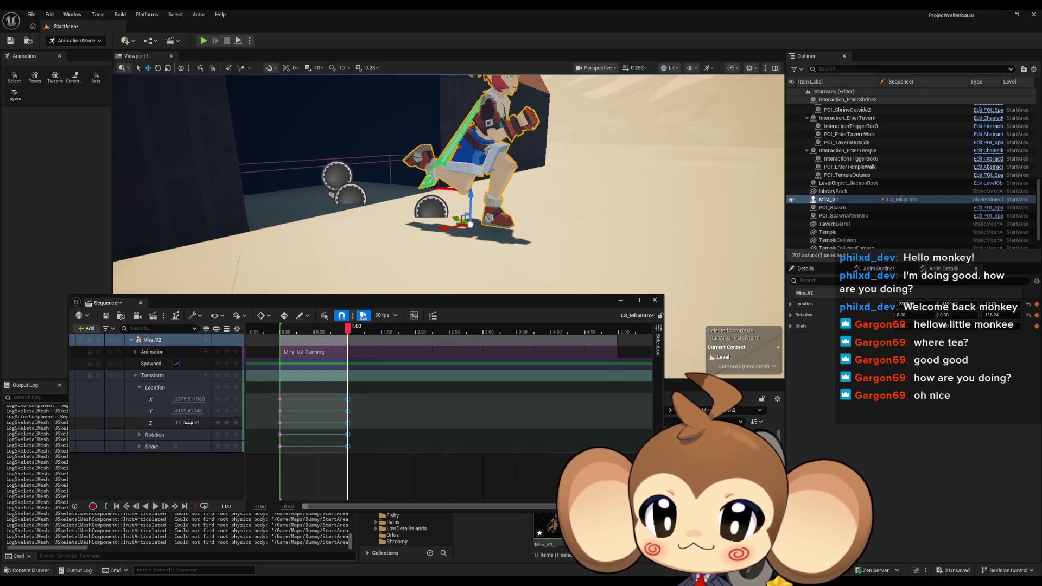
pyautogui.press('Return')
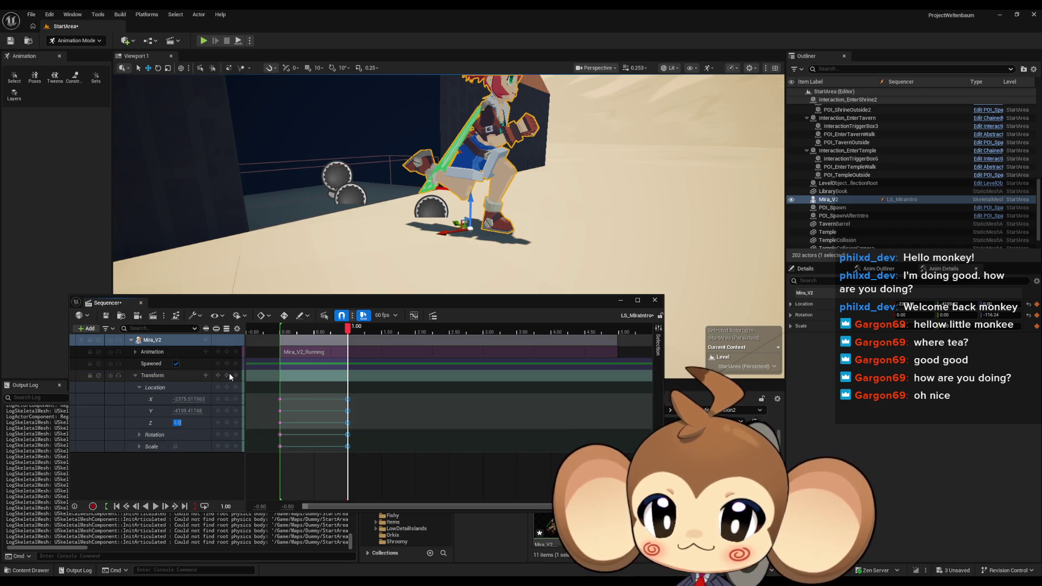
pyautogui.click(277, 394)
pyautogui.click(281, 423)
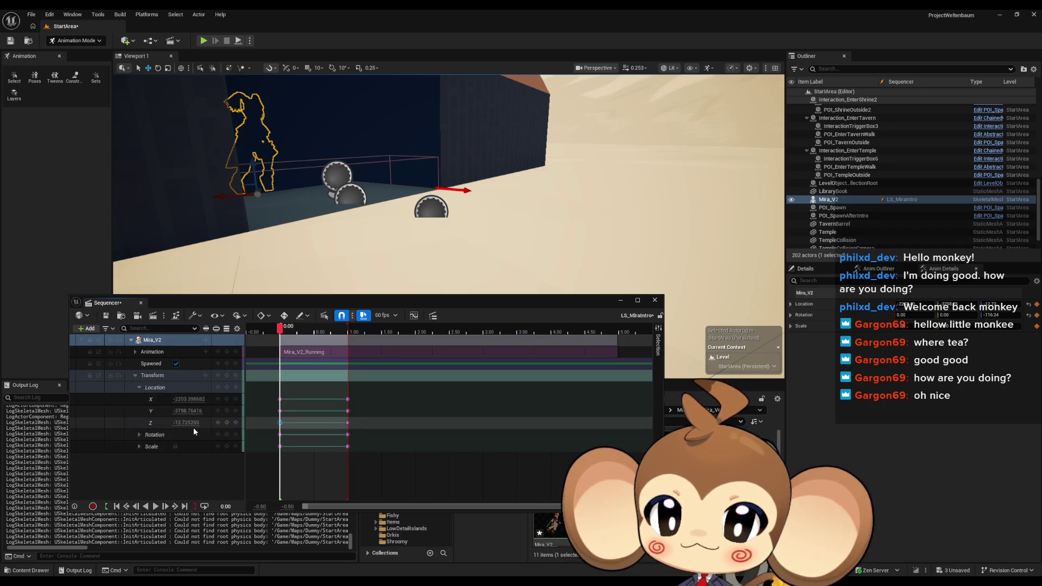
pyautogui.press('Return')
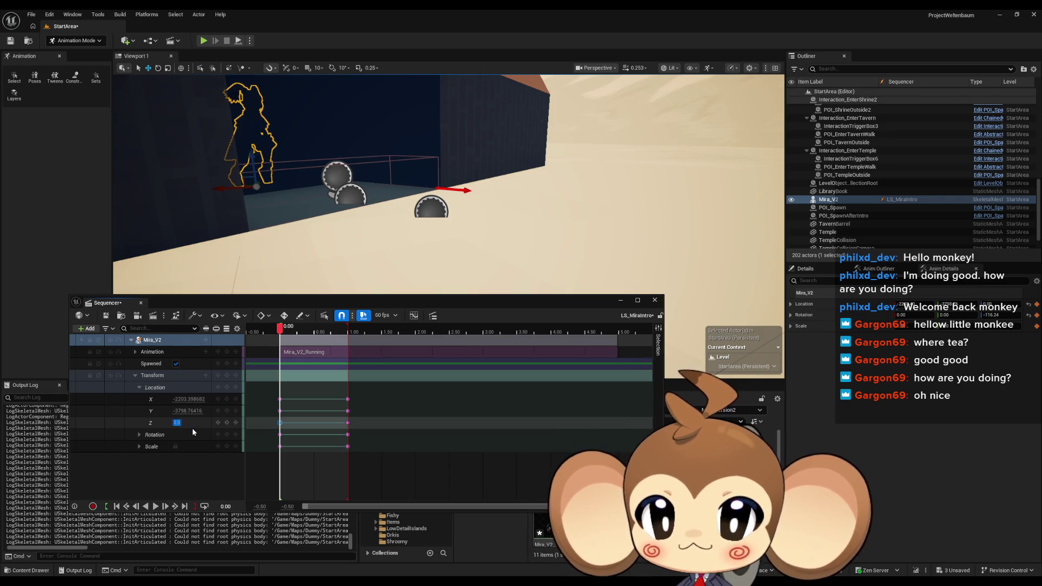
# Play the sequence to preview Mira running at ground level
pyautogui.click(228, 377)
pyautogui.click(270, 479)
pyautogui.press('space')
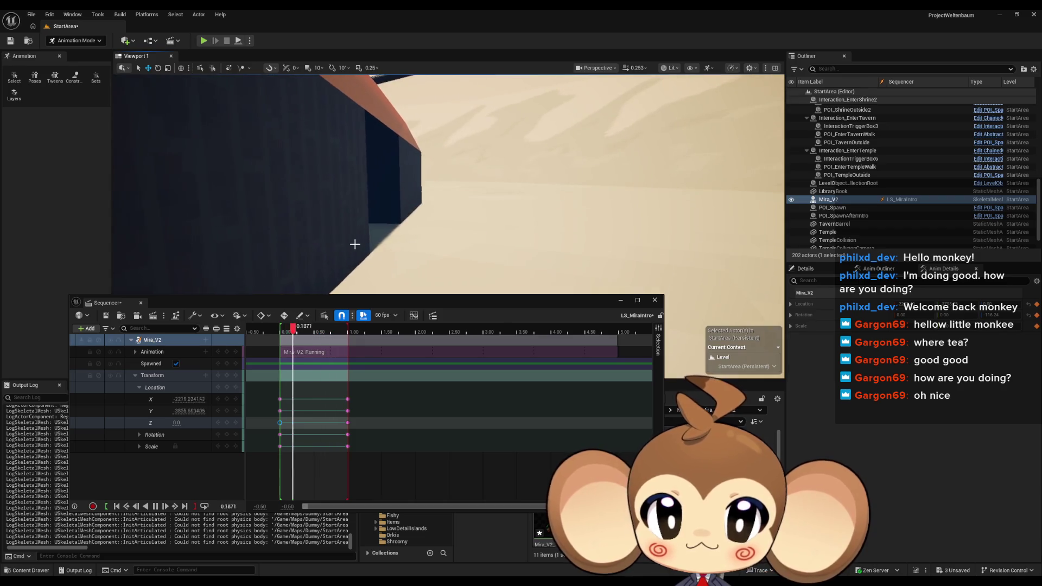
# Fly the camera back to view the building and doorway, then go full screen with F11
pyautogui.moveTo(358, 244); pyautogui.dragTo(348, 283)
pyautogui.moveTo(464, 225)
pyautogui.mouseDown()
pyautogui.moveTo(464, 242)
pyautogui.moveTo(465, 225)
pyautogui.mouseUp()
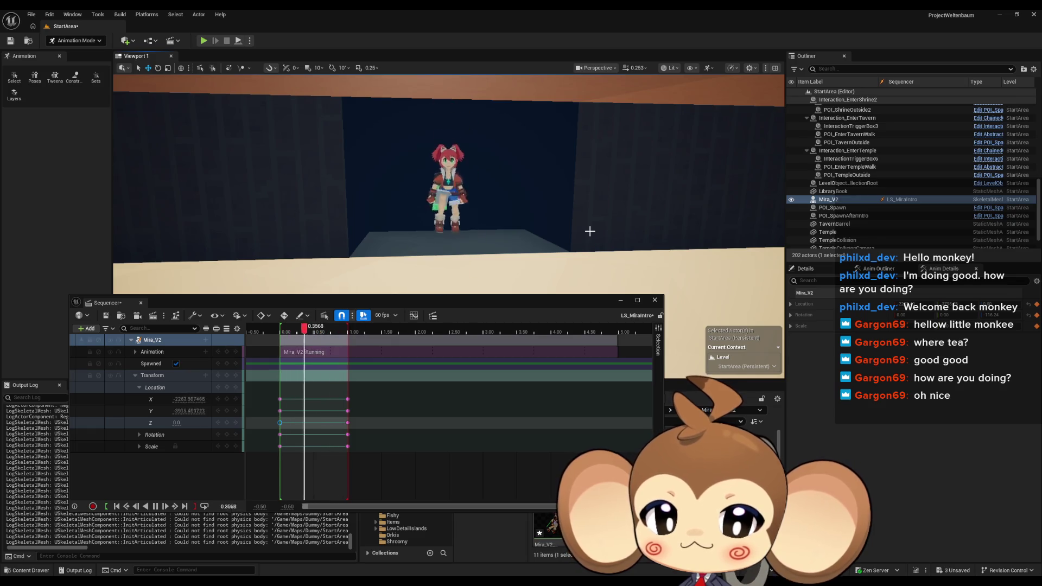
pyautogui.moveTo(588, 230)
pyautogui.mouseDown()
pyautogui.moveTo(507, 229)
pyautogui.moveTo(521, 228)
pyautogui.moveTo(516, 265)
pyautogui.moveTo(474, 298)
pyautogui.moveTo(553, 541)
pyautogui.mouseUp()
pyautogui.press('F11')
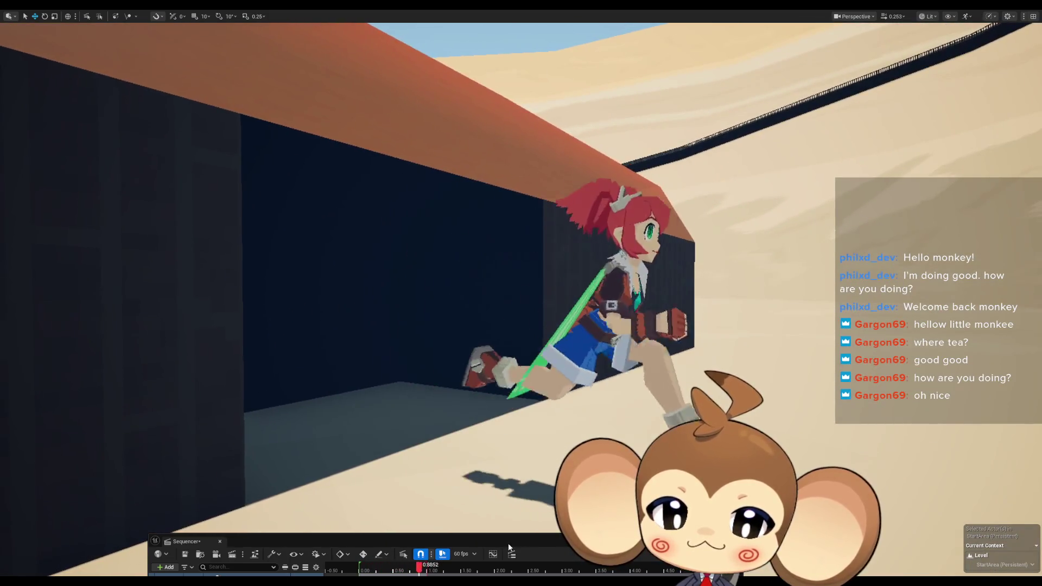
# Close the Sequencer editor and switch to the forum thread on spline movement
pyautogui.moveTo(508, 542); pyautogui.dragTo(824, 452)
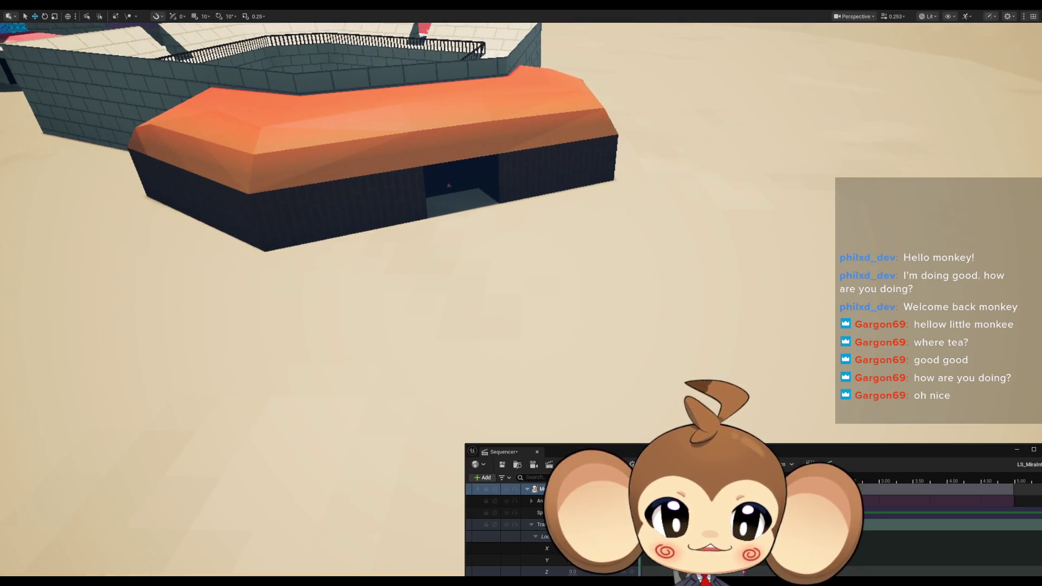
pyautogui.moveTo(704, 450)
pyautogui.mouseDown()
pyautogui.moveTo(360, 272)
pyautogui.moveTo(309, 272)
pyautogui.mouseUp()
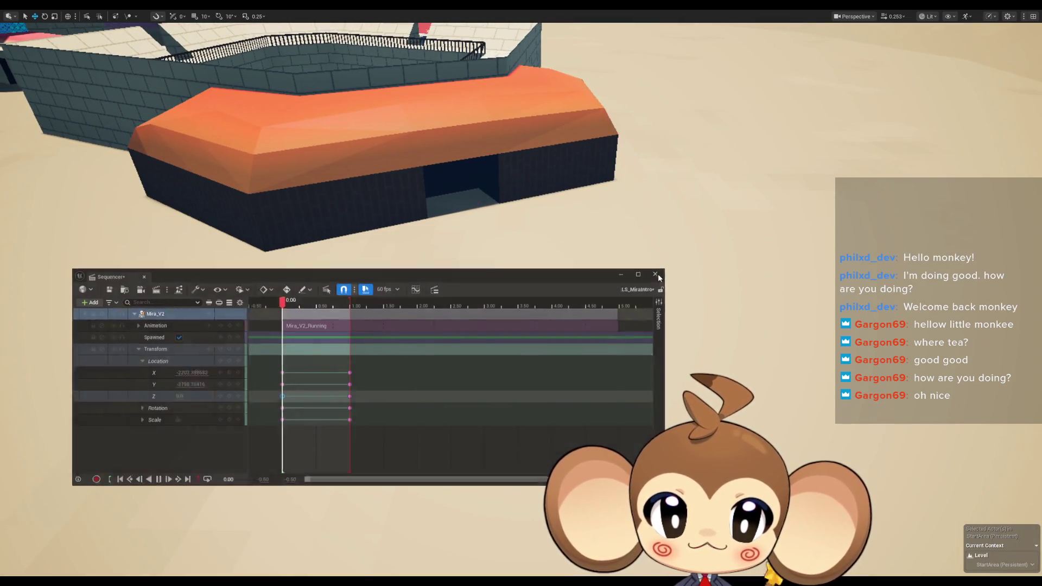
pyautogui.click(655, 274)
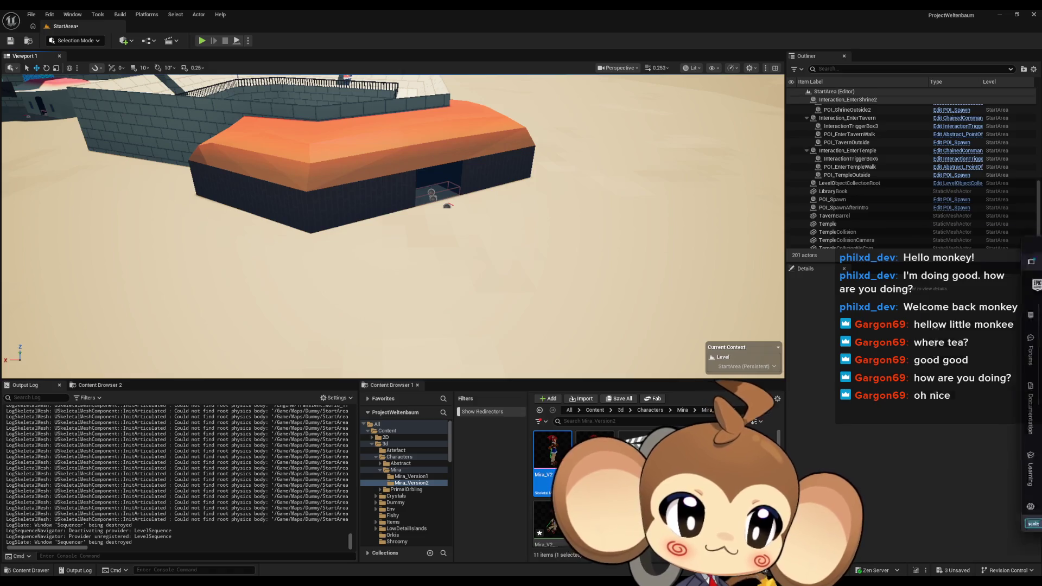
pyautogui.hotkey('alt', 'Tab')
pyautogui.doubleClick(533, 187)
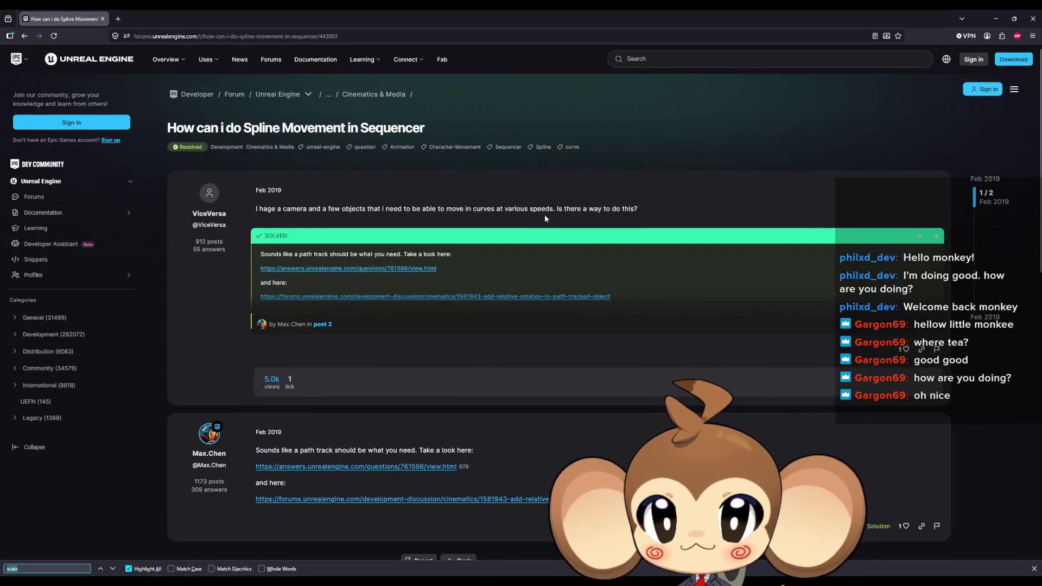
pyautogui.scroll(-2, 512, 243)
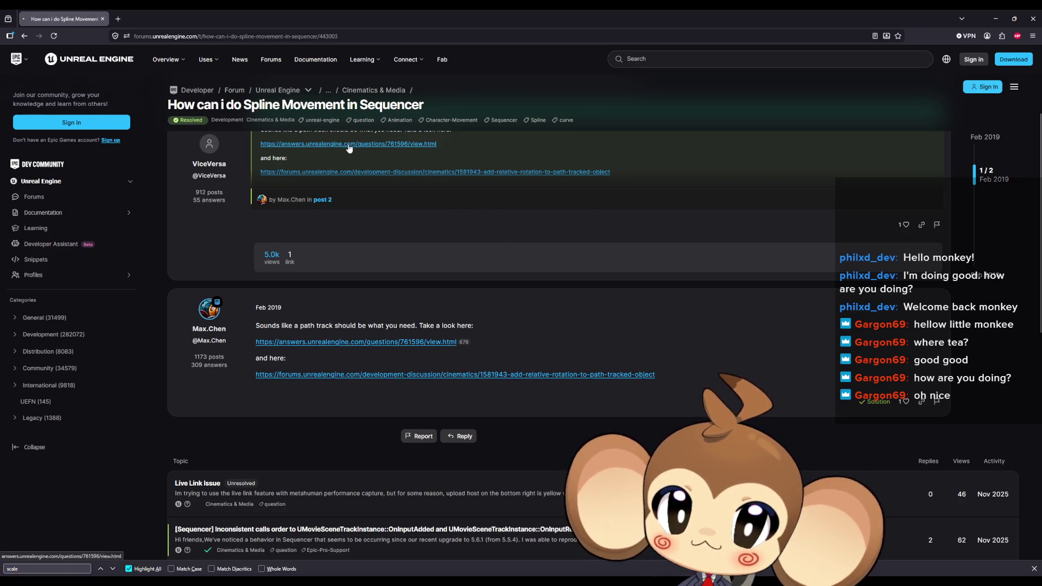
pyautogui.hotkey('alt', 'Left')
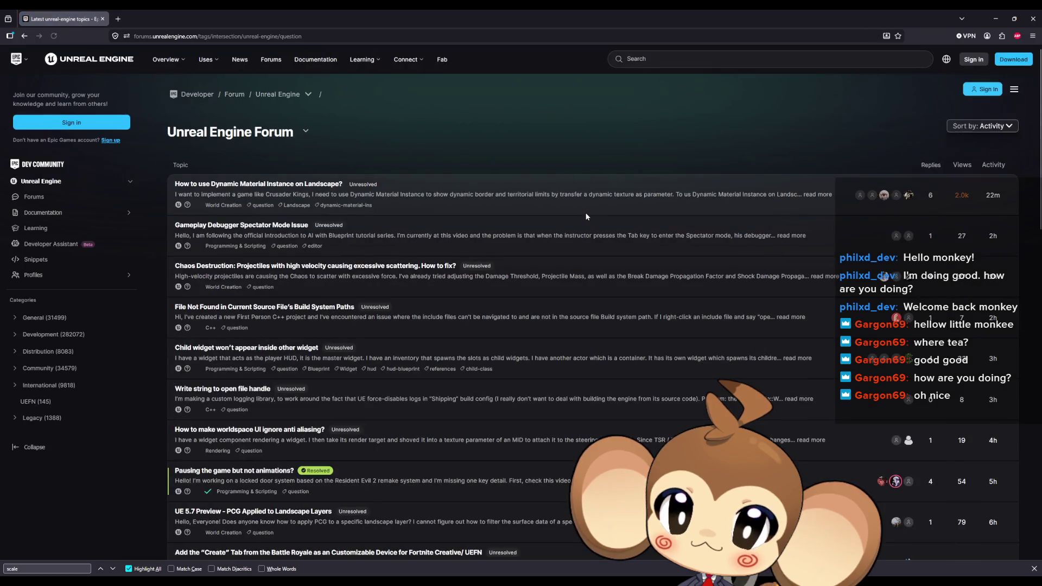
pyautogui.hotkey('alt', 'Right')
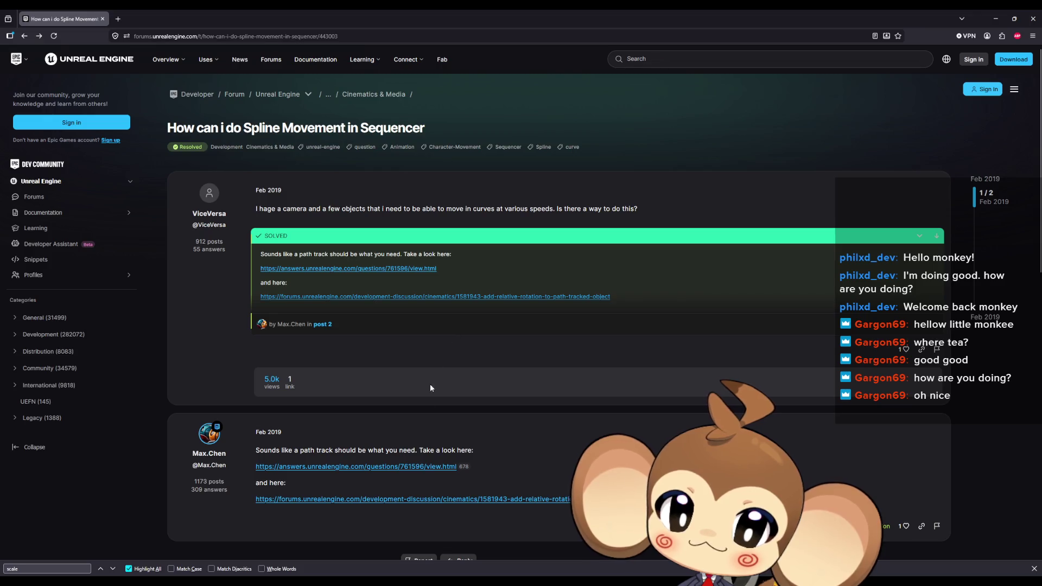
pyautogui.click(307, 498)
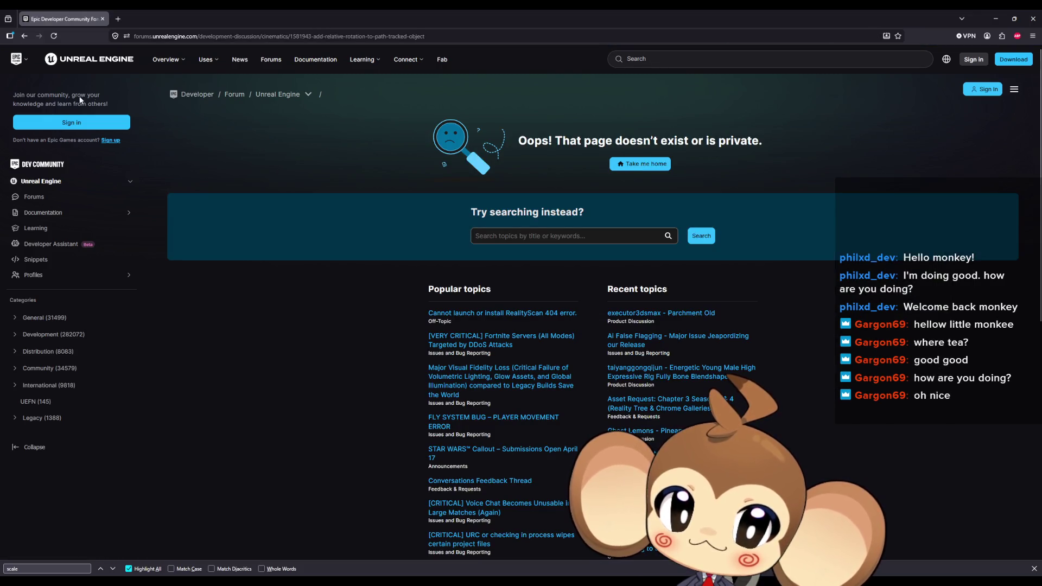
pyautogui.click(25, 37)
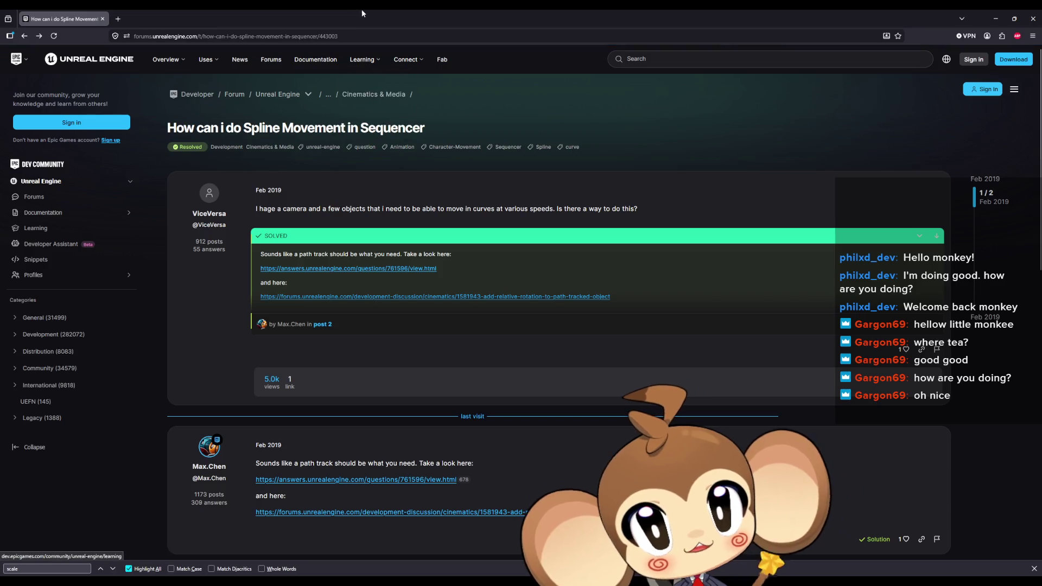
pyautogui.moveTo(379, 9)
pyautogui.mouseDown()
pyautogui.moveTo(469, 183)
pyautogui.moveTo(592, 204)
pyautogui.moveTo(1041, 227)
pyautogui.mouseUp()
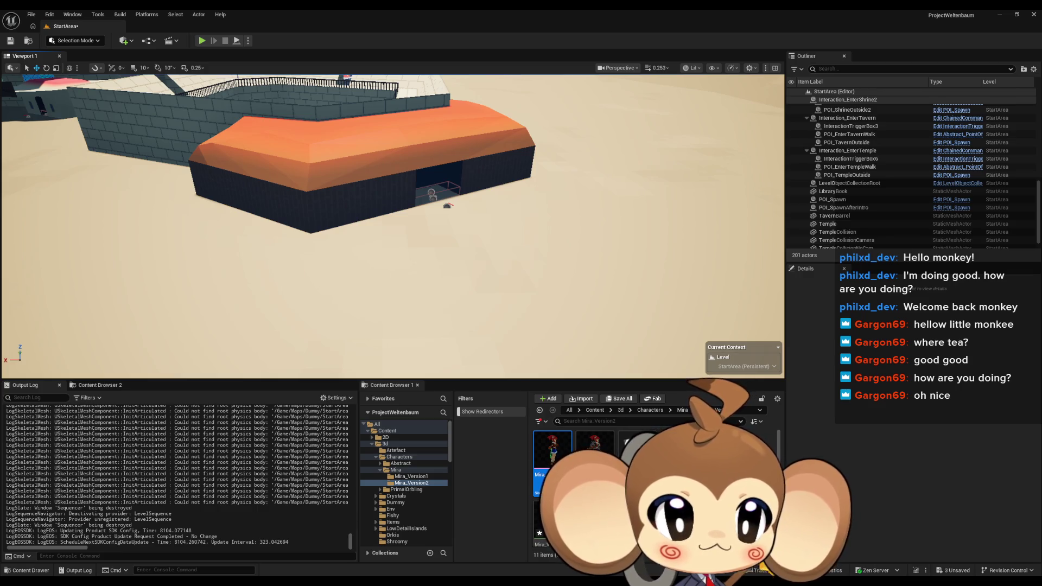
# Bring up the spline animation rig tutorial, scroll down, and maximize its window
pyautogui.hotkey('alt', 'Tab')
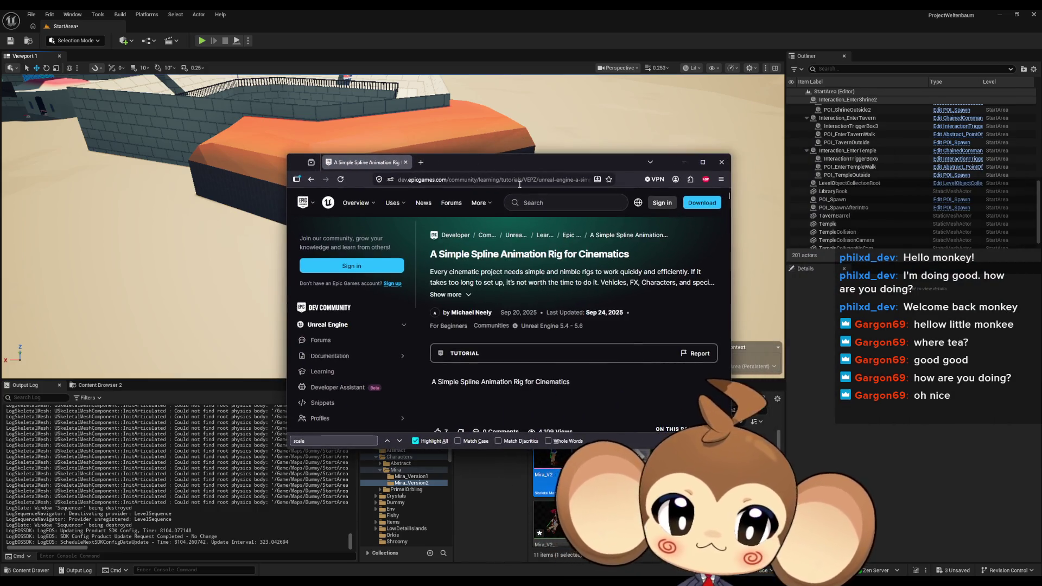
pyautogui.scroll(-1, 585, 279)
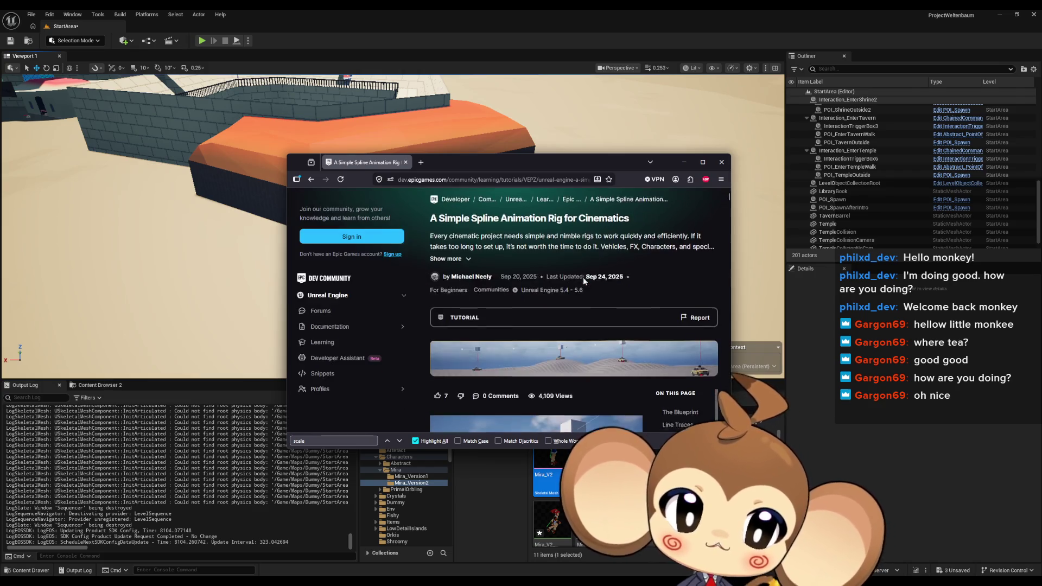
pyautogui.scroll(-2, 641, 305)
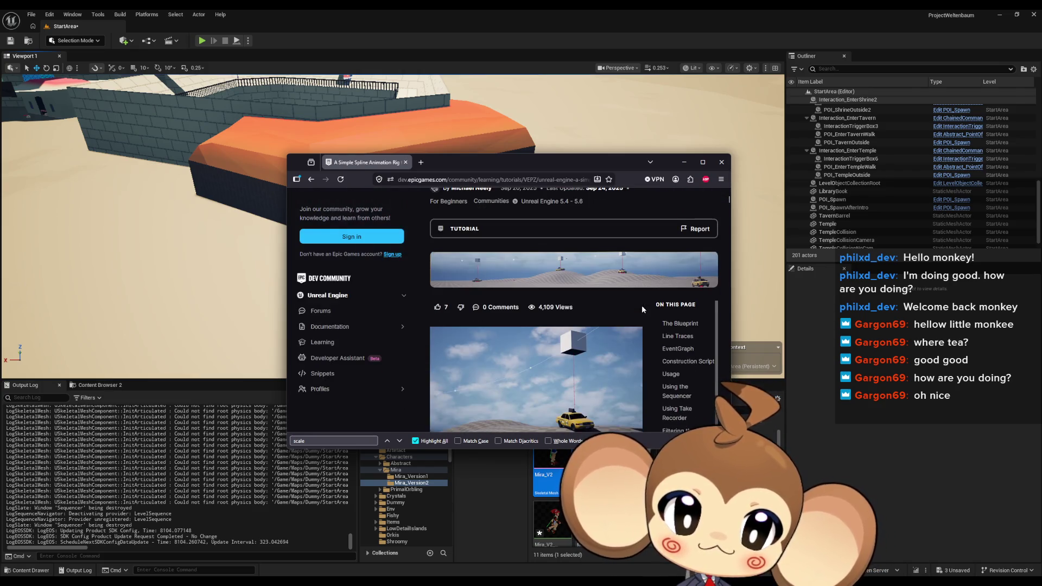
pyautogui.scroll(-2, 550, 371)
pyautogui.scroll(-2, 551, 372)
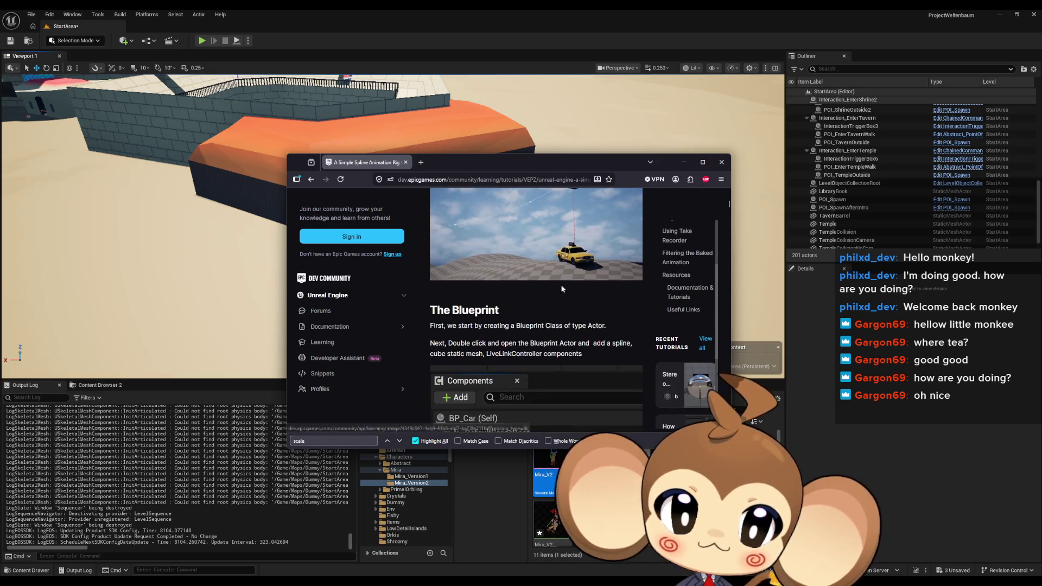
pyautogui.scroll(-3, 530, 213)
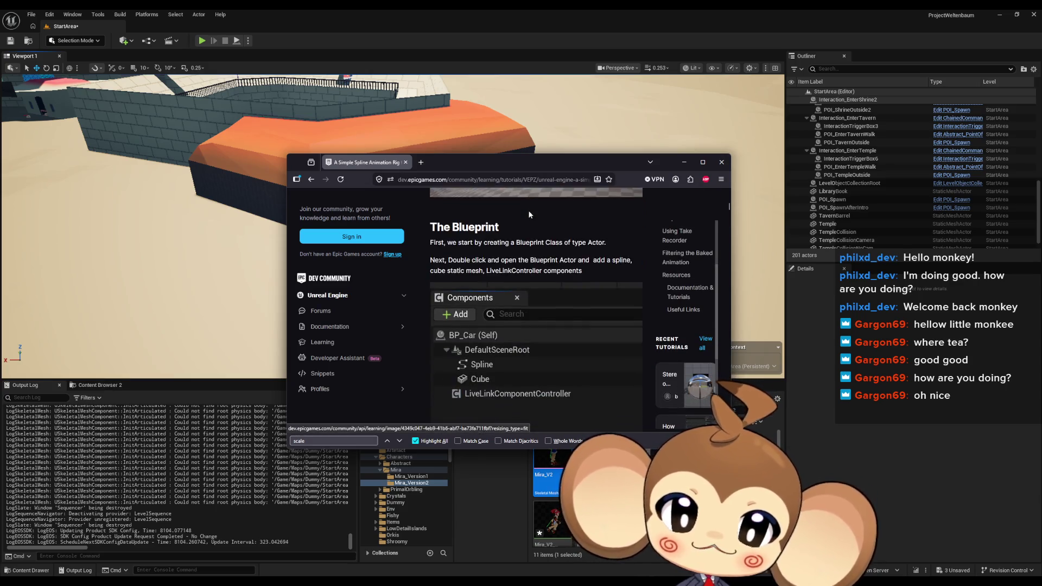
pyautogui.scroll(-4, 529, 215)
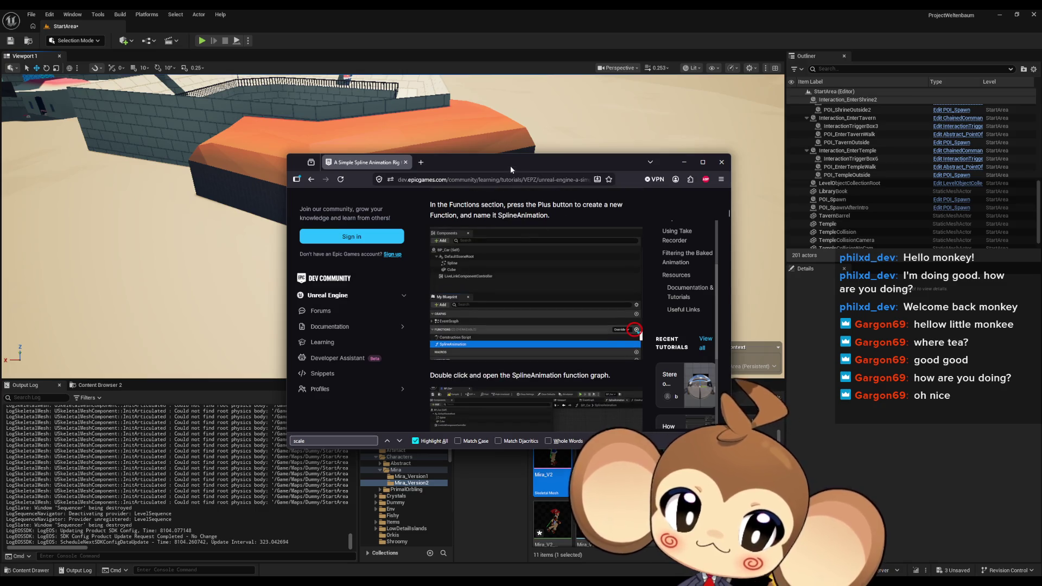
pyautogui.doubleClick(510, 162)
# Scroll past Usage and Using the Sequencer to Using Take Recorder, then move the window aside
pyautogui.scroll(-12, 497, 327)
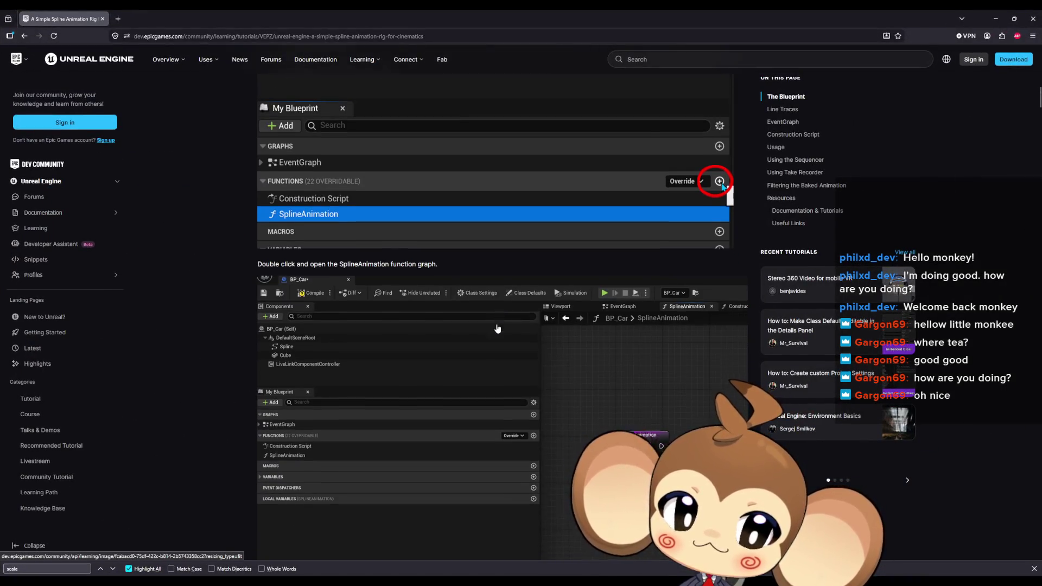
pyautogui.scroll(-10, 500, 332)
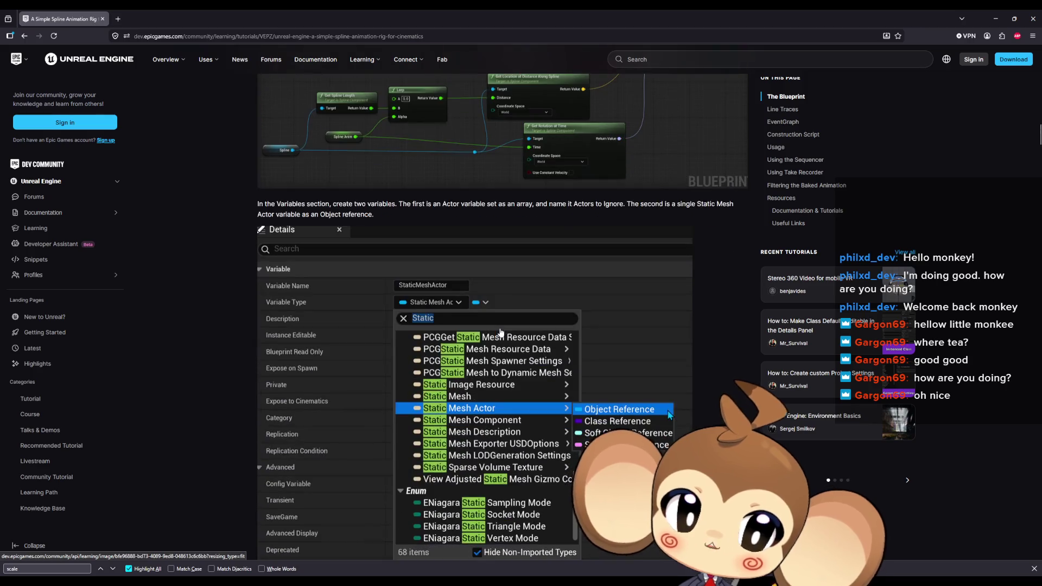
pyautogui.scroll(-15, 501, 332)
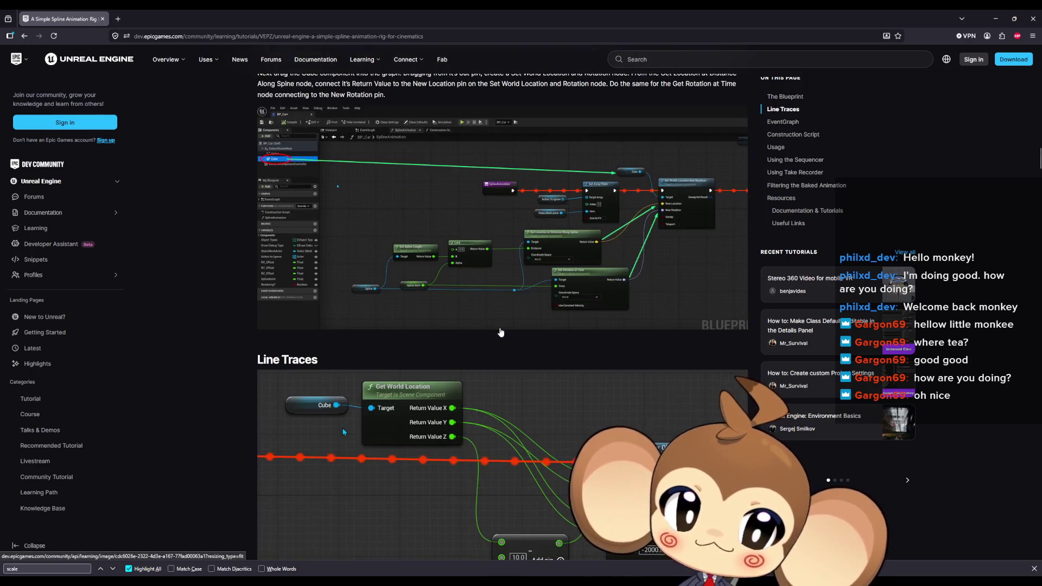
pyautogui.scroll(-15, 503, 333)
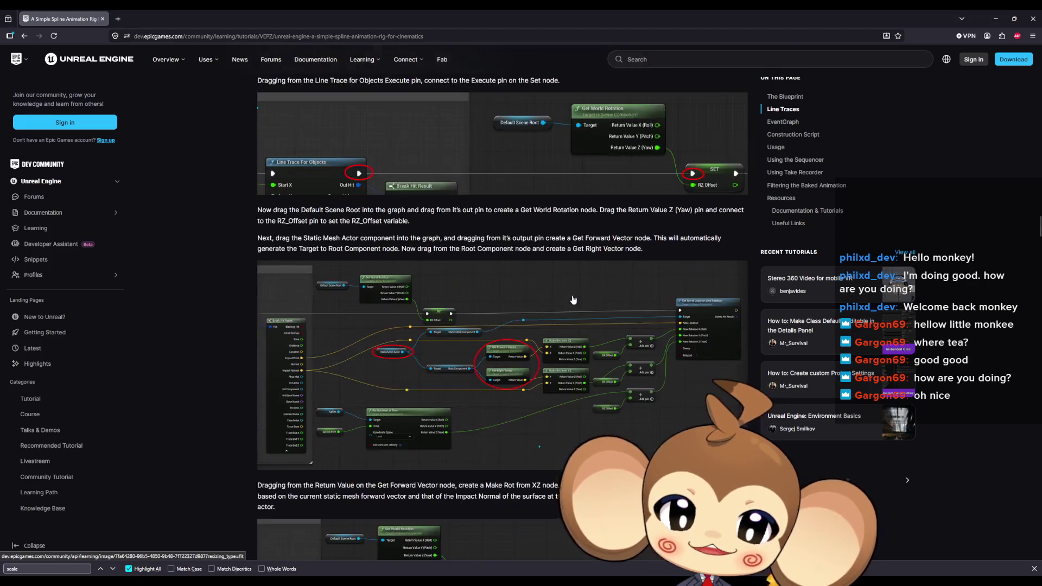
pyautogui.scroll(-15, 565, 270)
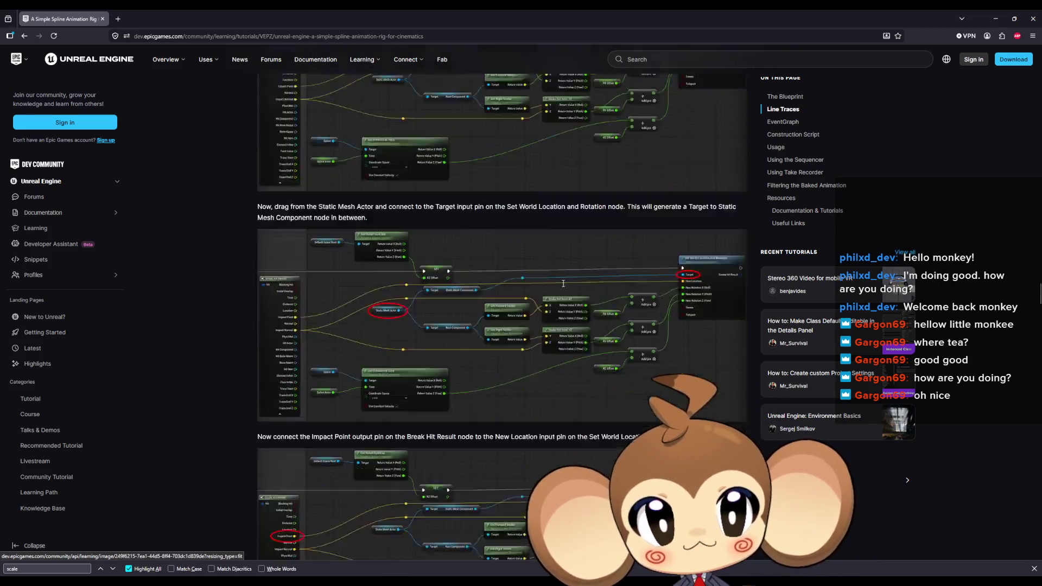
pyautogui.scroll(-12, 565, 283)
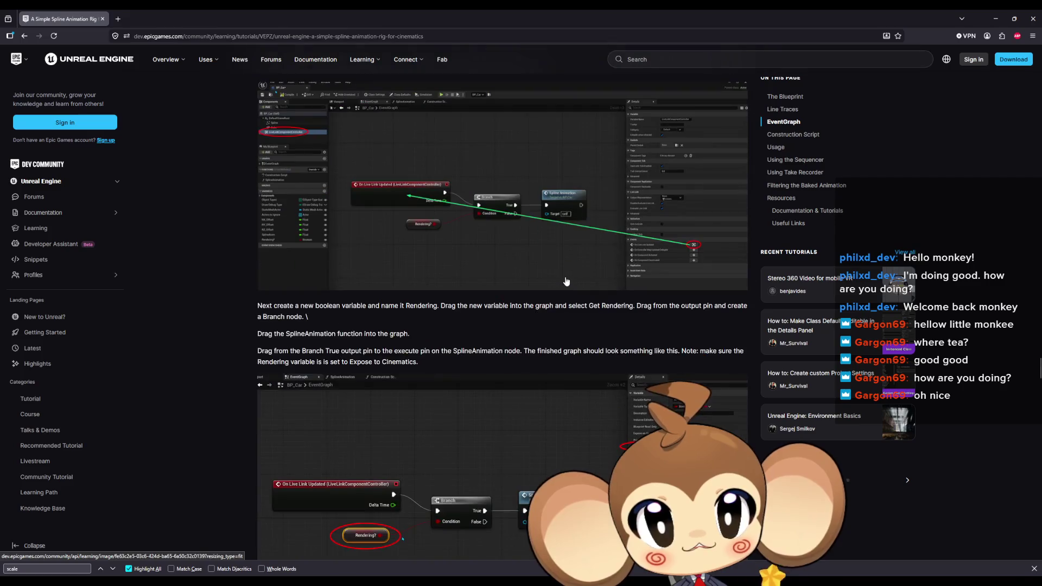
pyautogui.scroll(-10, 565, 280)
pyautogui.scroll(4, 564, 293)
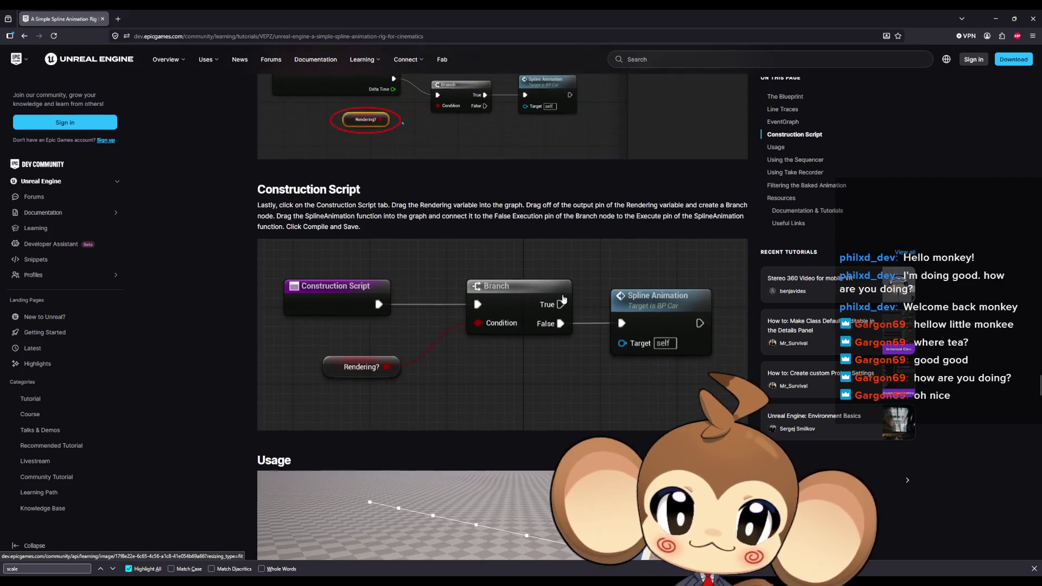
pyautogui.scroll(-5, 562, 312)
pyautogui.scroll(-5, 559, 304)
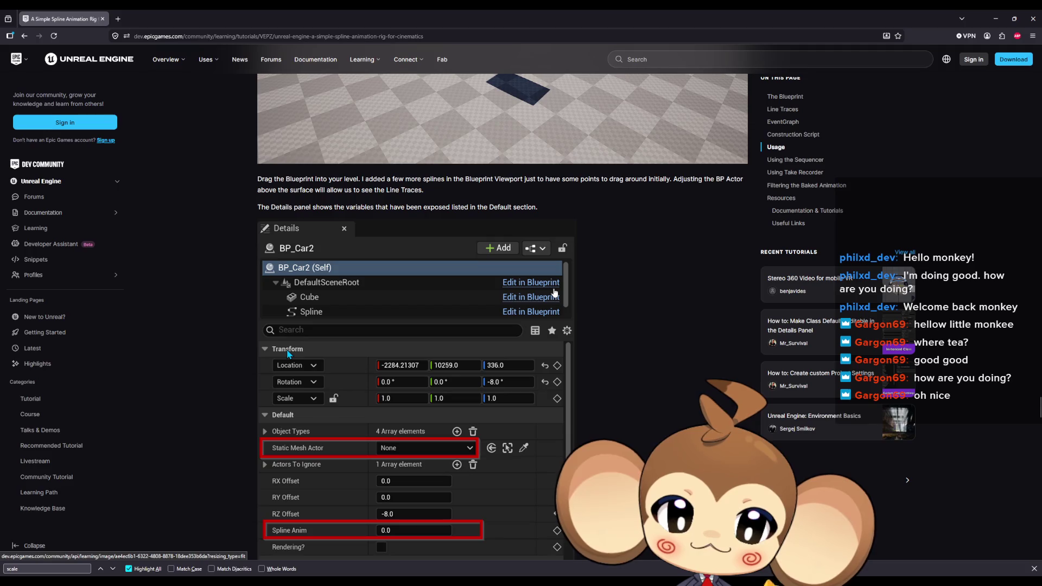
pyautogui.scroll(-6, 552, 291)
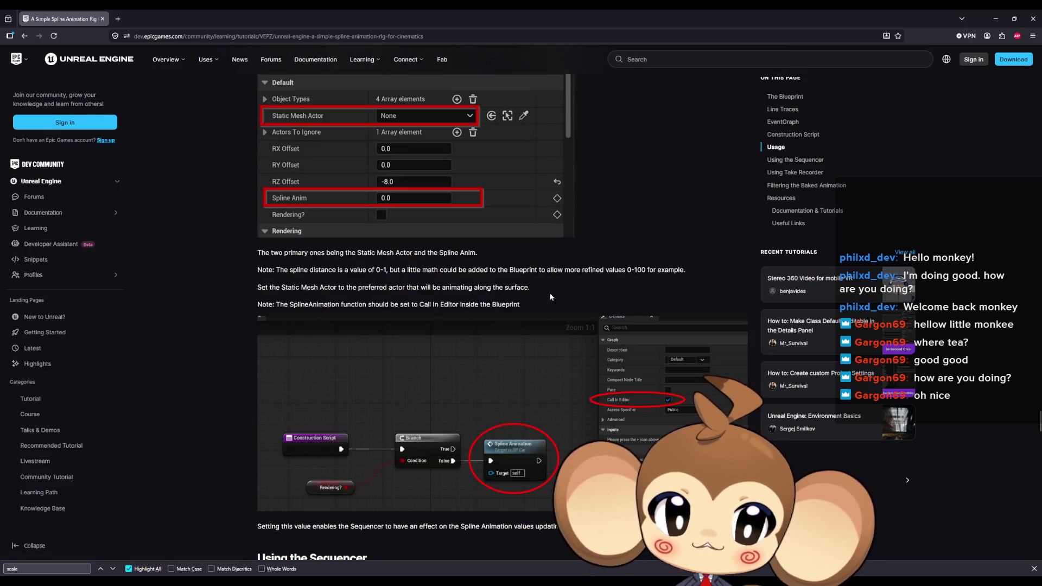
pyautogui.scroll(-5, 550, 297)
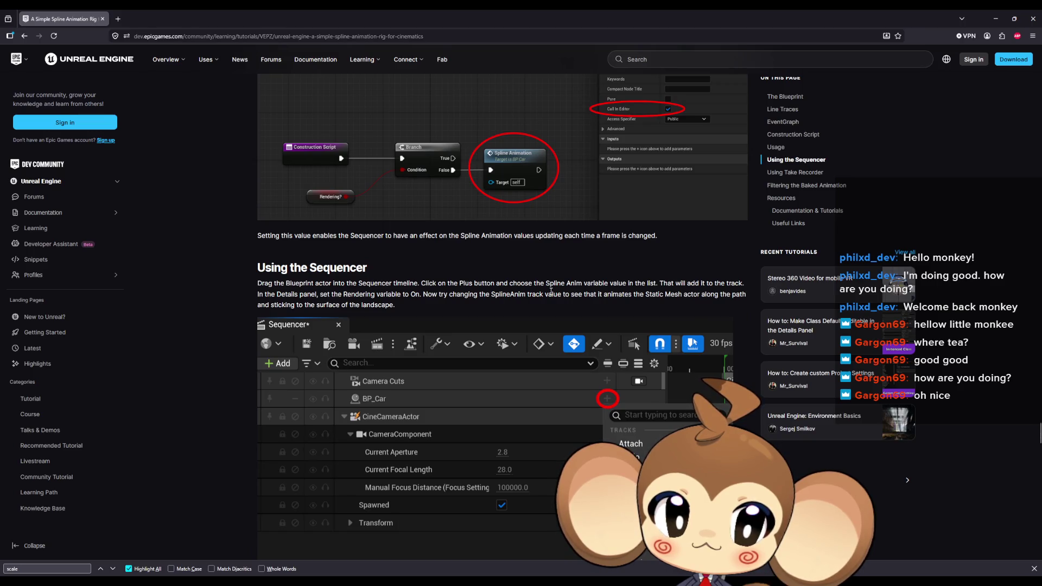
pyautogui.scroll(-11, 550, 291)
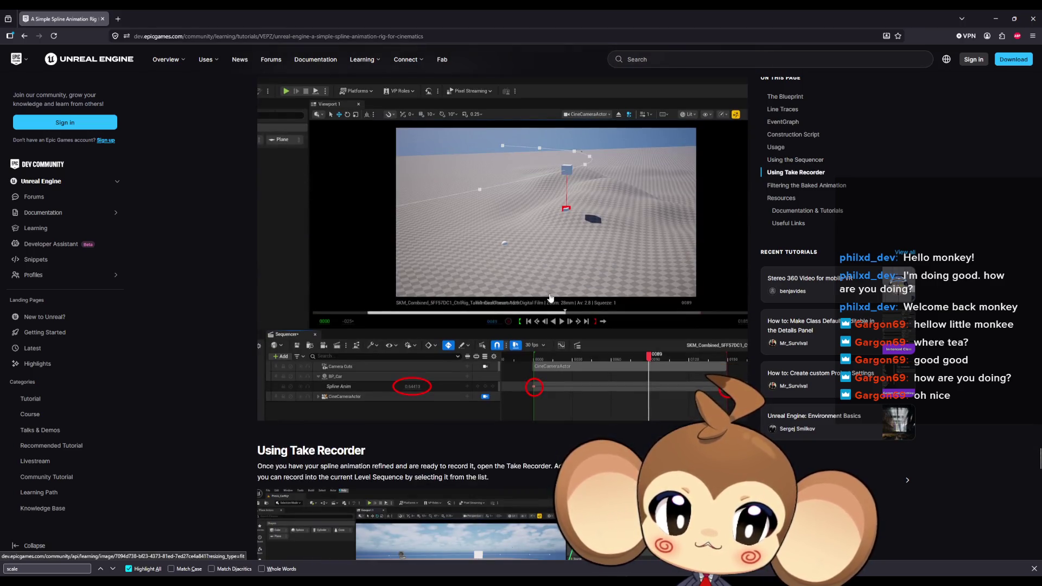
pyautogui.moveTo(251, 14)
pyautogui.mouseDown()
pyautogui.moveTo(501, 173)
pyautogui.moveTo(1041, 211)
pyautogui.mouseUp()
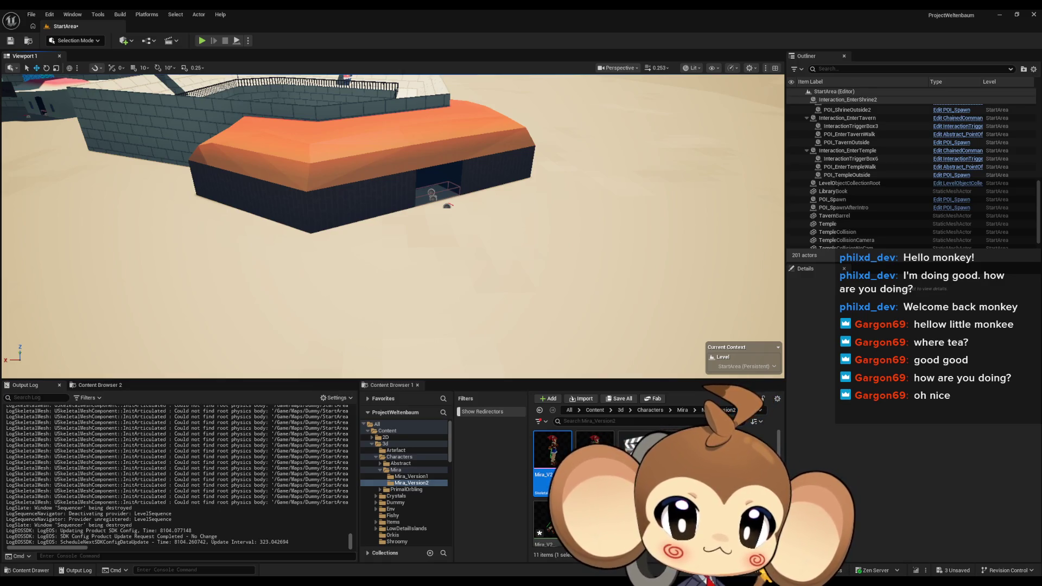
# Bring back the spline forum thread, maximize it, and scroll down the replies
pyautogui.hotkey('alt', 'Tab')
pyautogui.moveTo(241, 223); pyautogui.dragTo(325, 202)
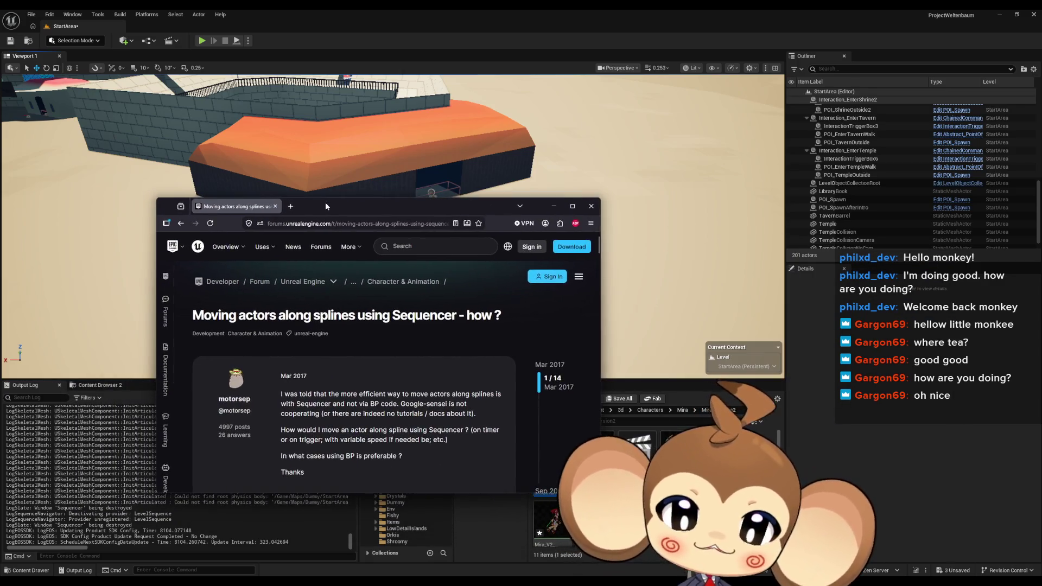
pyautogui.doubleClick(324, 202)
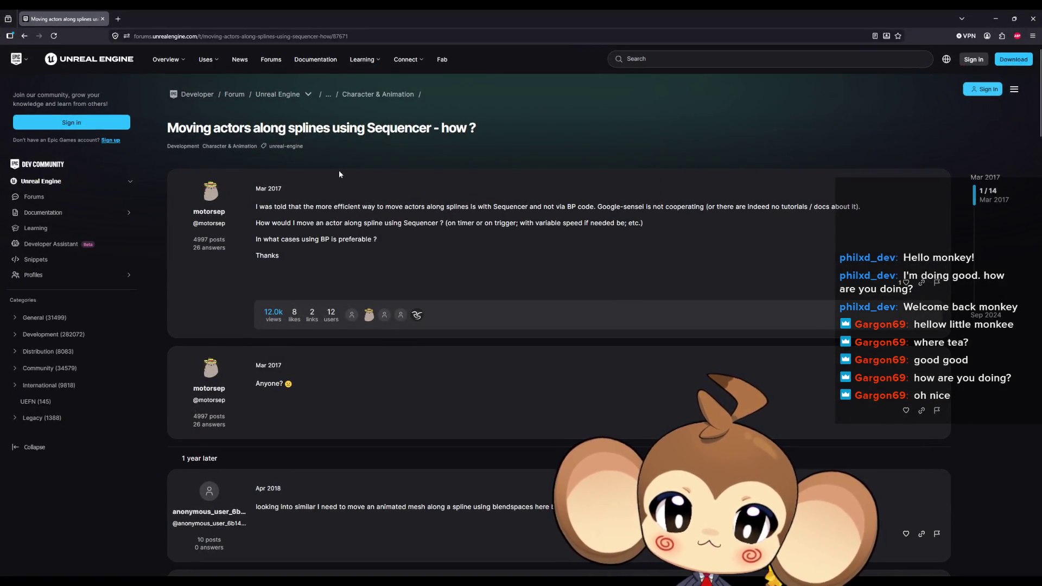
pyautogui.scroll(-3, 339, 171)
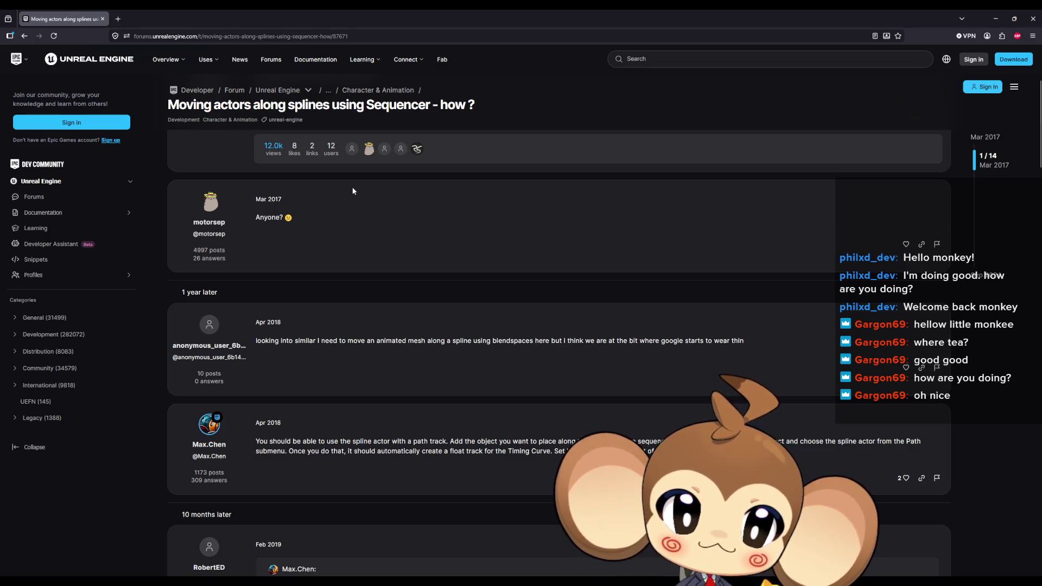
pyautogui.scroll(-2, 353, 191)
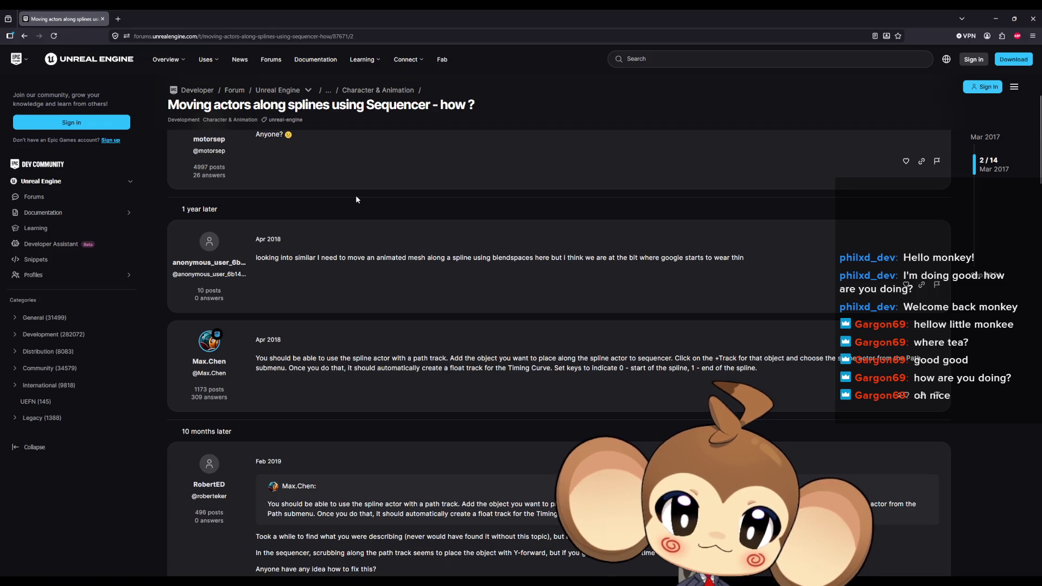
# Highlight the Apr 2018 reply's path-track and keying instructions
pyautogui.moveTo(338, 356); pyautogui.dragTo(690, 361)
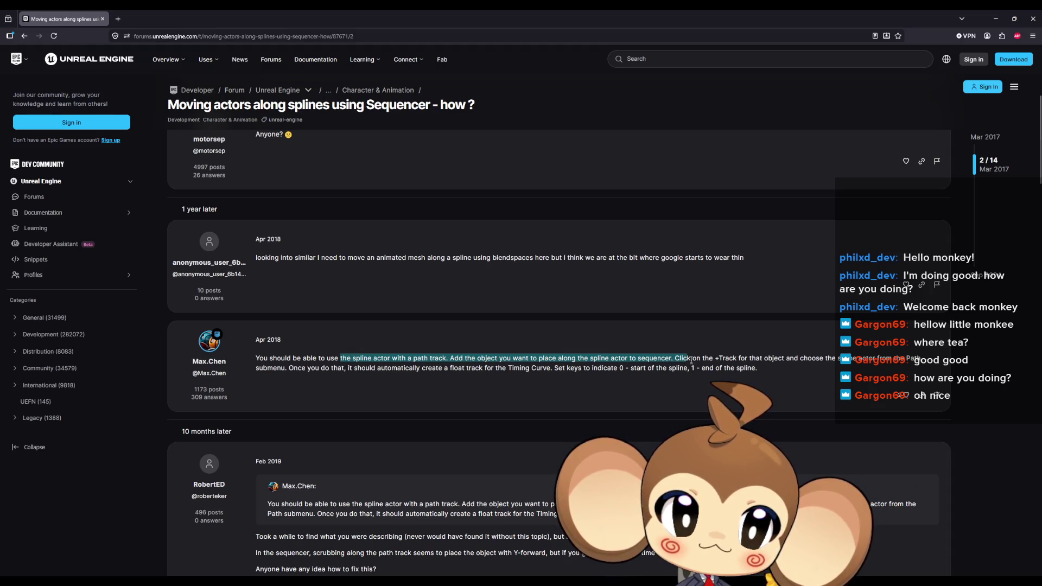
pyautogui.moveTo(762, 367)
pyautogui.mouseDown()
pyautogui.moveTo(898, 360)
pyautogui.moveTo(516, 361)
pyautogui.moveTo(548, 372)
pyautogui.mouseUp()
pyautogui.moveTo(552, 371); pyautogui.dragTo(735, 371)
pyautogui.scroll(-2, 691, 361)
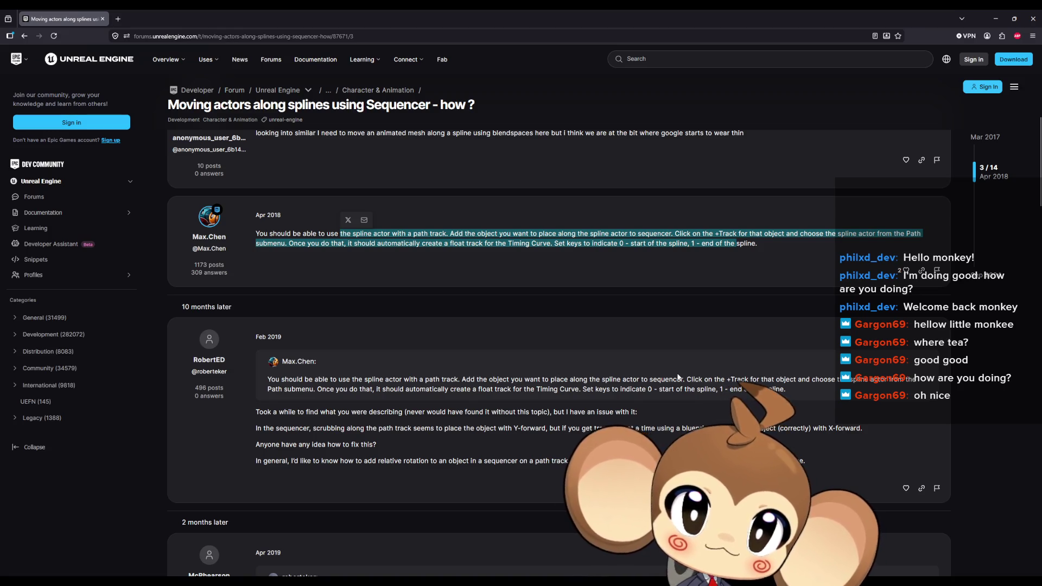
# Scroll through the remaining replies and try the embedded spline tutorial video
pyautogui.scroll(-1, 678, 374)
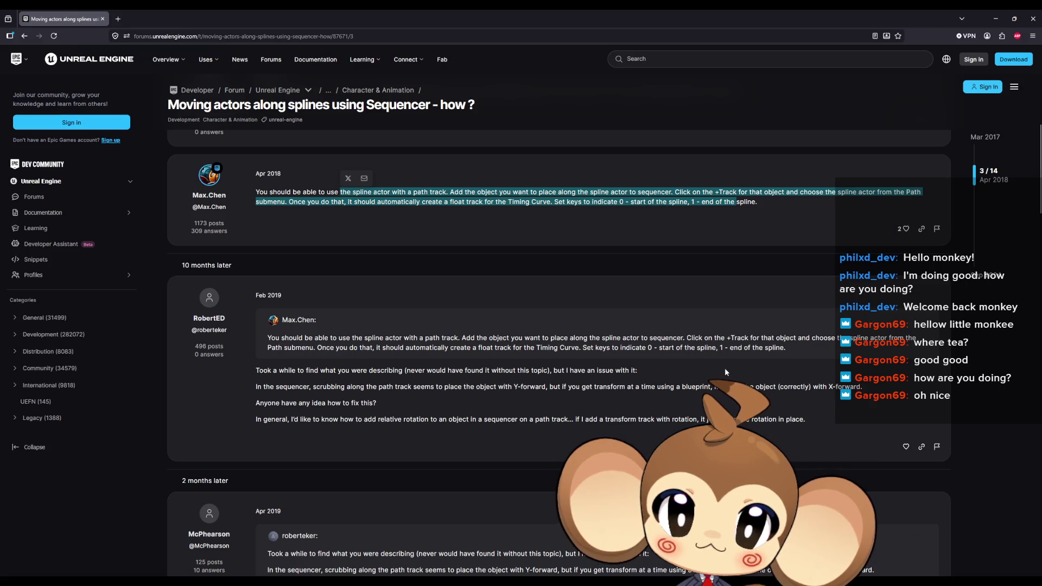
pyautogui.scroll(-1, 723, 368)
pyautogui.scroll(-2, 722, 368)
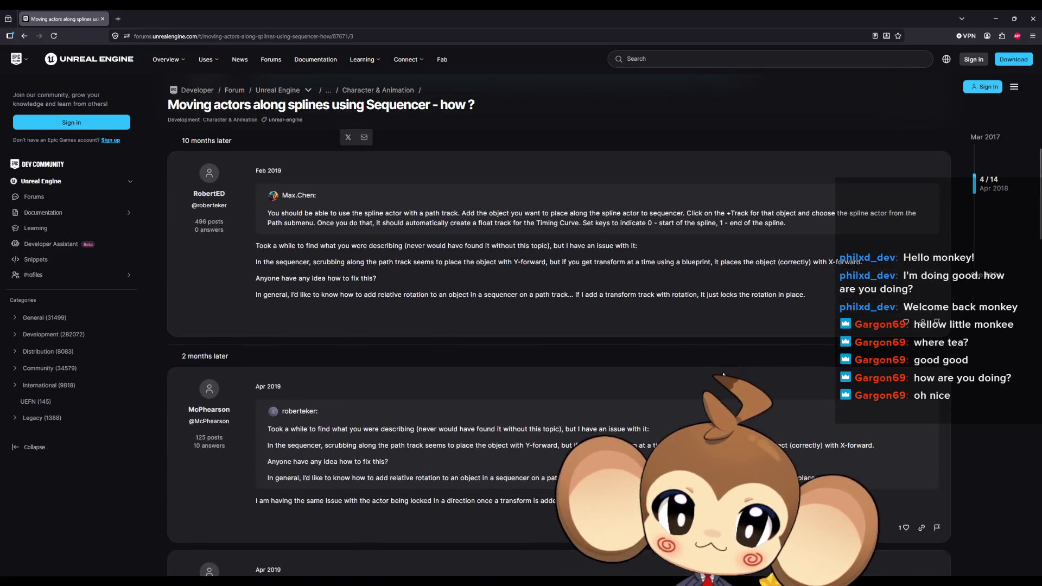
pyautogui.scroll(-2, 722, 378)
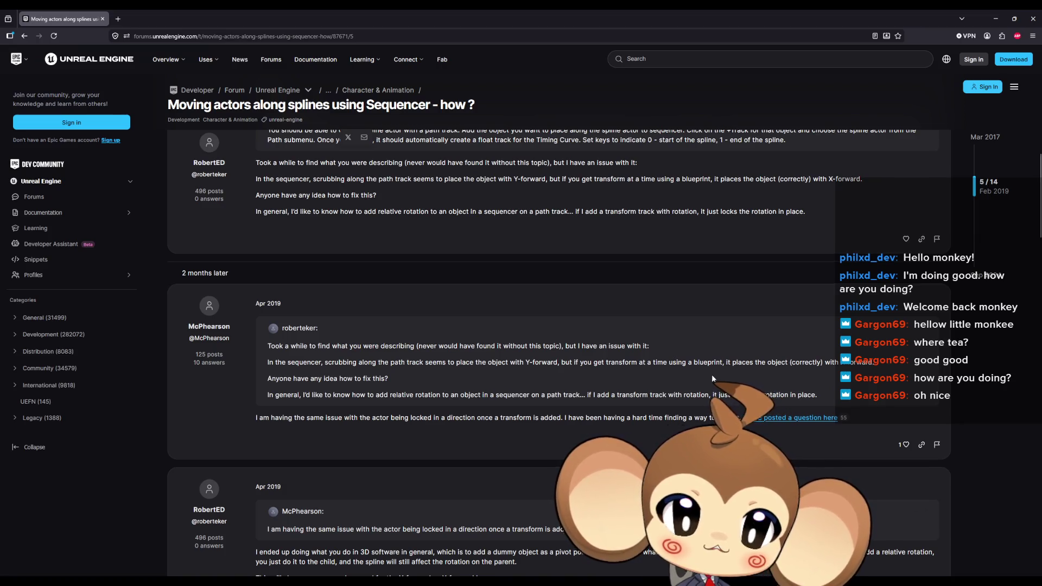
pyautogui.scroll(-3, 711, 376)
pyautogui.scroll(-1, 711, 382)
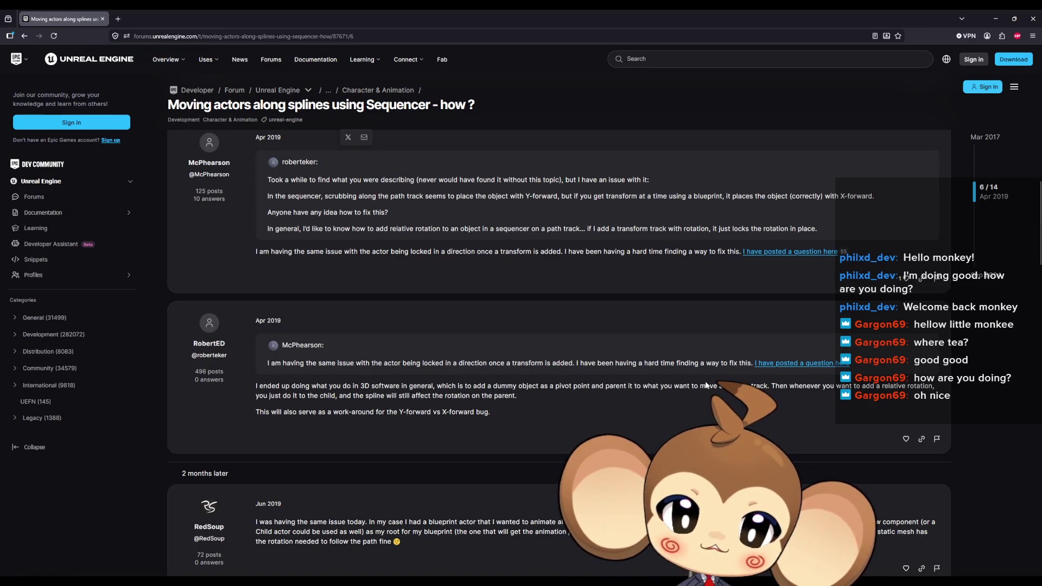
pyautogui.scroll(-2, 705, 384)
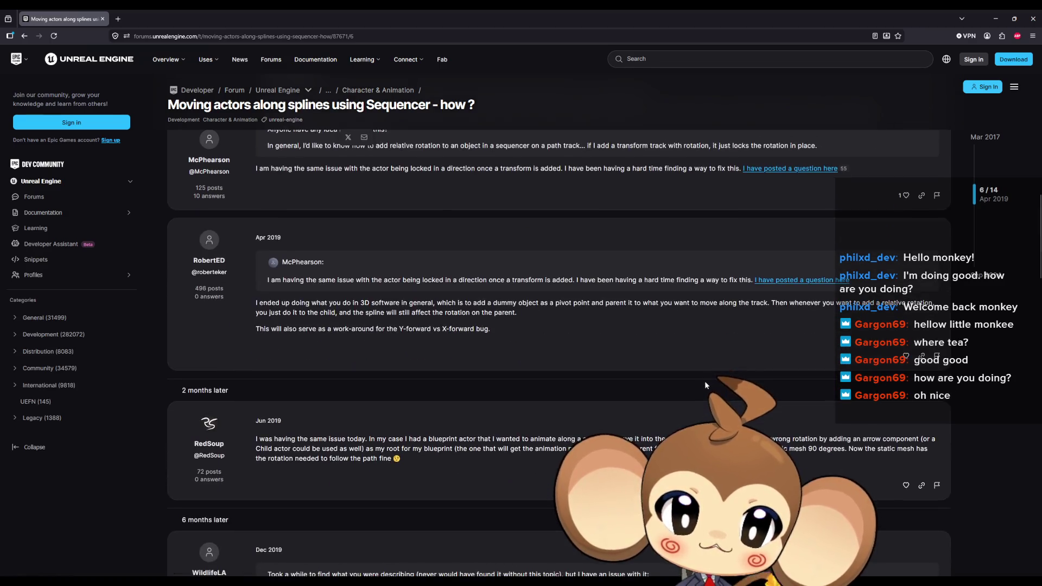
pyautogui.scroll(-2, 705, 382)
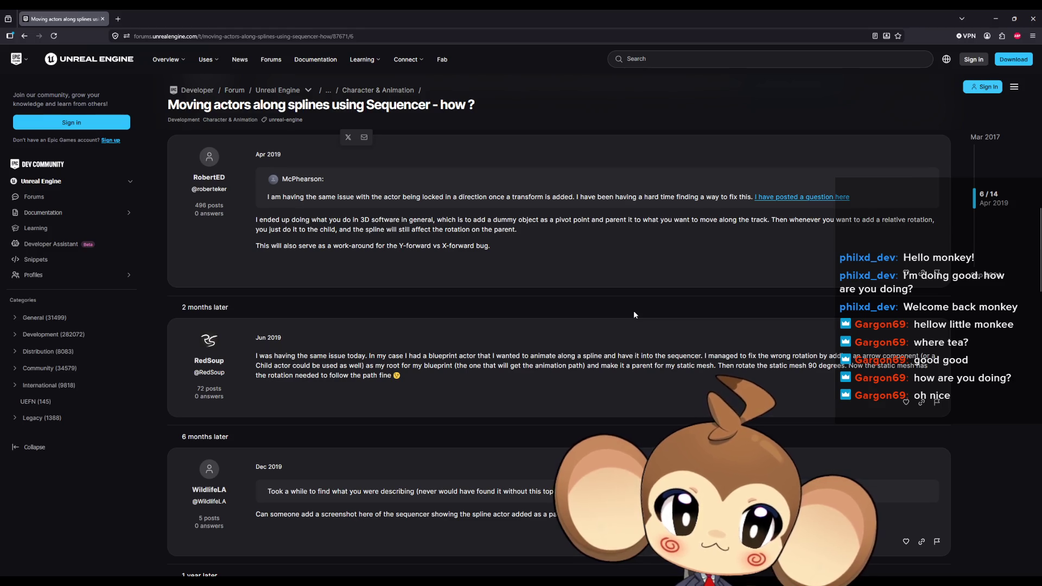
pyautogui.scroll(-3, 634, 314)
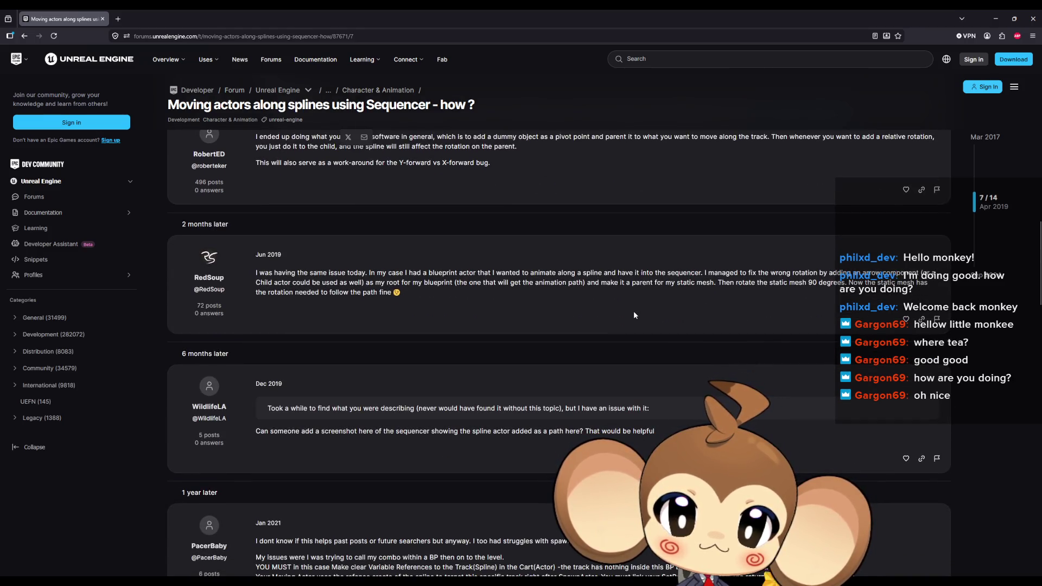
pyautogui.scroll(-2, 633, 311)
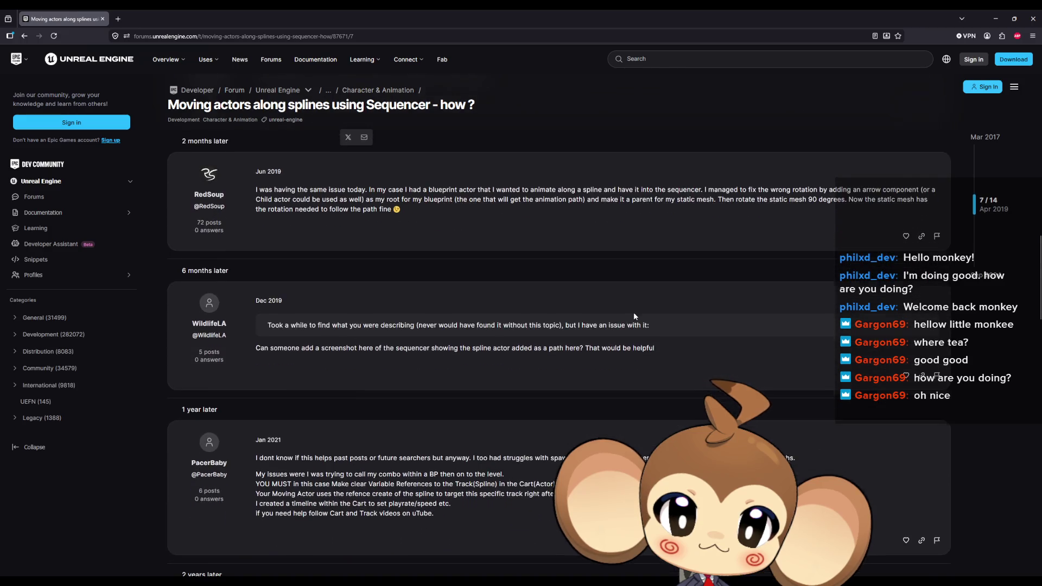
pyautogui.scroll(-5, 633, 310)
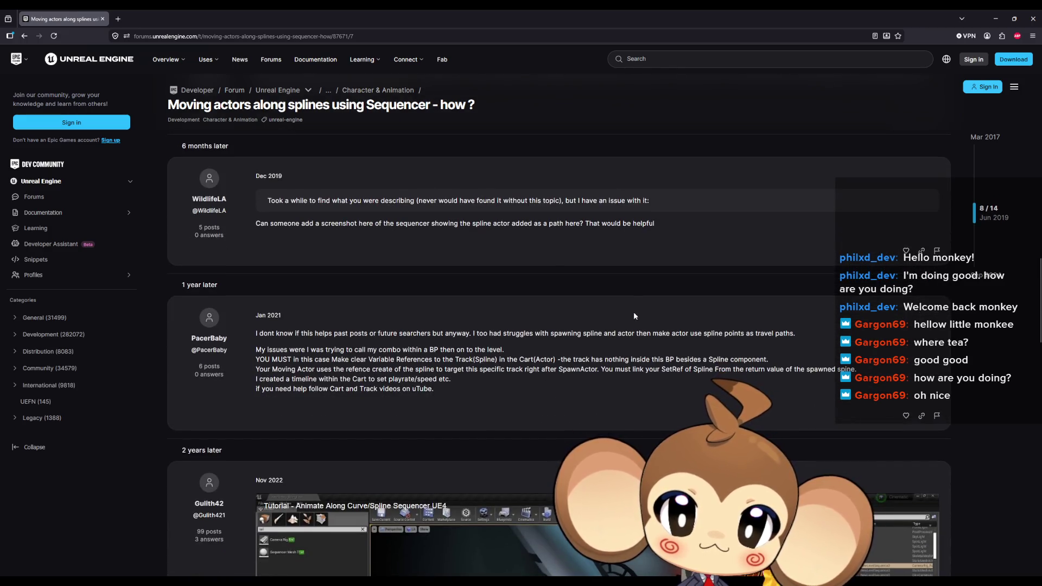
pyautogui.scroll(-5, 633, 311)
pyautogui.scroll(-2, 633, 313)
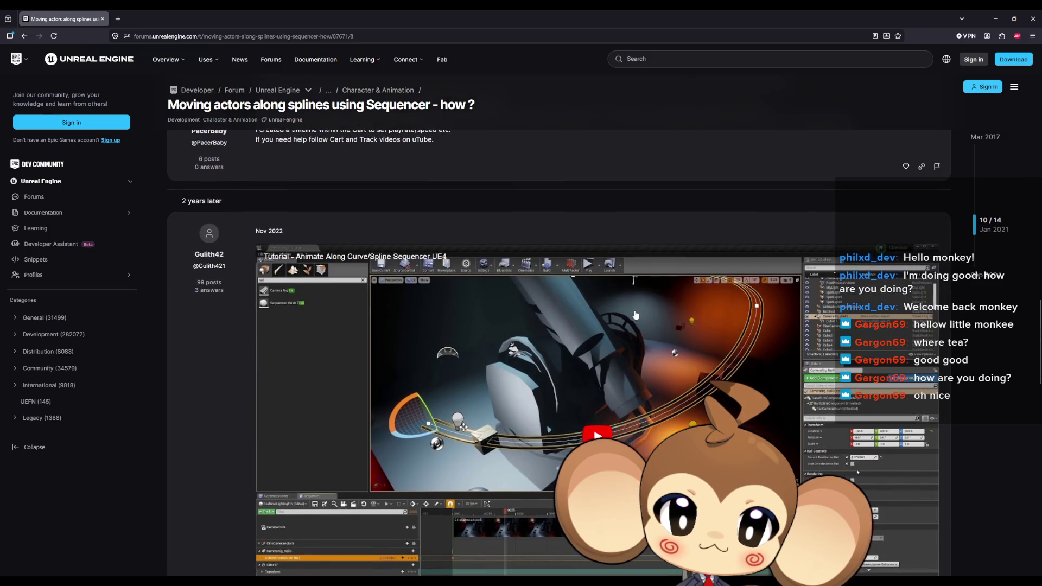
pyautogui.scroll(-3, 634, 313)
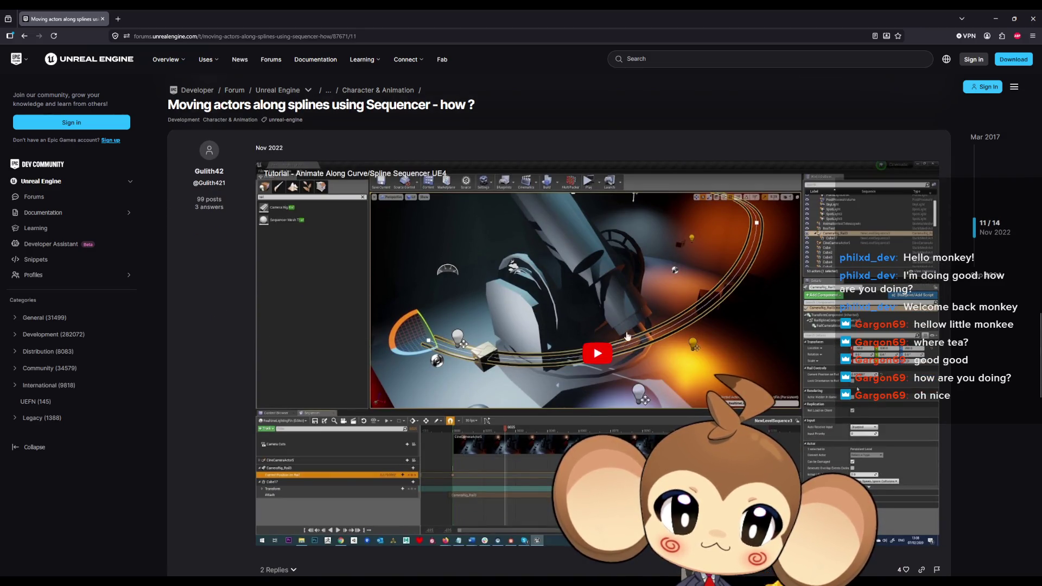
pyautogui.click(627, 337)
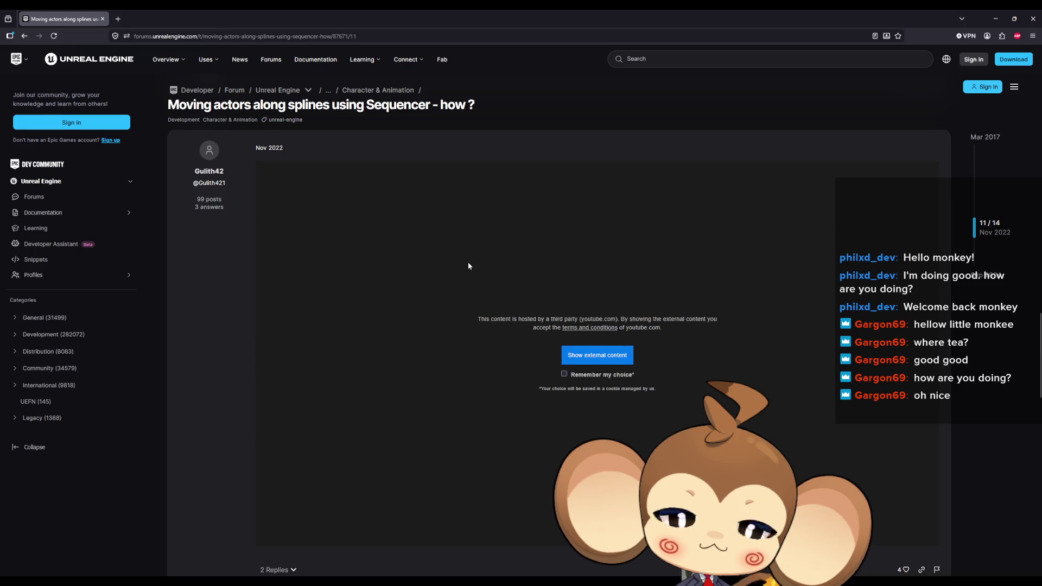
# Scroll to the thread's end and minimize Firefox to return to the editor
pyautogui.scroll(-3, 552, 371)
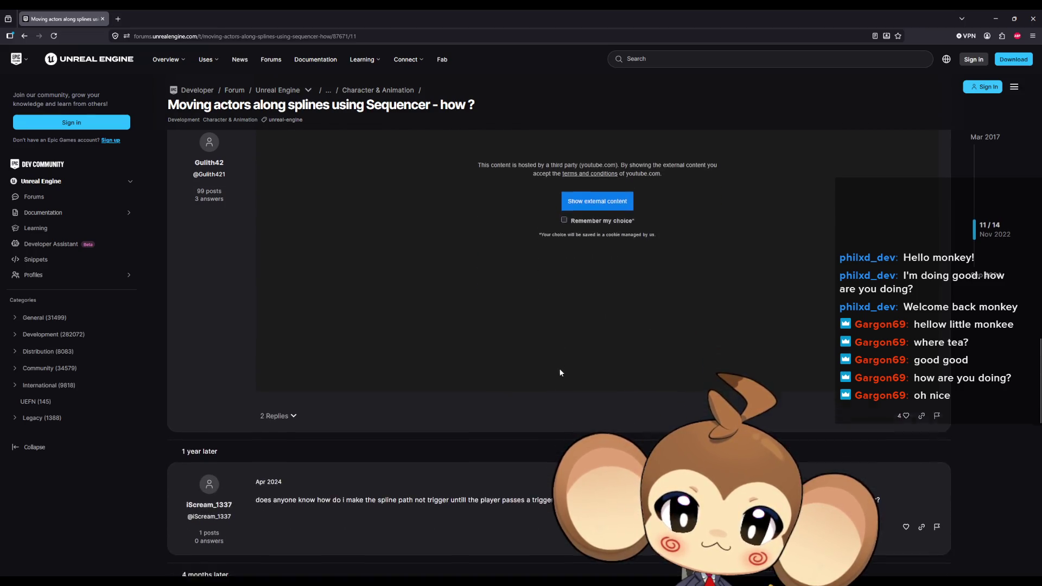
pyautogui.scroll(-1, 560, 373)
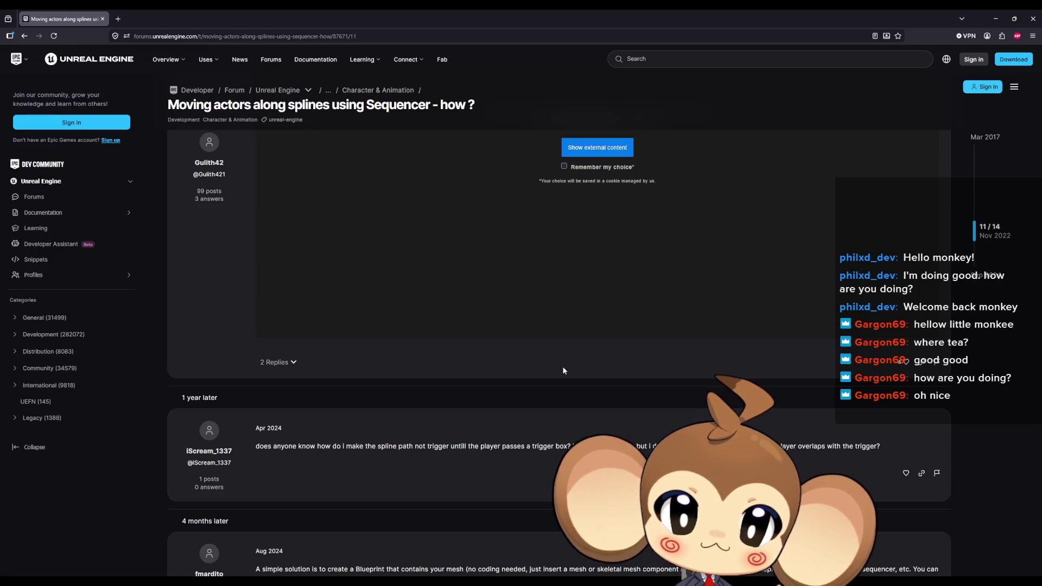
pyautogui.scroll(-7, 565, 371)
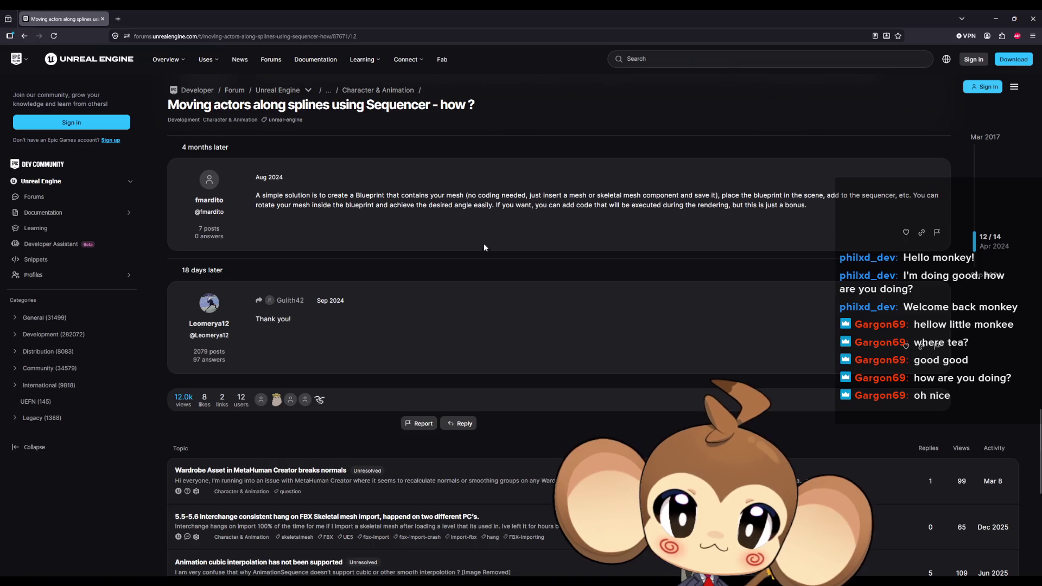
pyautogui.scroll(2, 483, 243)
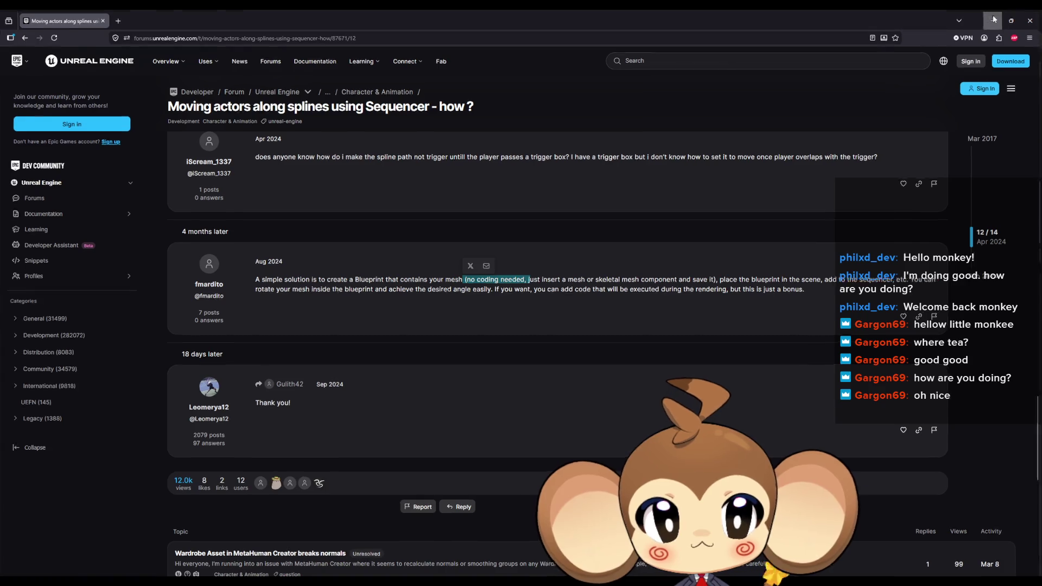
pyautogui.click(993, 20)
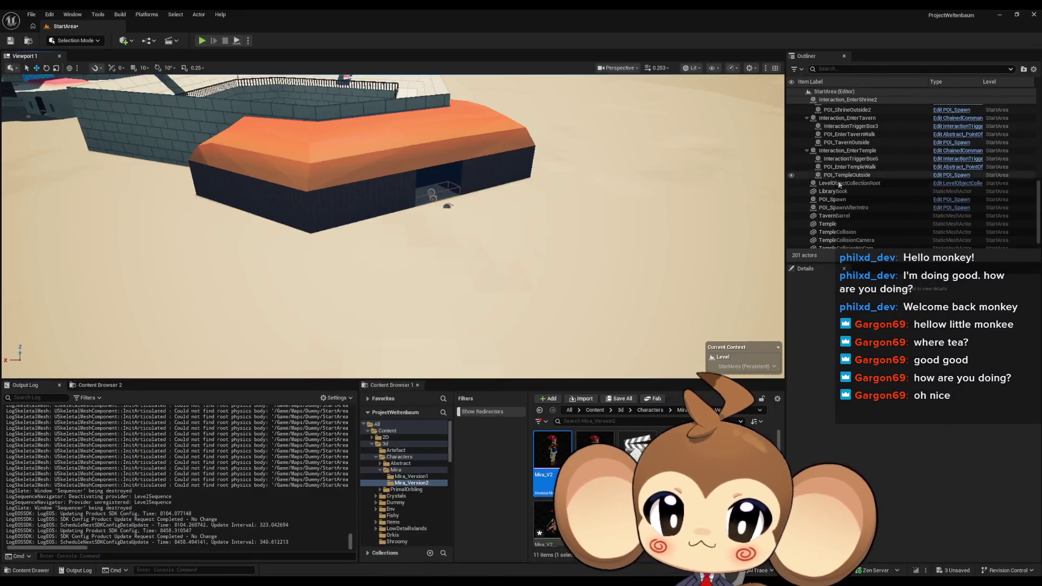
# Browse Content > Sequences > StartArea and open LS_MiraIntro in Sequencer
pyautogui.click(595, 410)
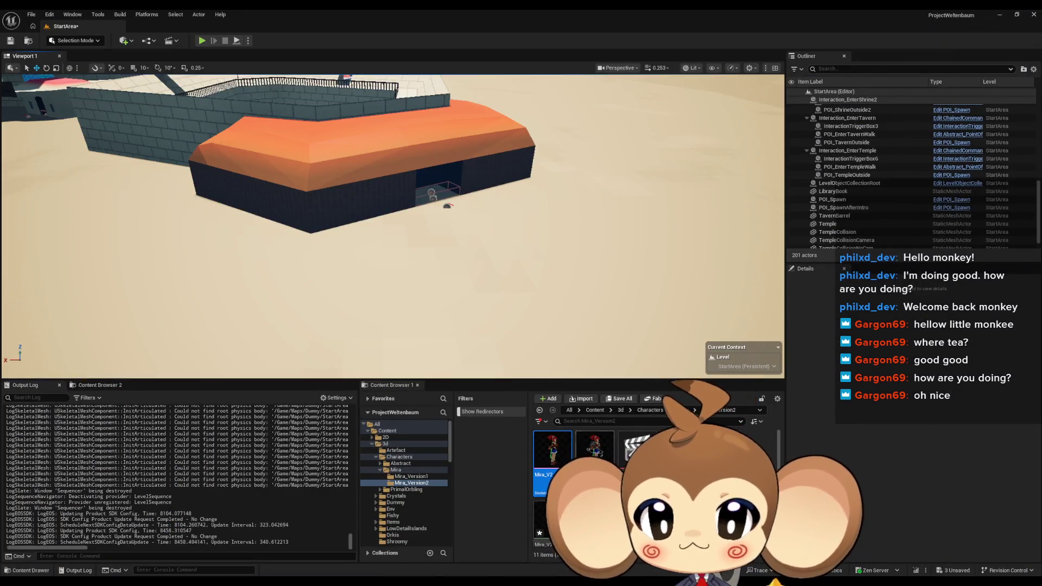
pyautogui.scroll(-2, 651, 488)
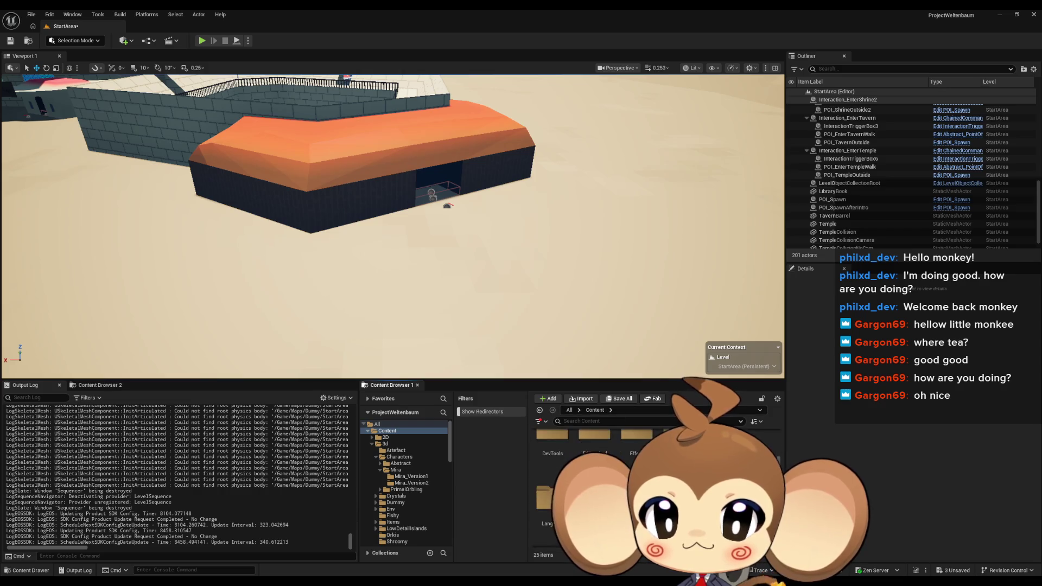
pyautogui.scroll(1, 624, 488)
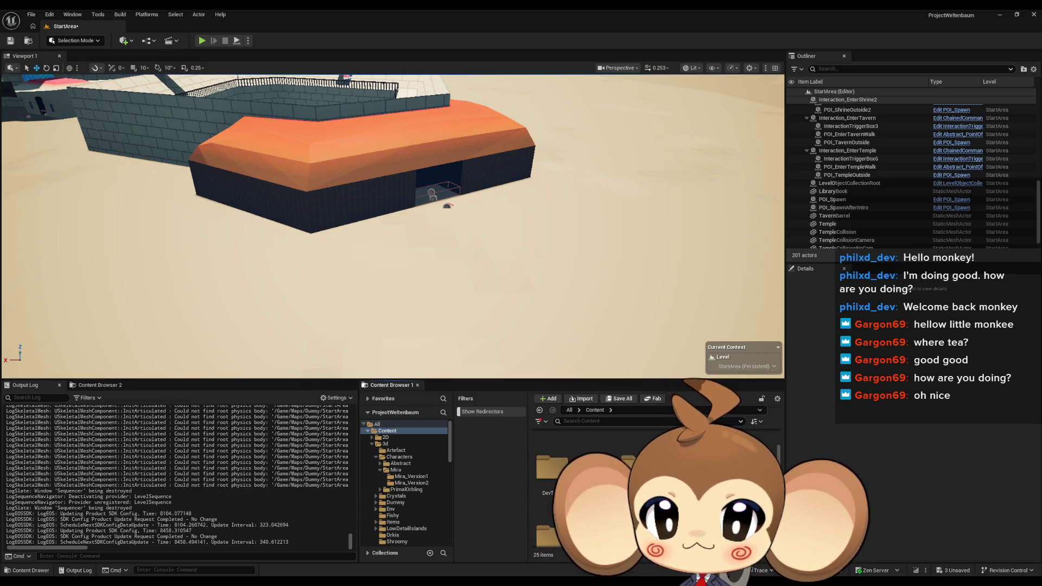
pyautogui.moveTo(427, 582)
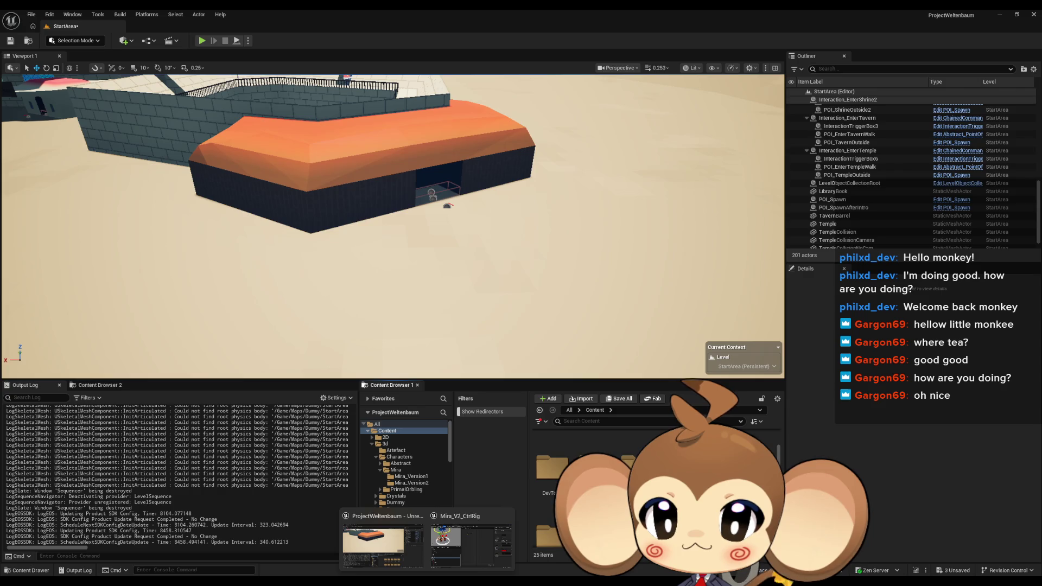
pyautogui.scroll(-2, 624, 488)
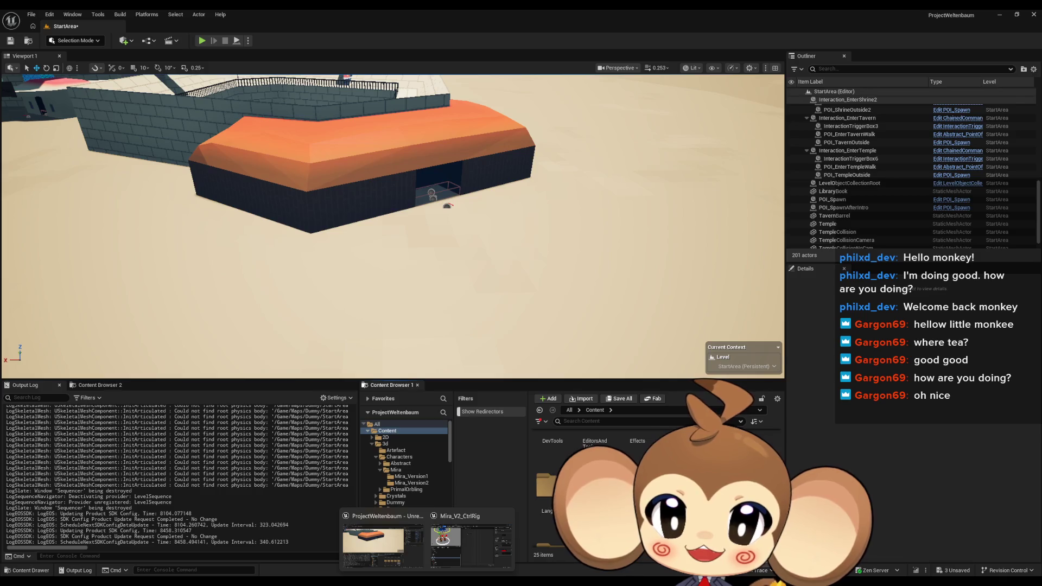
pyautogui.scroll(-5, 404, 462)
pyautogui.click(395, 485)
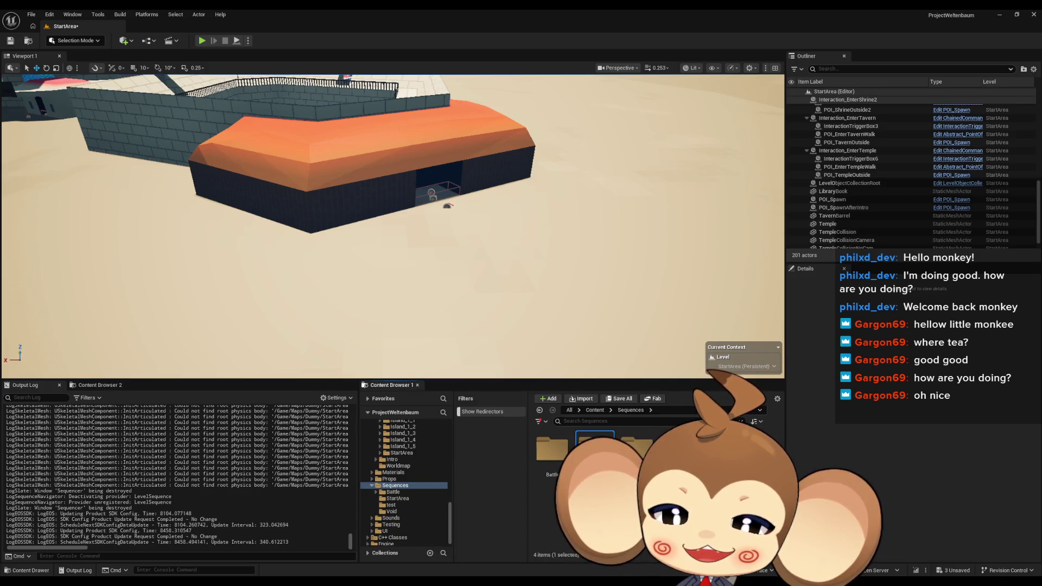
pyautogui.click(397, 498)
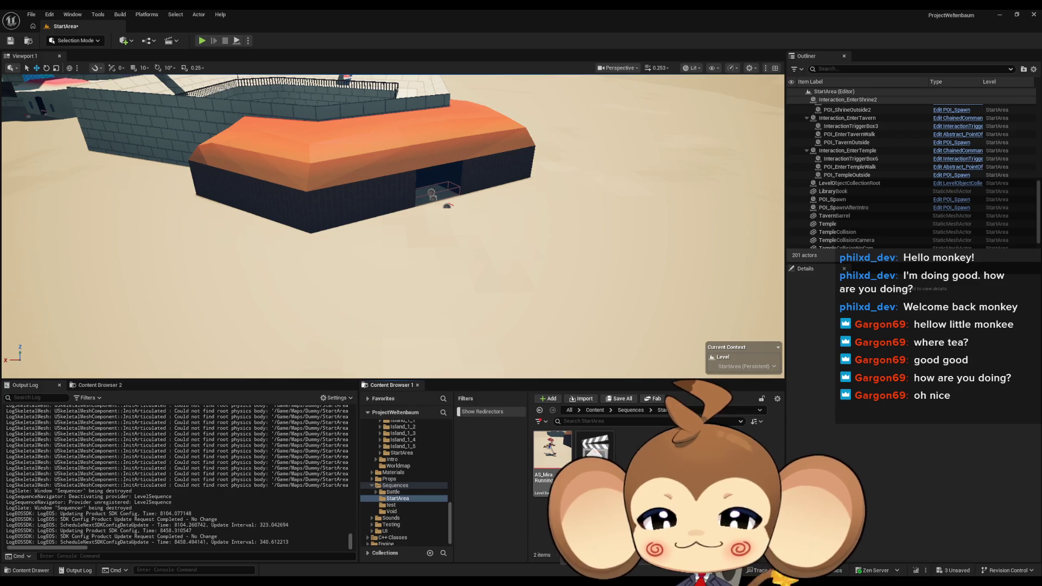
pyautogui.doubleClick(594, 447)
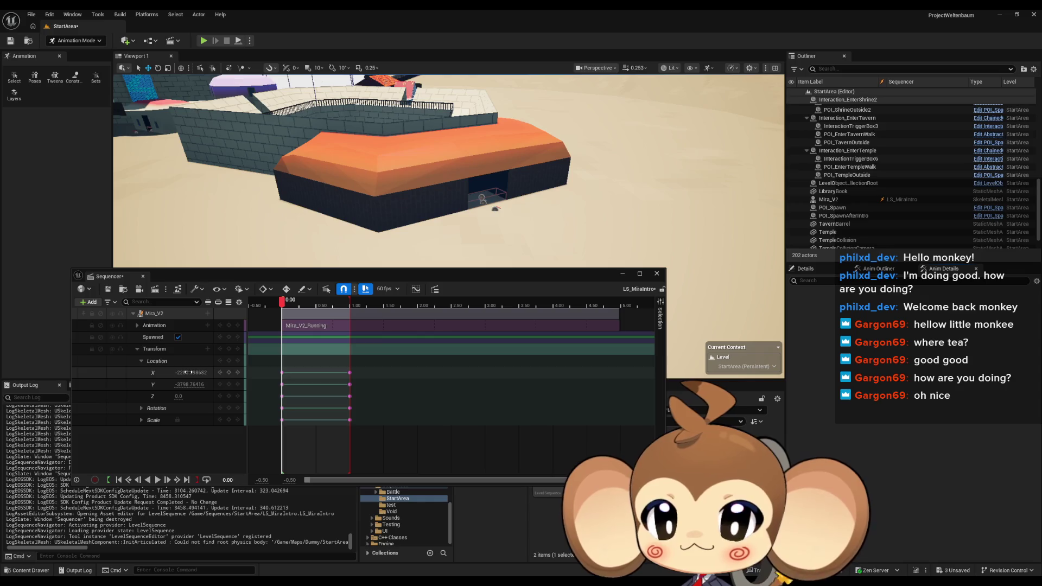
pyautogui.click(89, 302)
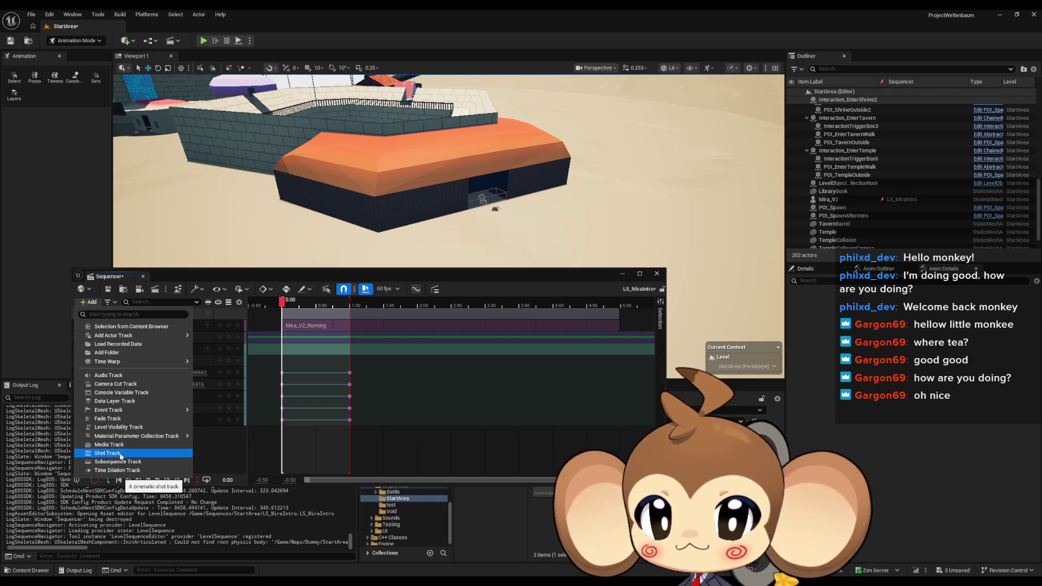
pyautogui.moveTo(113, 436)
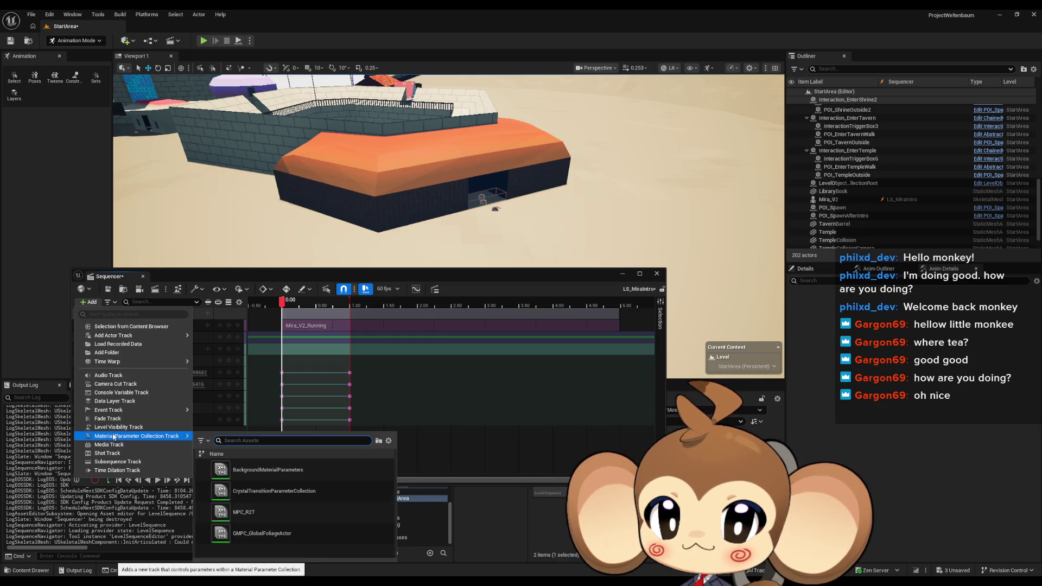
pyautogui.moveTo(111, 411)
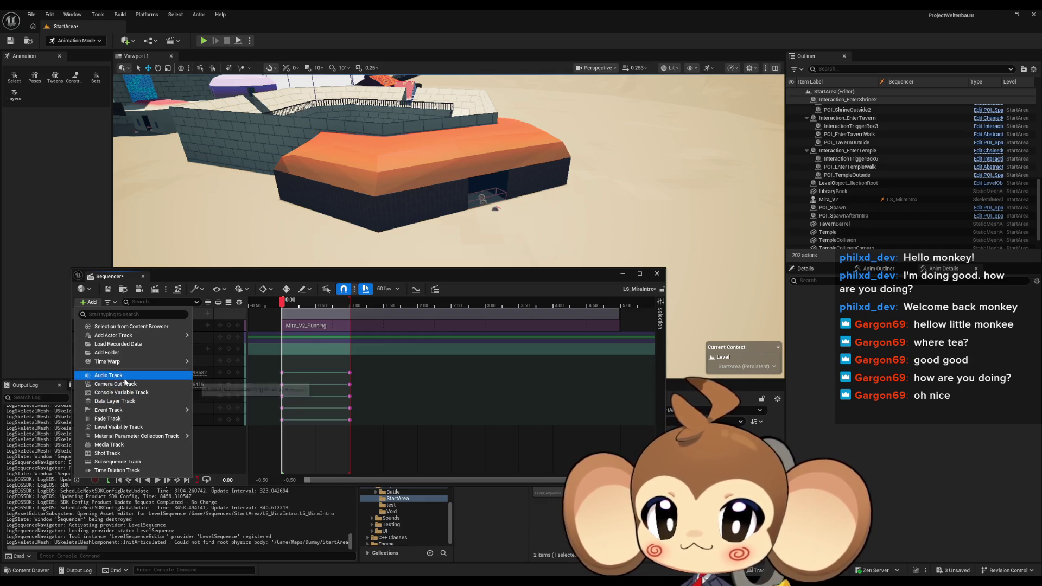
pyautogui.moveTo(128, 337)
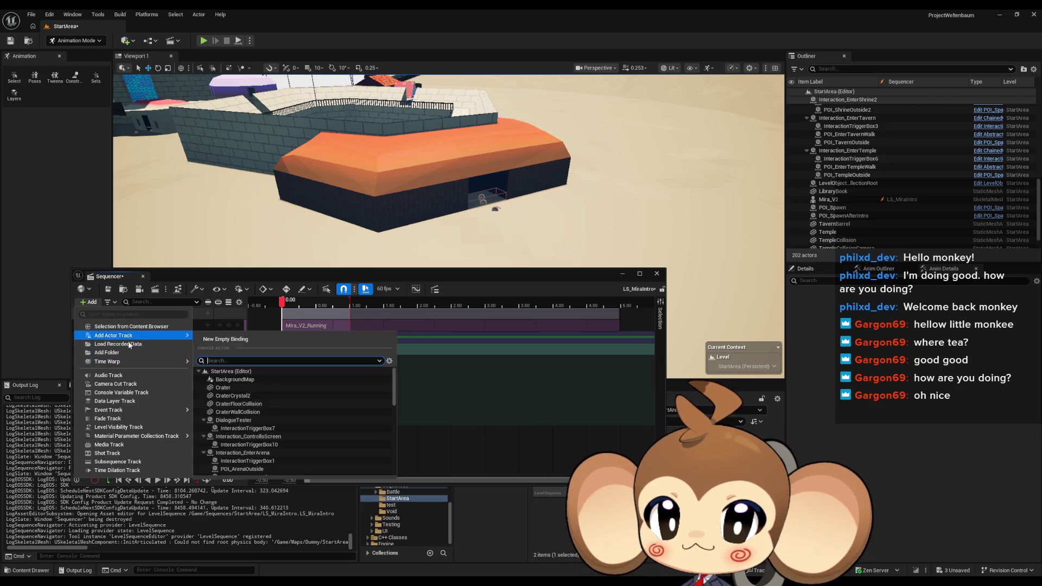
pyautogui.click(424, 438)
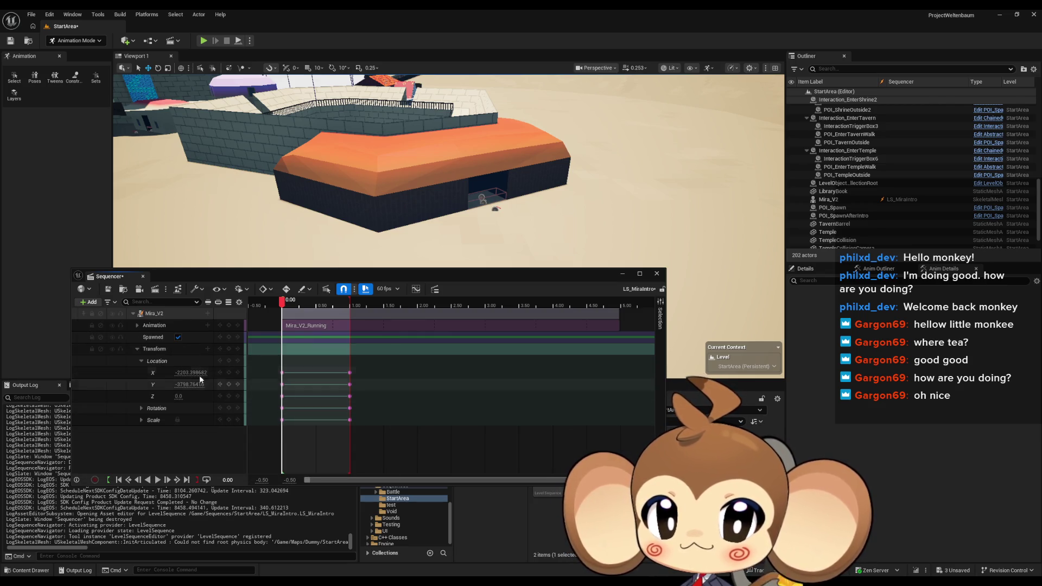
pyautogui.click(207, 314)
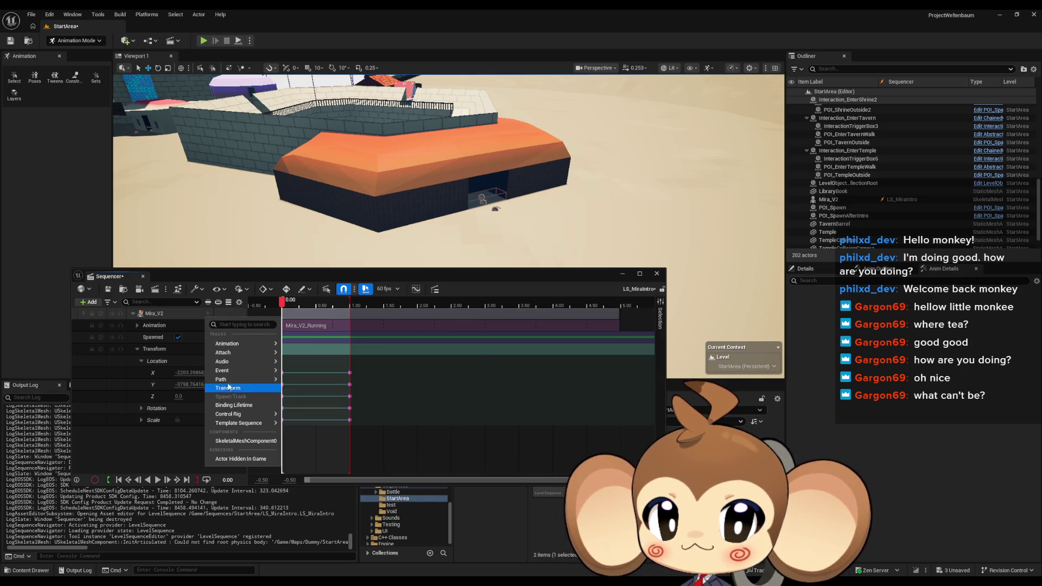
pyautogui.moveTo(228, 379)
pyautogui.moveTo(321, 389)
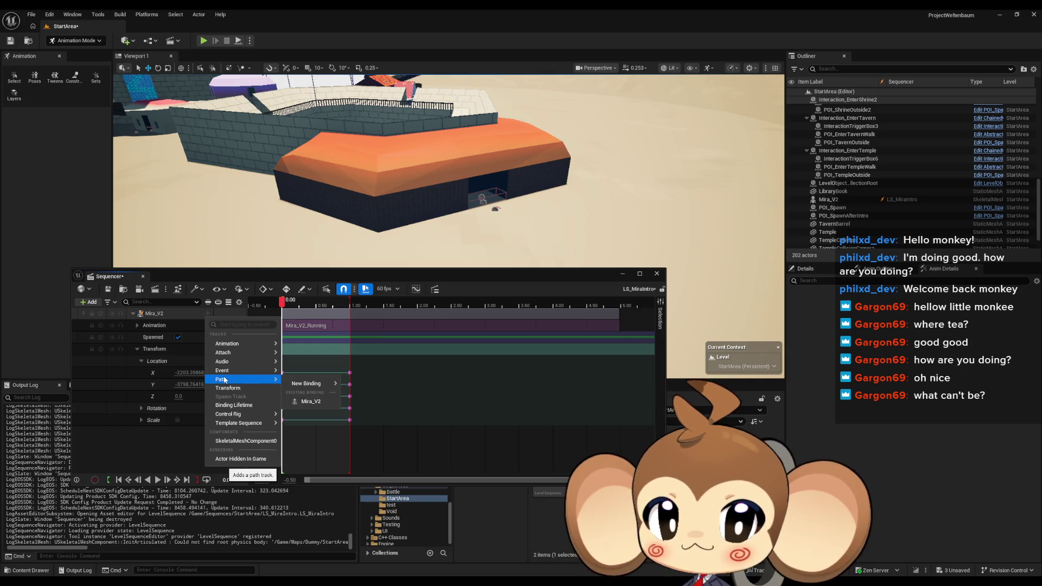
pyautogui.click(106, 460)
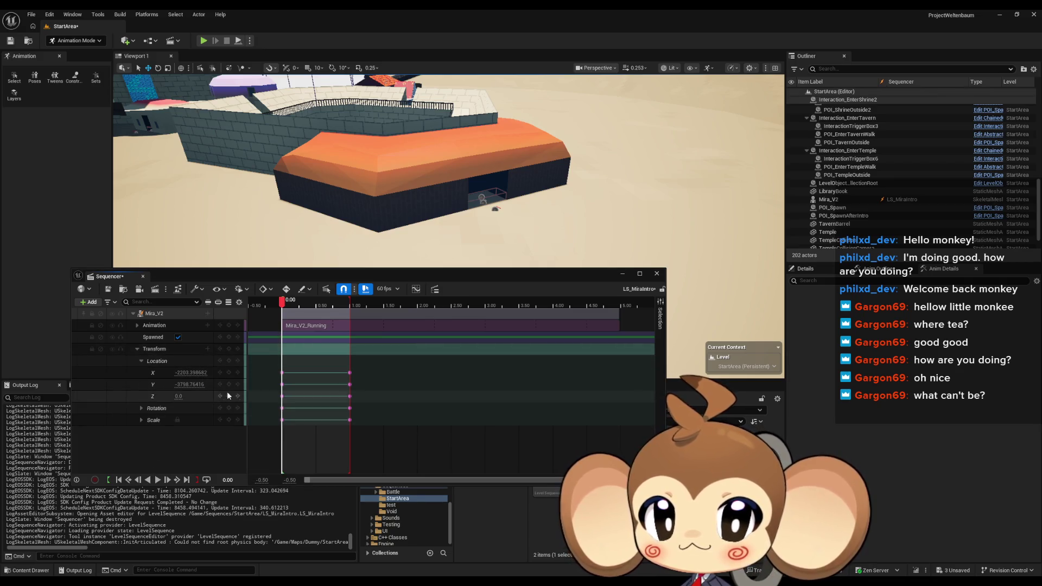
# Delete Mira_V2's location keys and add a Path track bound to Mira_V2, with its section starting at 0.00
pyautogui.moveTo(410, 364); pyautogui.dragTo(254, 466)
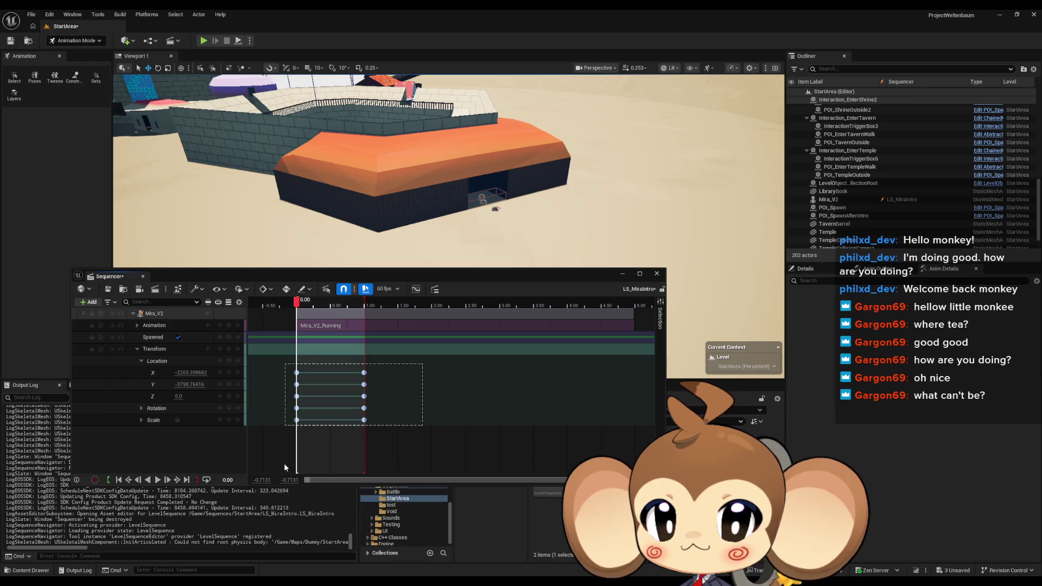
pyautogui.press('Delete')
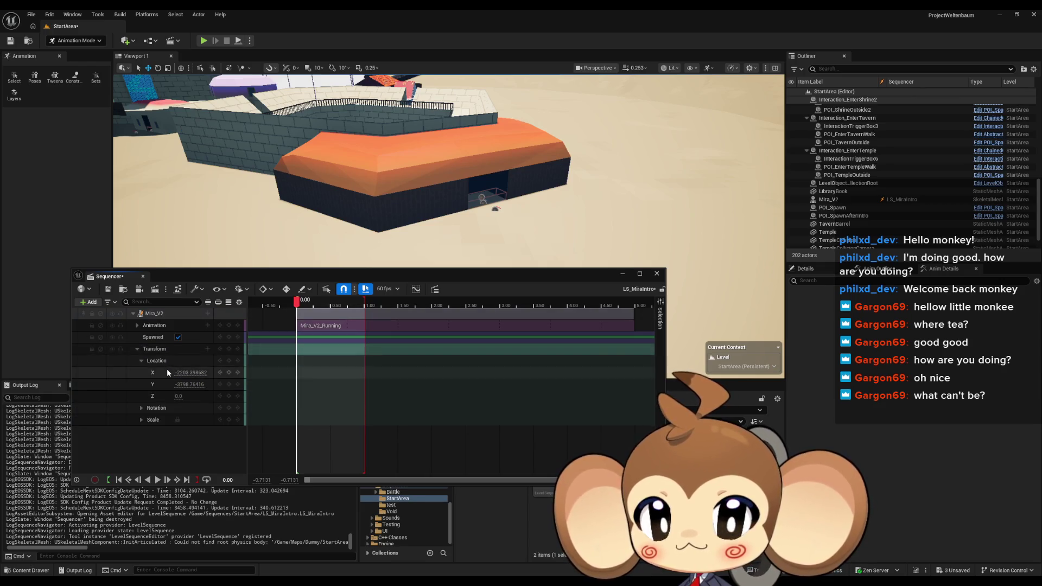
pyautogui.click(209, 314)
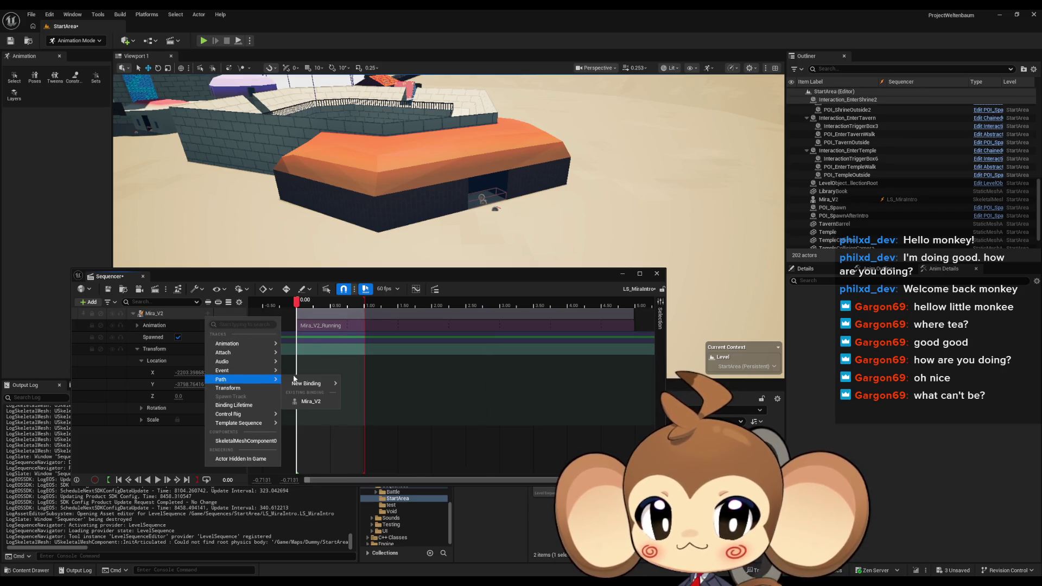
pyautogui.click(312, 403)
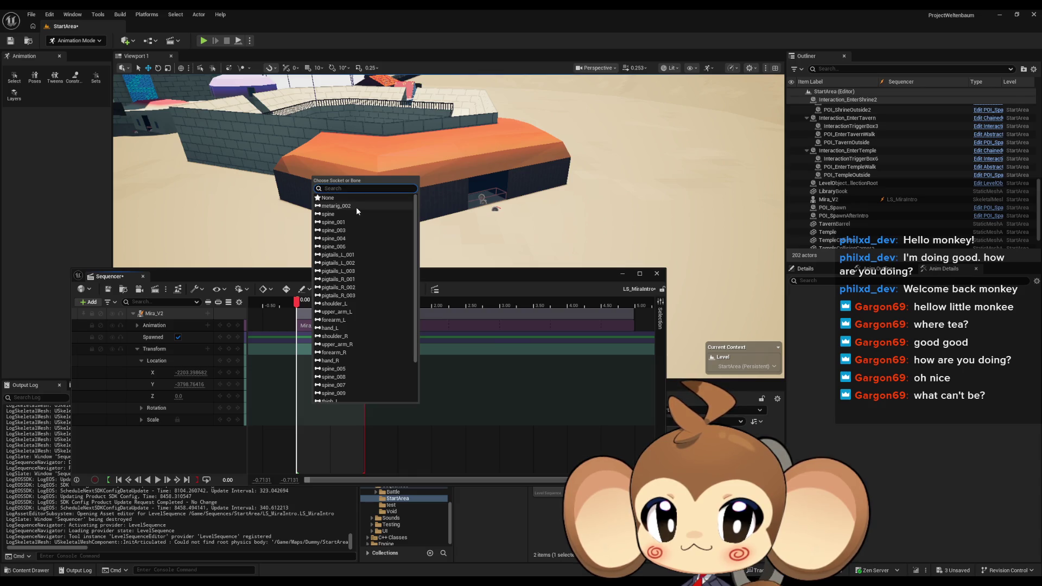
pyautogui.scroll(-3, 356, 211)
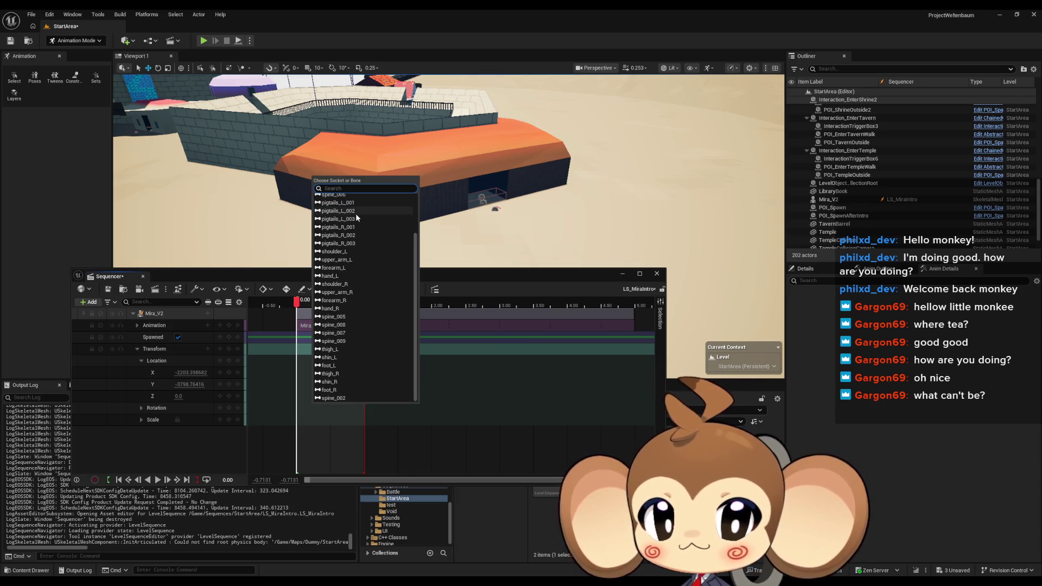
pyautogui.scroll(3, 358, 252)
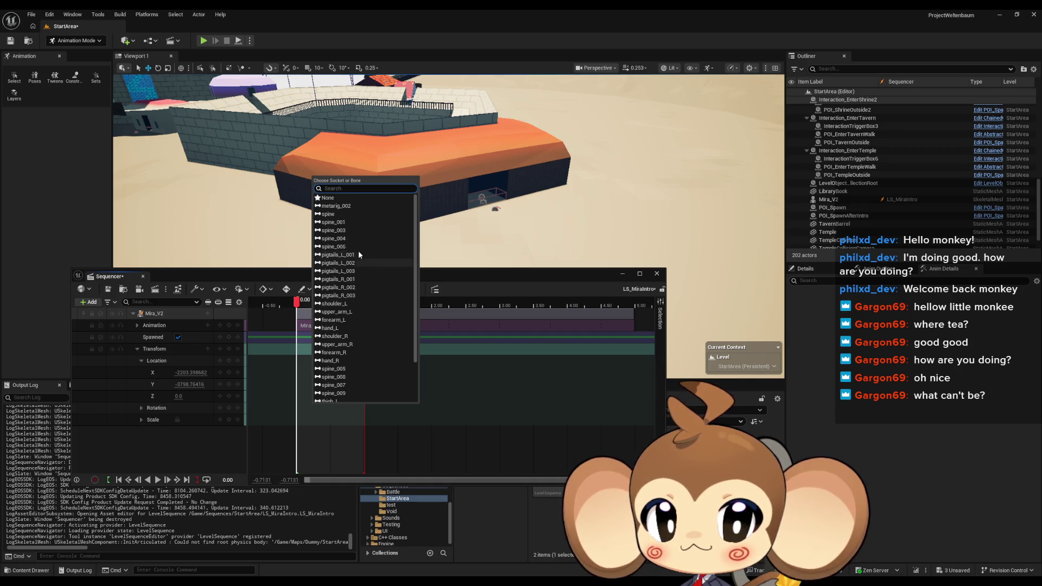
pyautogui.click(333, 198)
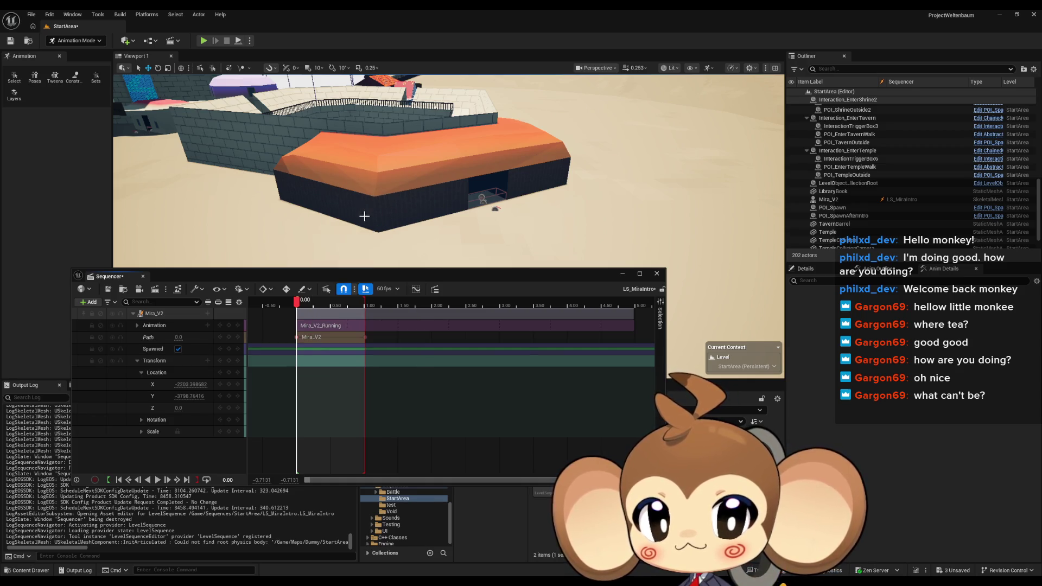
pyautogui.click(296, 337)
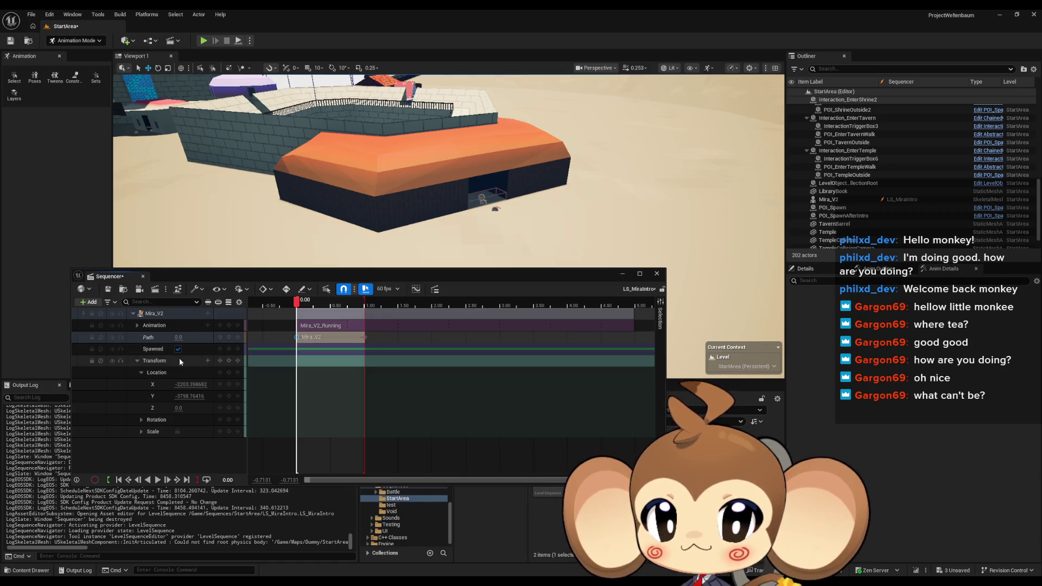
# Move the playhead to the Path section's end (1.0167) and focus the viewport on Mira_V2 at the doorway
pyautogui.click(156, 351)
pyautogui.click(152, 338)
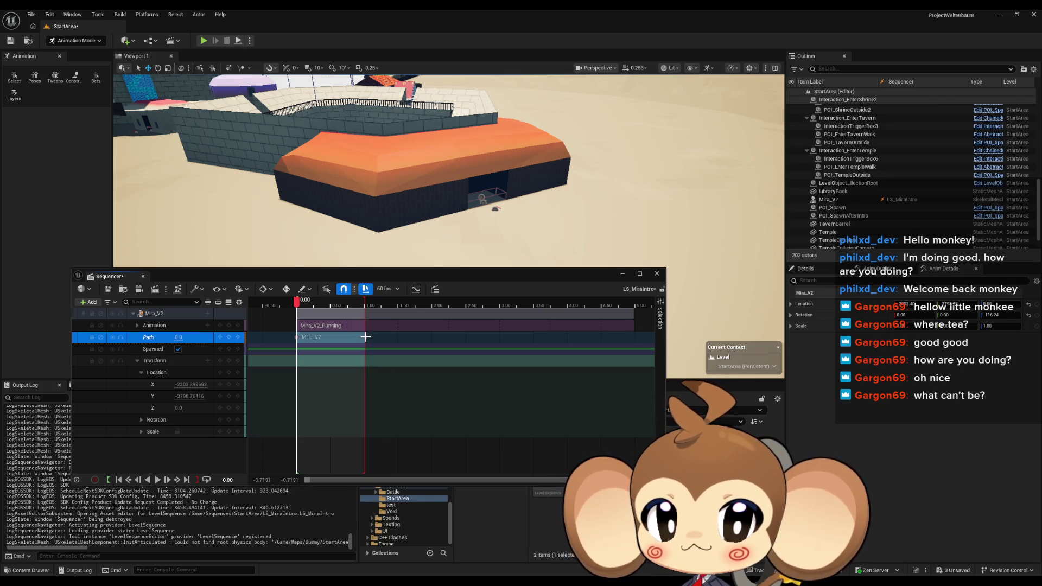
pyautogui.click(363, 337)
pyautogui.press('f')
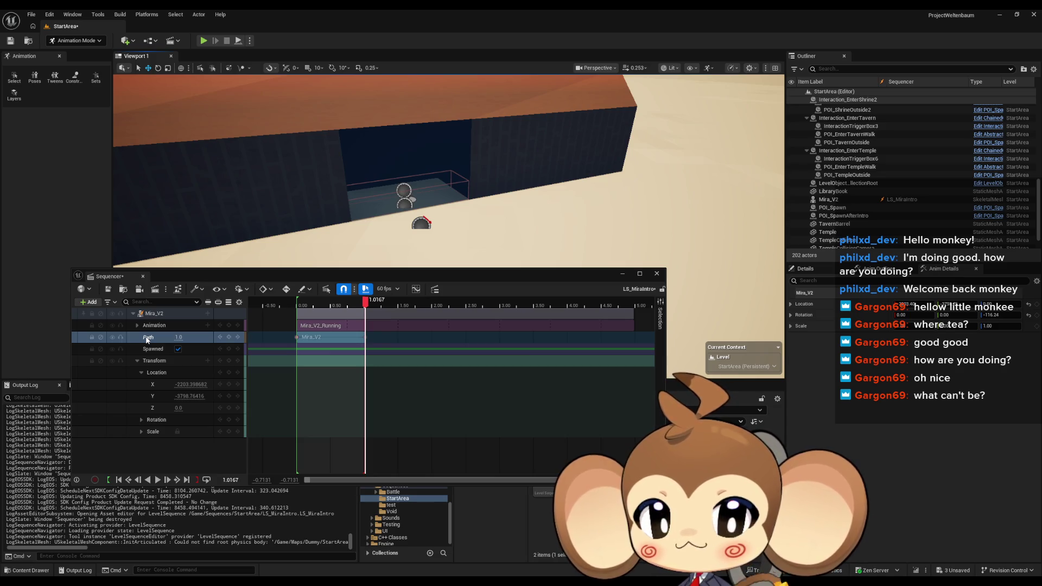
pyautogui.rightClick(147, 340)
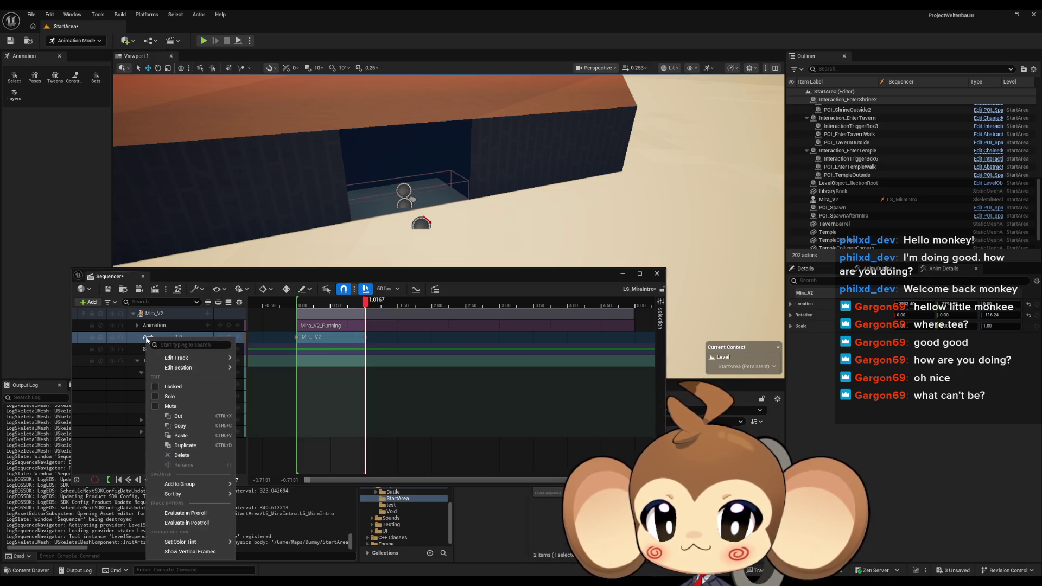
pyautogui.press('Escape')
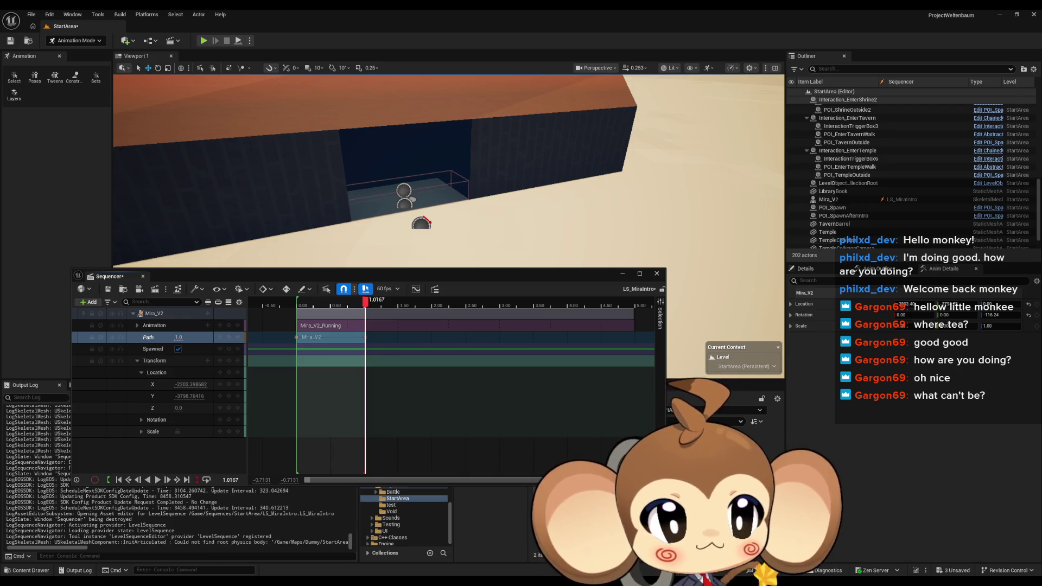
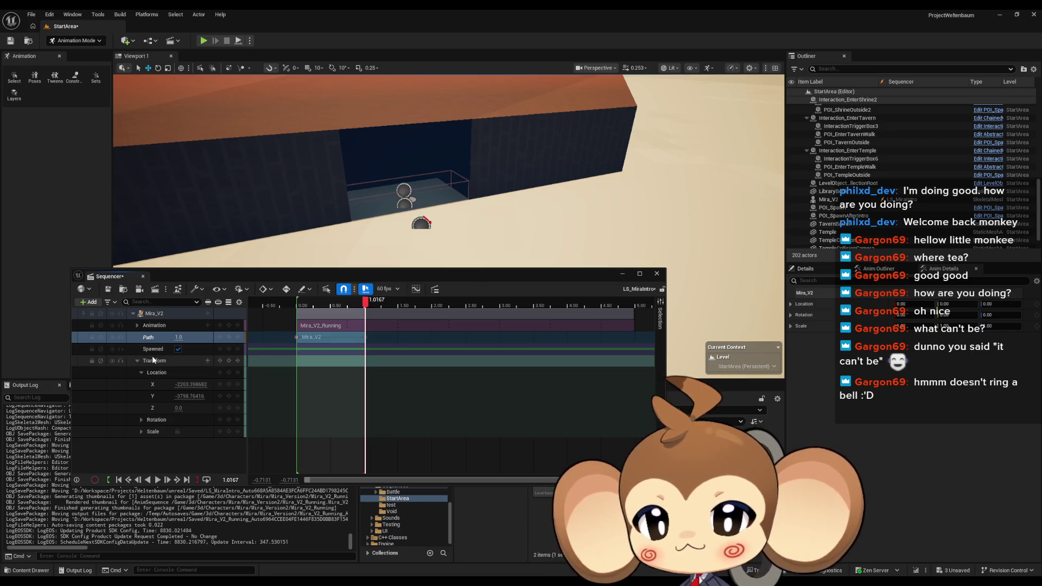
# Browse Mira_V2's add-track list for the Path track, then close it without adding anything
pyautogui.click(227, 325)
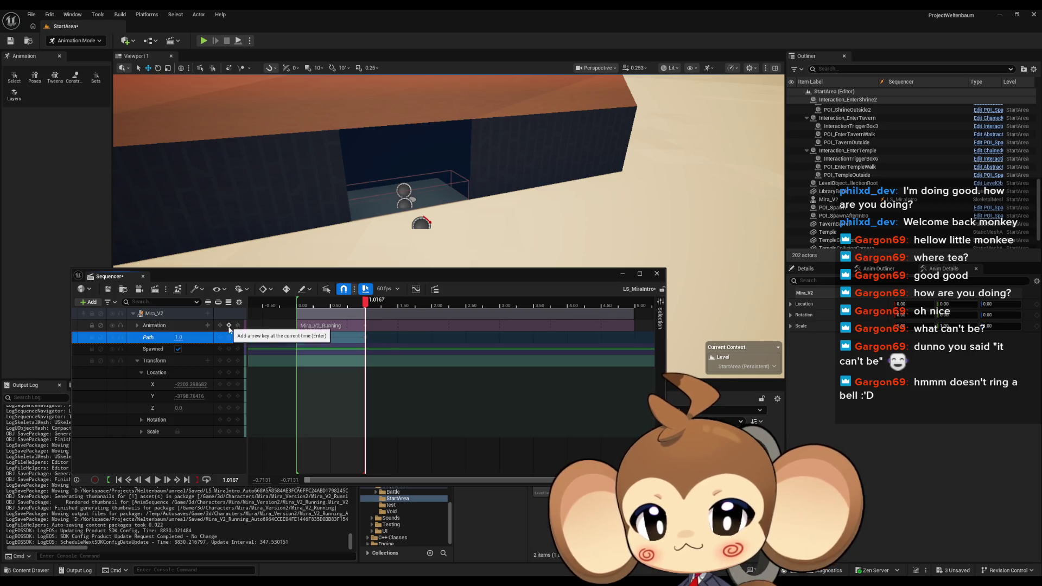
pyautogui.click(383, 333)
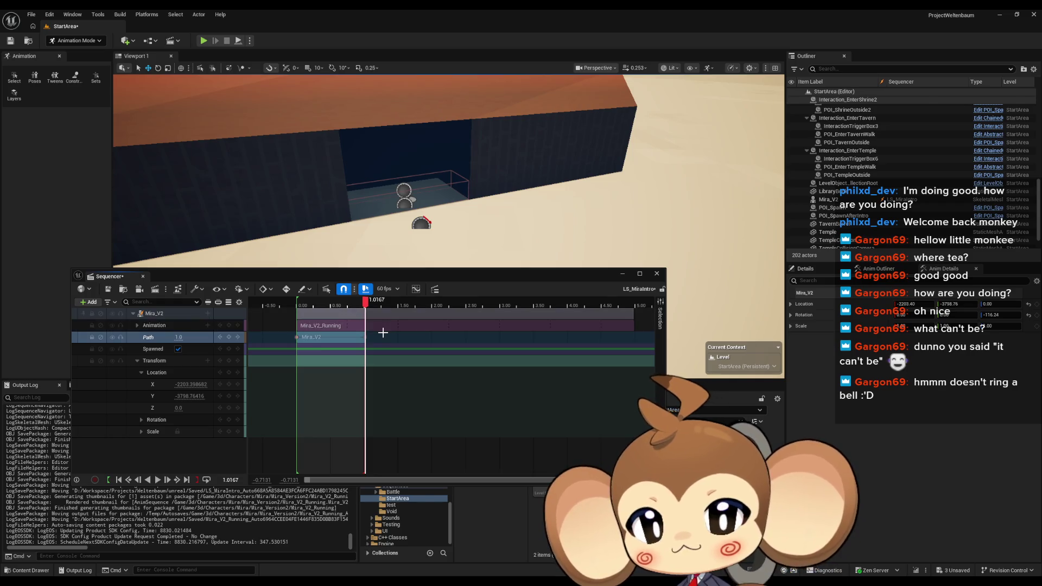
pyautogui.click(209, 315)
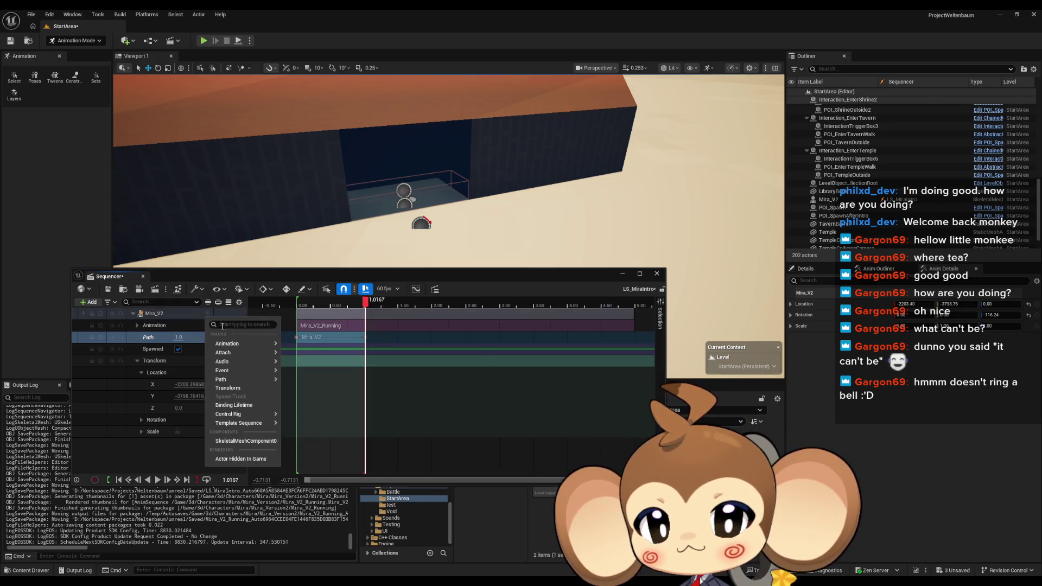
pyautogui.moveTo(223, 379)
pyautogui.moveTo(310, 401)
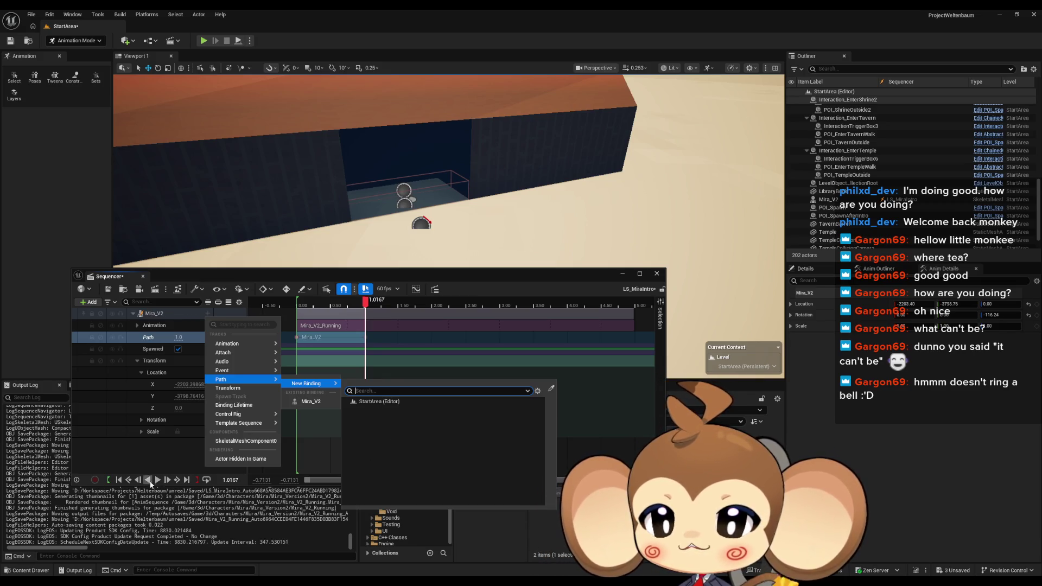
pyautogui.click(165, 458)
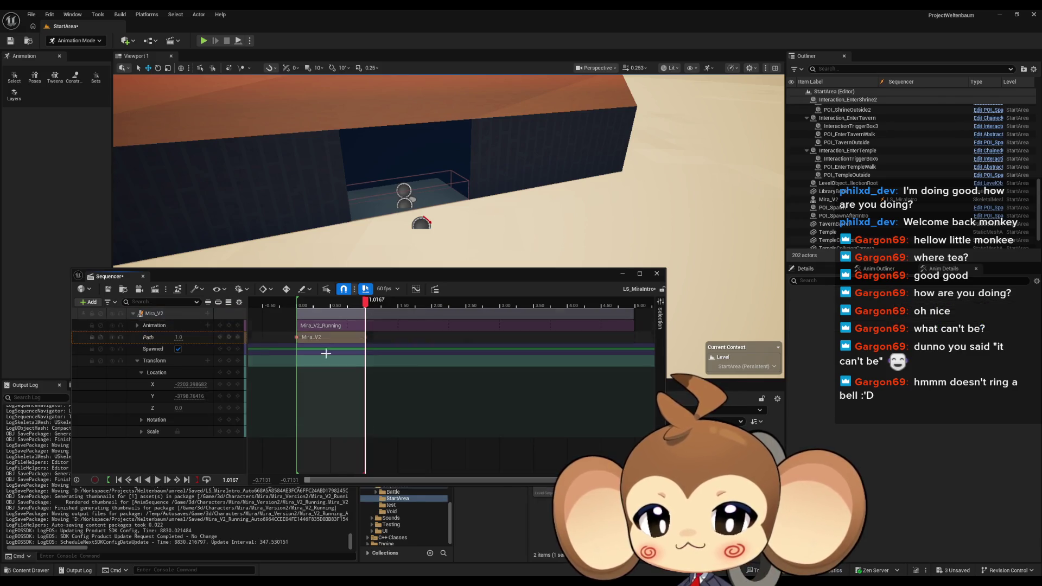
# Browse to Content > Blueprints > Controllers and add the selected GameController asset to the sequence
pyautogui.moveTo(446, 274); pyautogui.dragTo(478, 164)
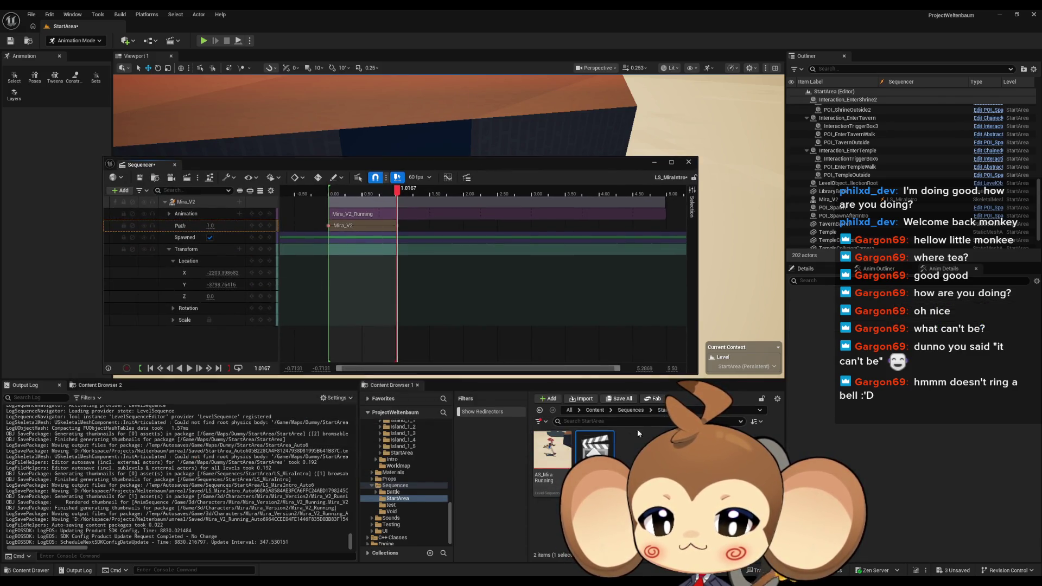
pyautogui.click(593, 409)
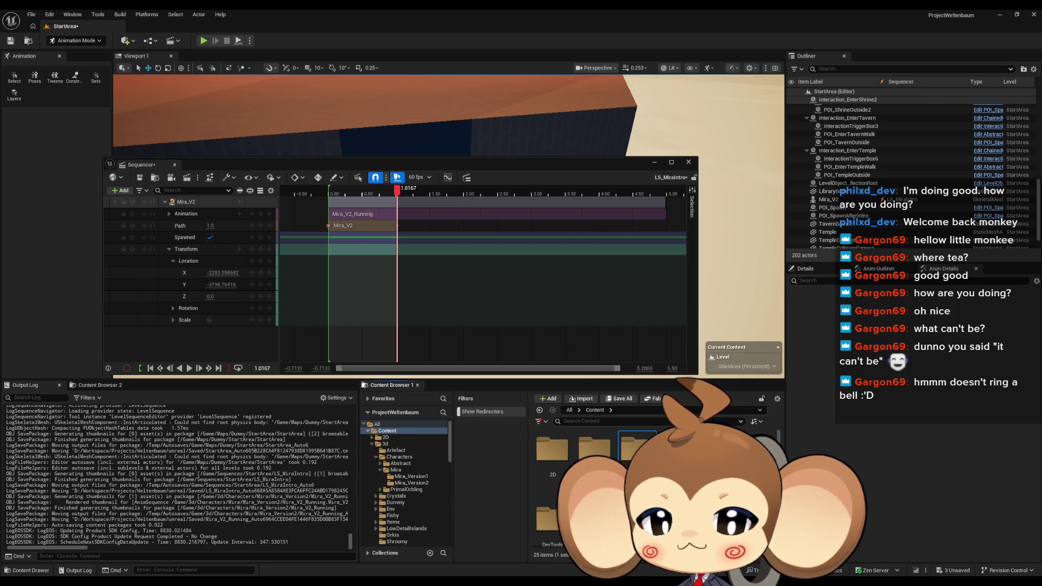
pyautogui.doubleClick(633, 451)
pyautogui.doubleClick(634, 451)
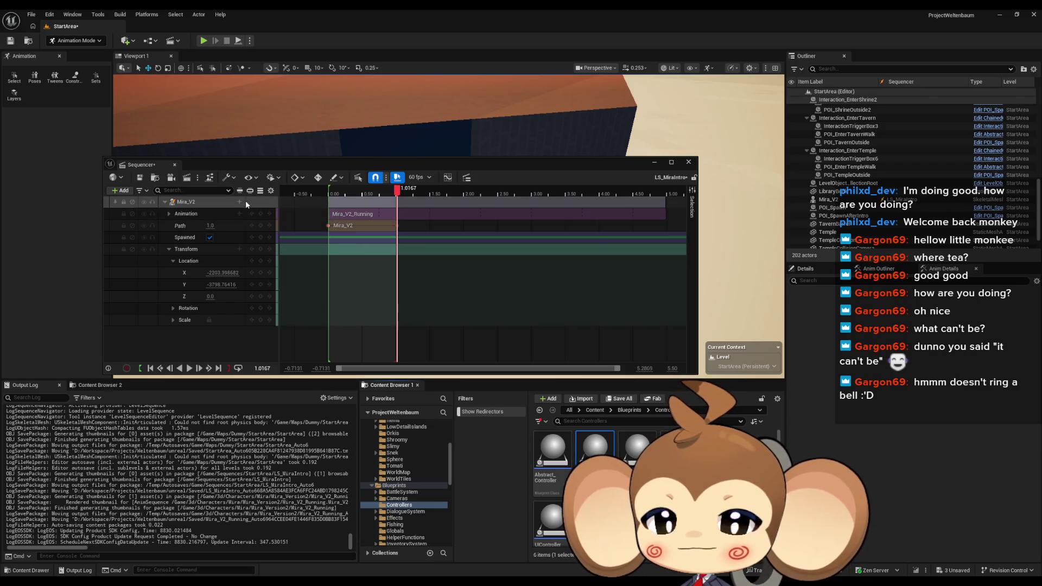
pyautogui.click(119, 191)
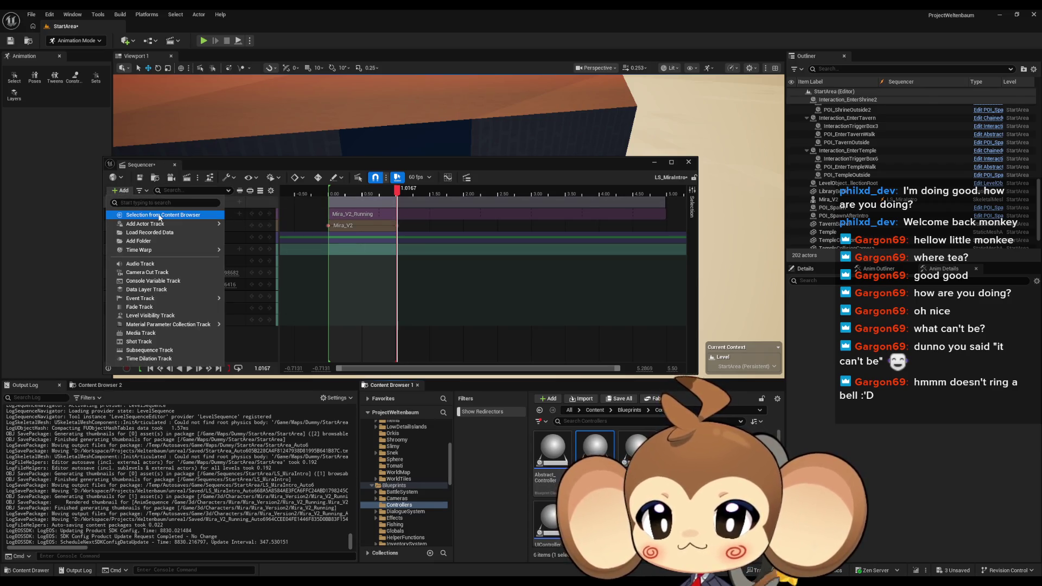
pyautogui.click(182, 215)
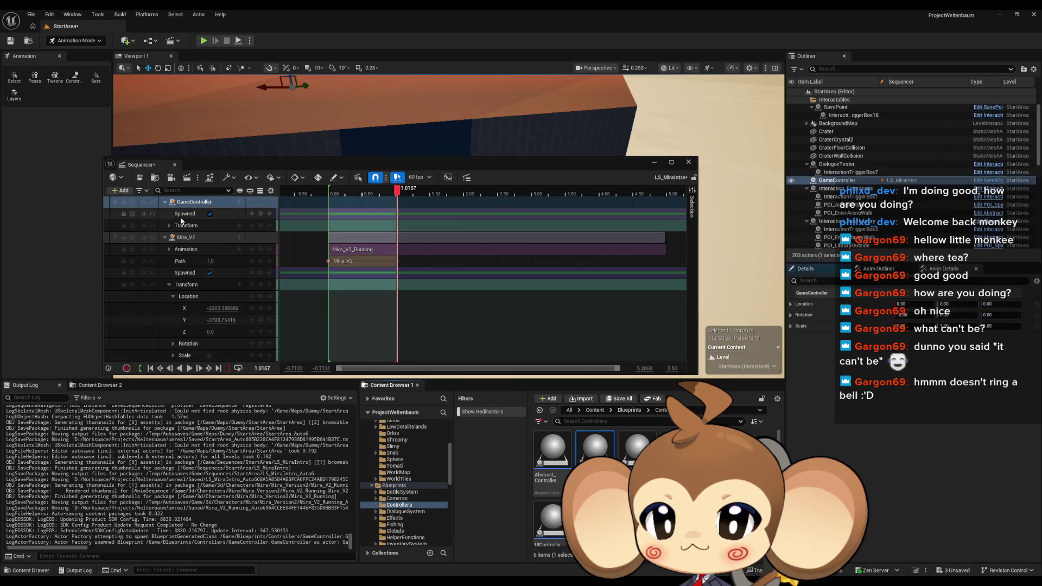
# Add a Path track to Mira_V2 bound to the GameController
pyautogui.click(239, 237)
pyautogui.moveTo(266, 304)
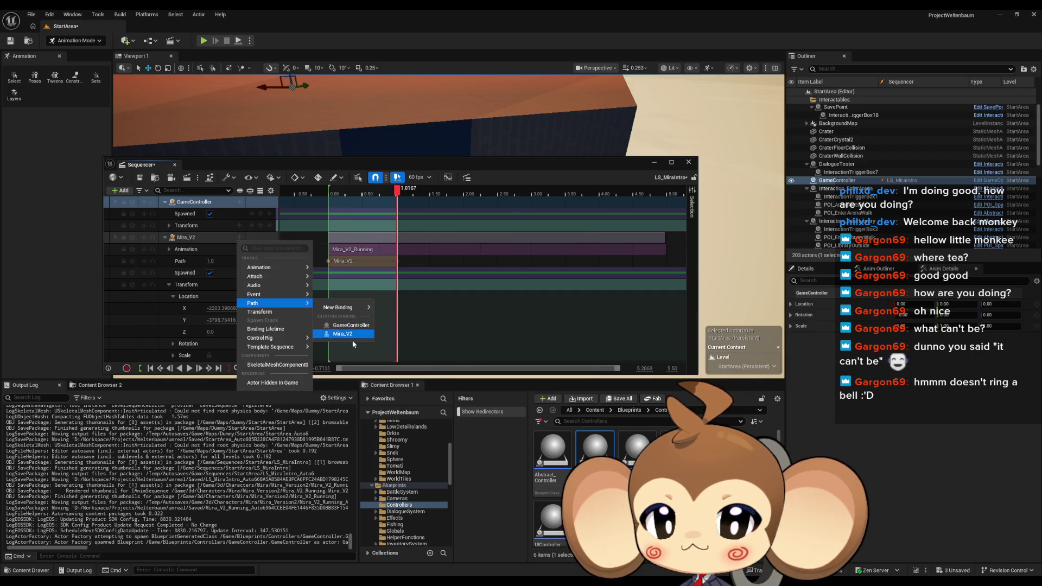
pyautogui.moveTo(339, 307)
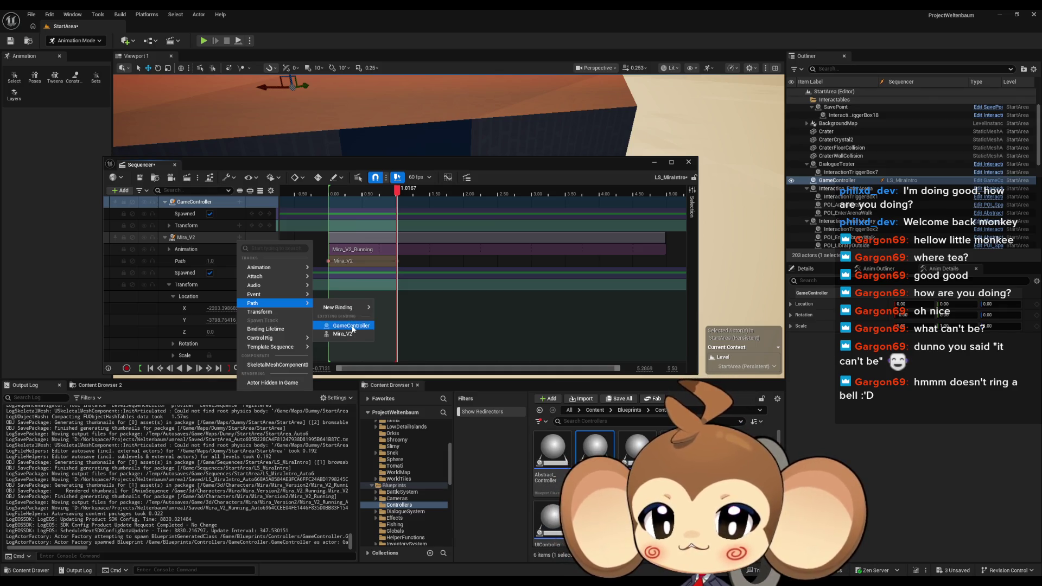
pyautogui.click(351, 326)
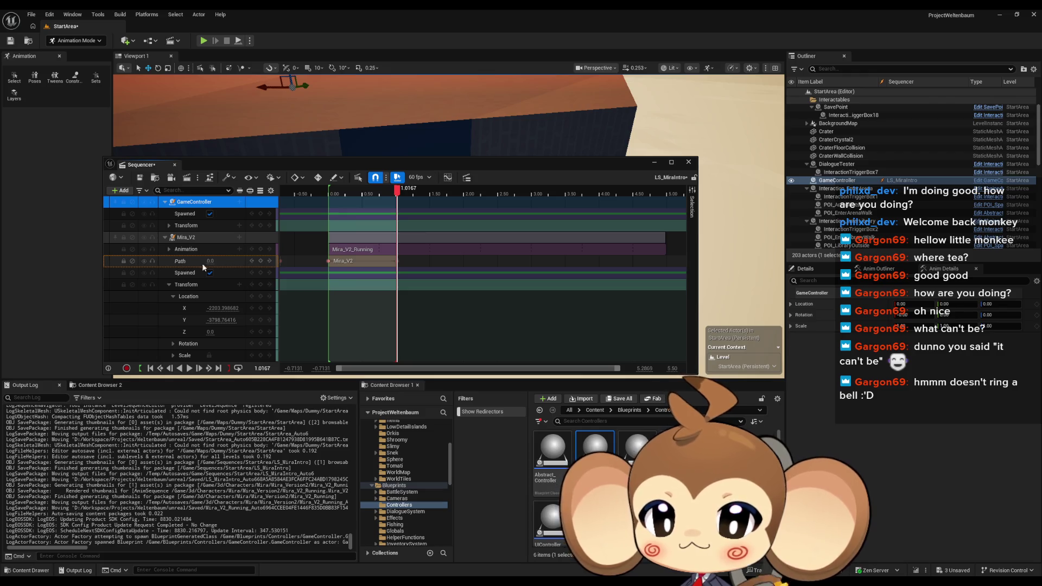
# Delete that Path track and add a fresh Path track to Mira_V2
pyautogui.click(185, 266)
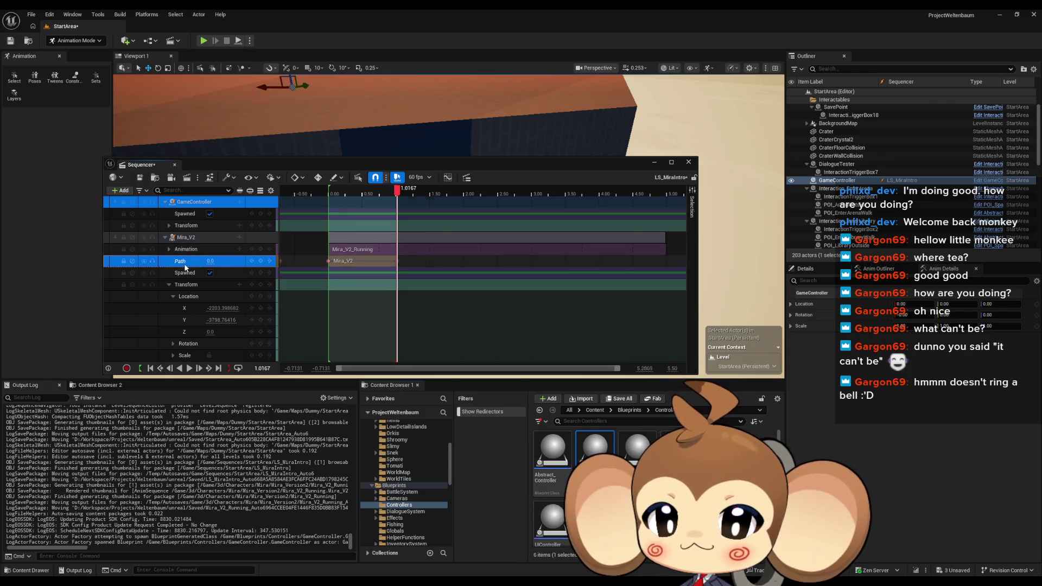
pyautogui.press('Delete')
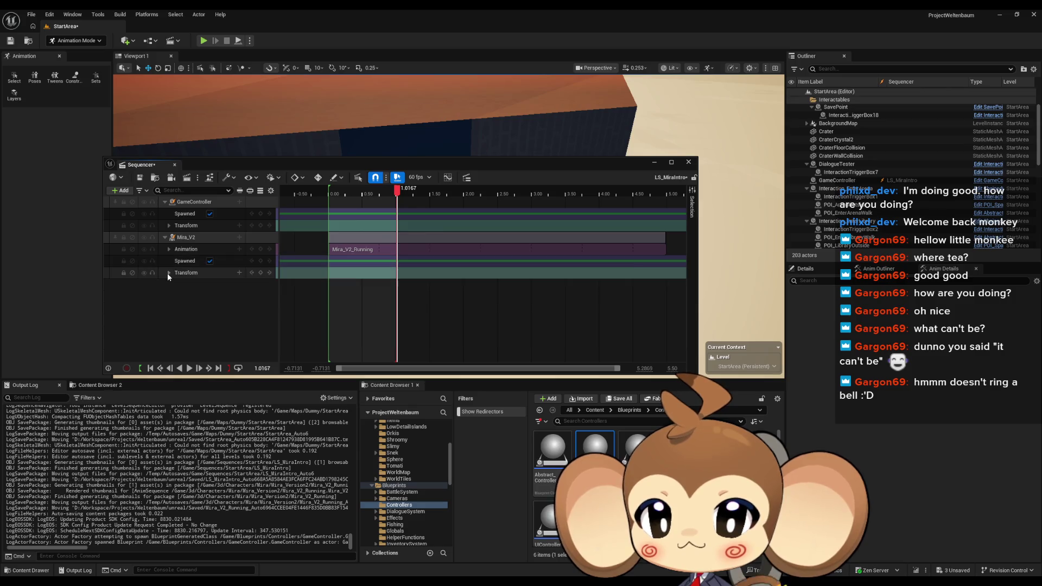
pyautogui.click(240, 241)
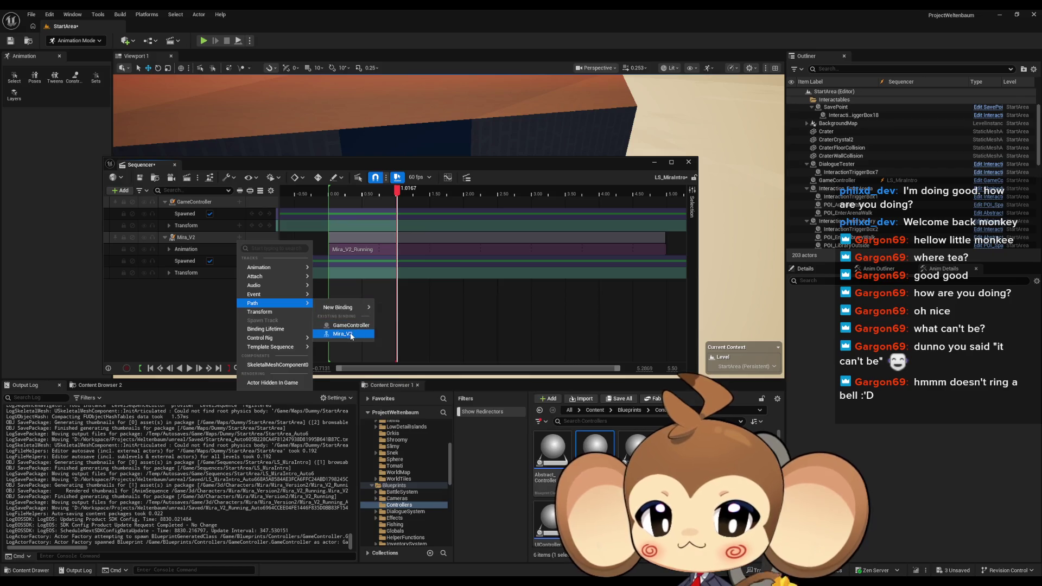
pyautogui.click(351, 335)
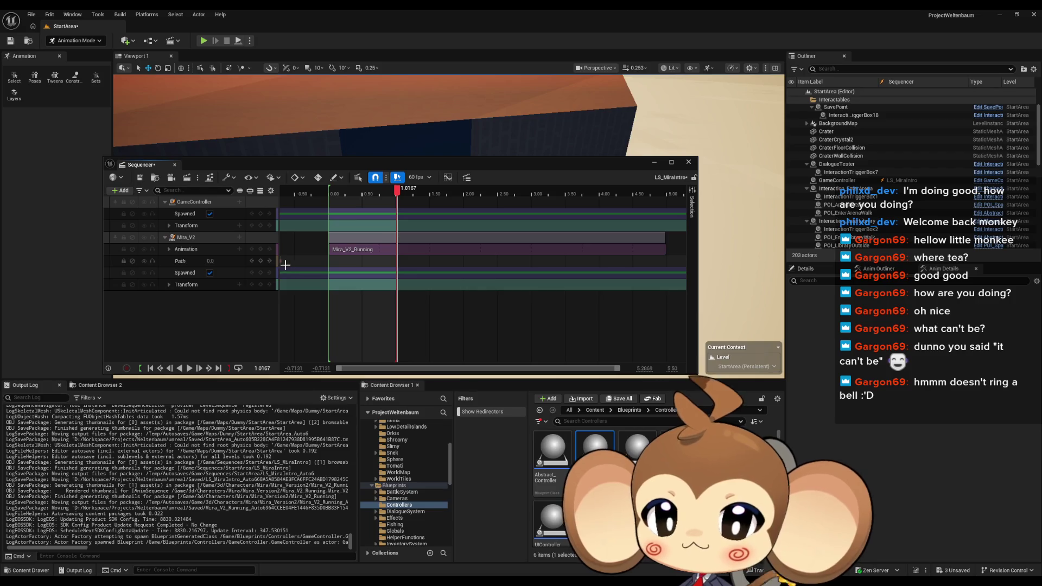
# Look through the Path track's options without changing anything
pyautogui.rightClick(178, 262)
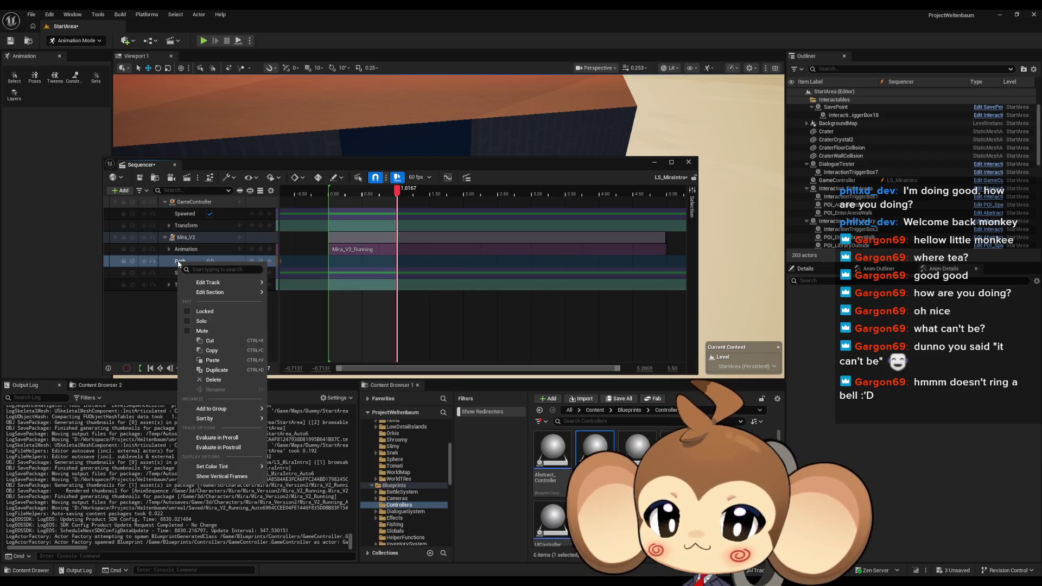
pyautogui.moveTo(212, 282)
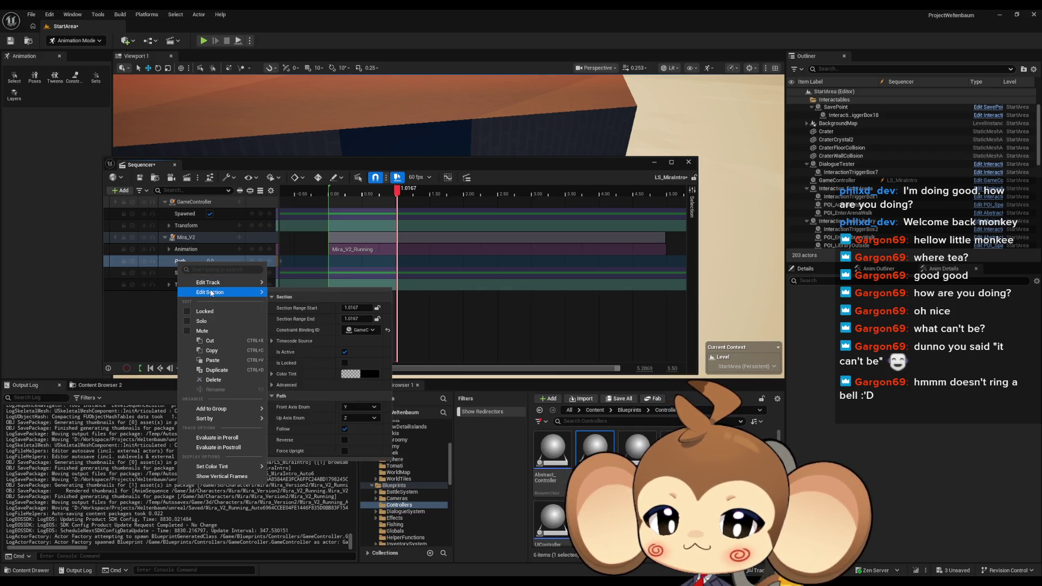
pyautogui.click(439, 167)
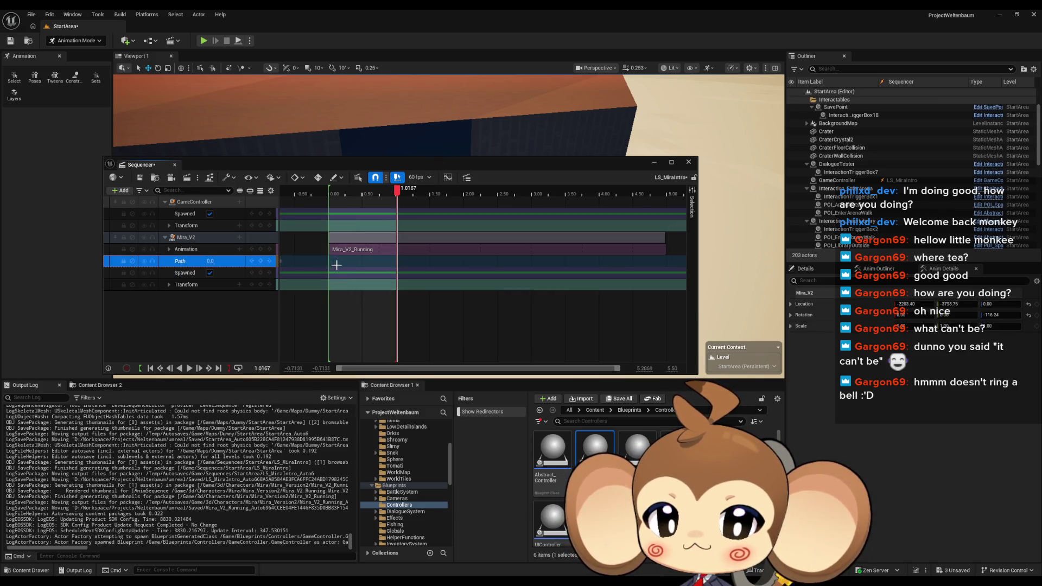
# Key the Path track at 0.6333 and stretch its GameController section back to start at 0
pyautogui.moveTo(402, 190); pyautogui.dragTo(371, 190)
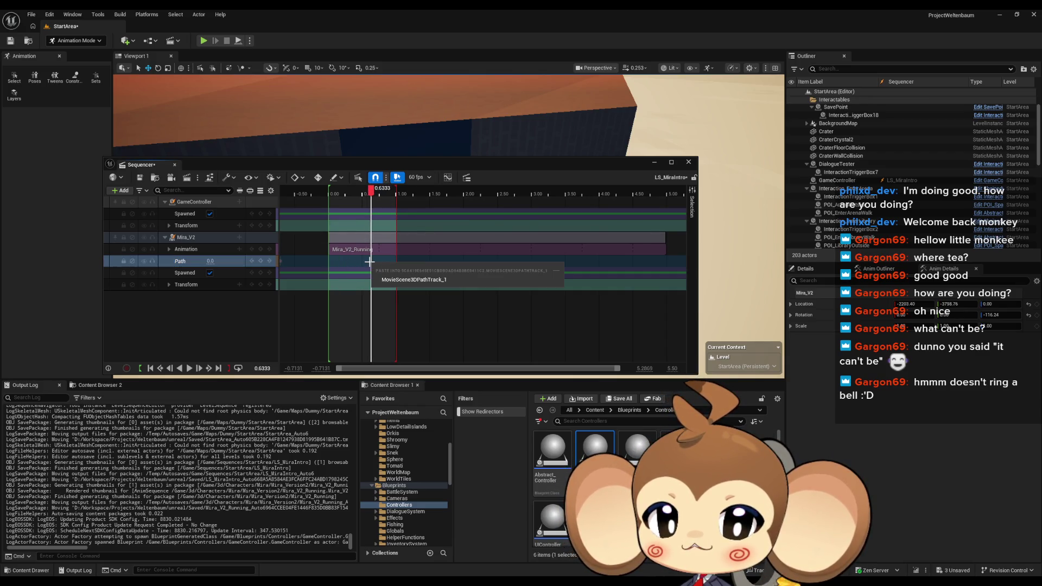
pyautogui.click(261, 261)
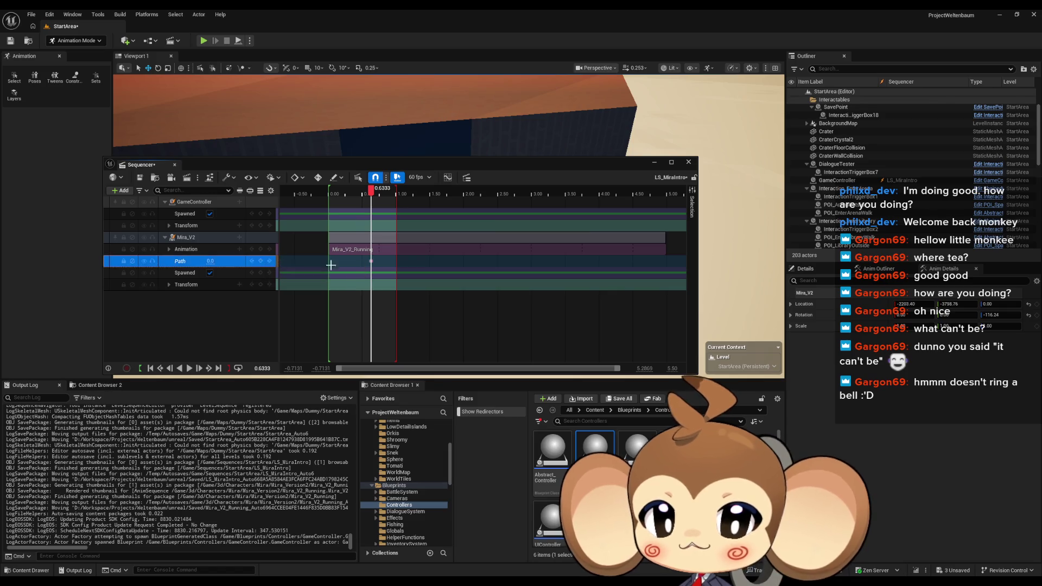
pyautogui.moveTo(371, 261); pyautogui.dragTo(329, 262)
pyautogui.moveTo(372, 191); pyautogui.dragTo(346, 199)
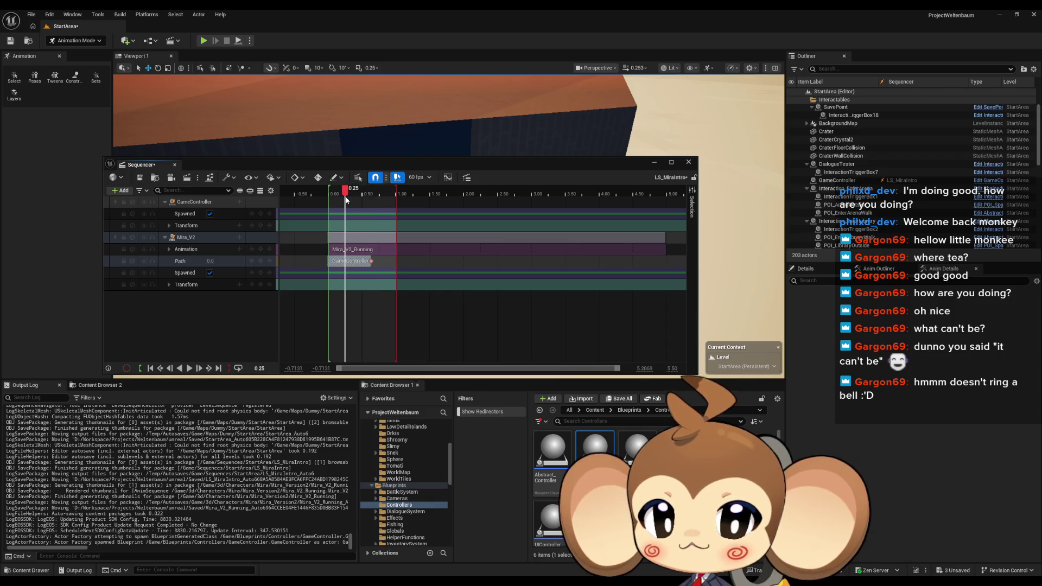
# Look through the Path key's options and properties at its original position
pyautogui.rightClick(345, 261)
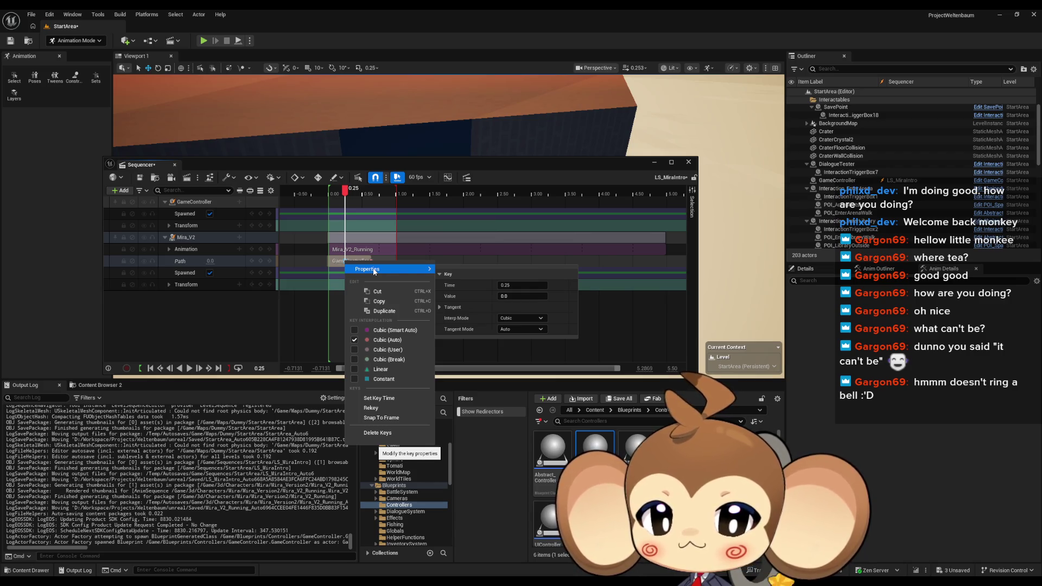
pyautogui.click(344, 261)
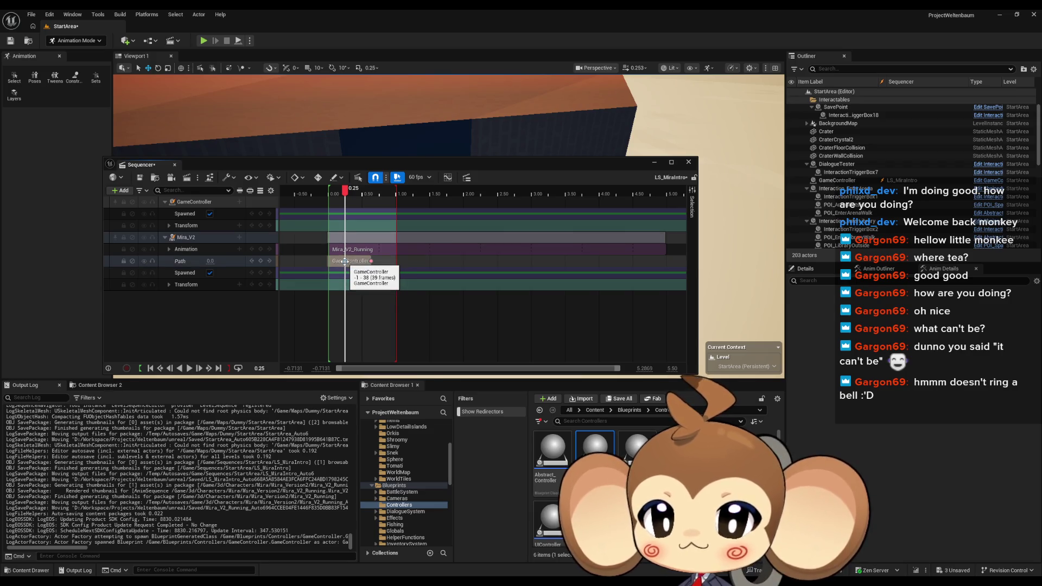
pyautogui.rightClick(345, 261)
pyautogui.moveTo(347, 275)
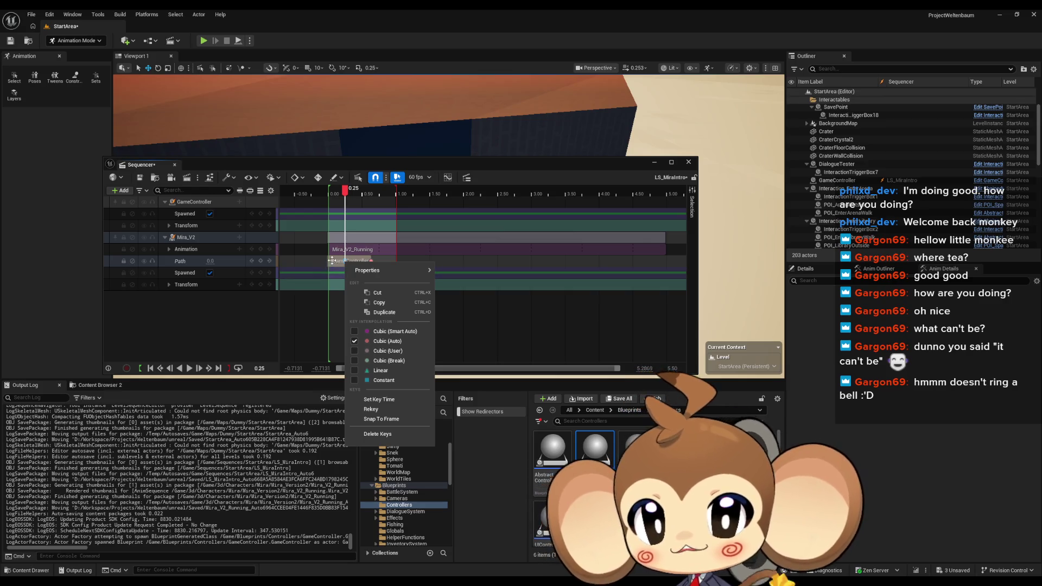
# Move the Path key to 0.6333 and review its tangent settings, leaving cubic auto interpolation unchanged
pyautogui.moveTo(347, 261); pyautogui.dragTo(370, 261)
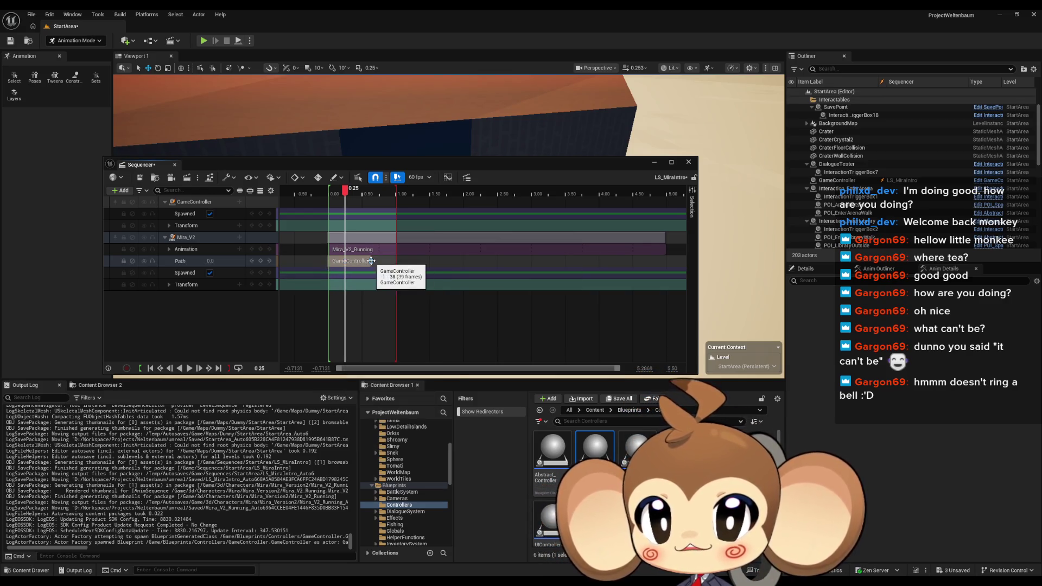
pyautogui.rightClick(370, 261)
pyautogui.moveTo(404, 270)
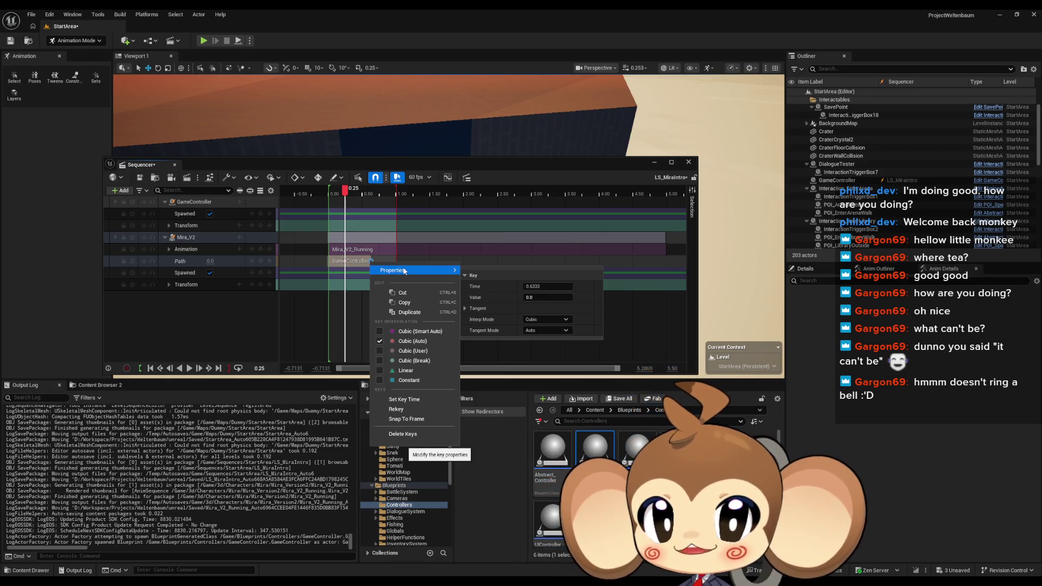
pyautogui.click(464, 309)
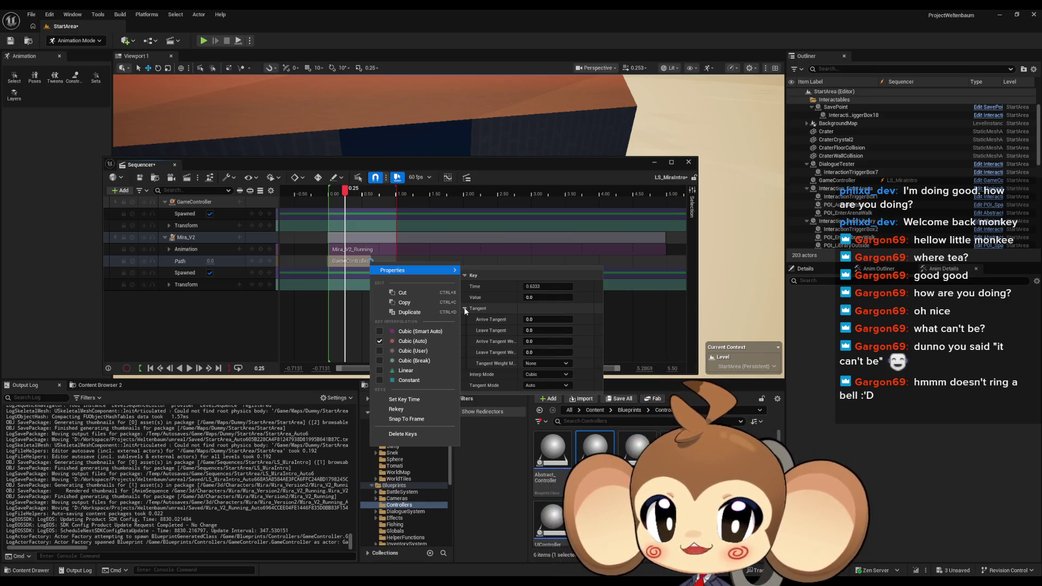
pyautogui.click(465, 309)
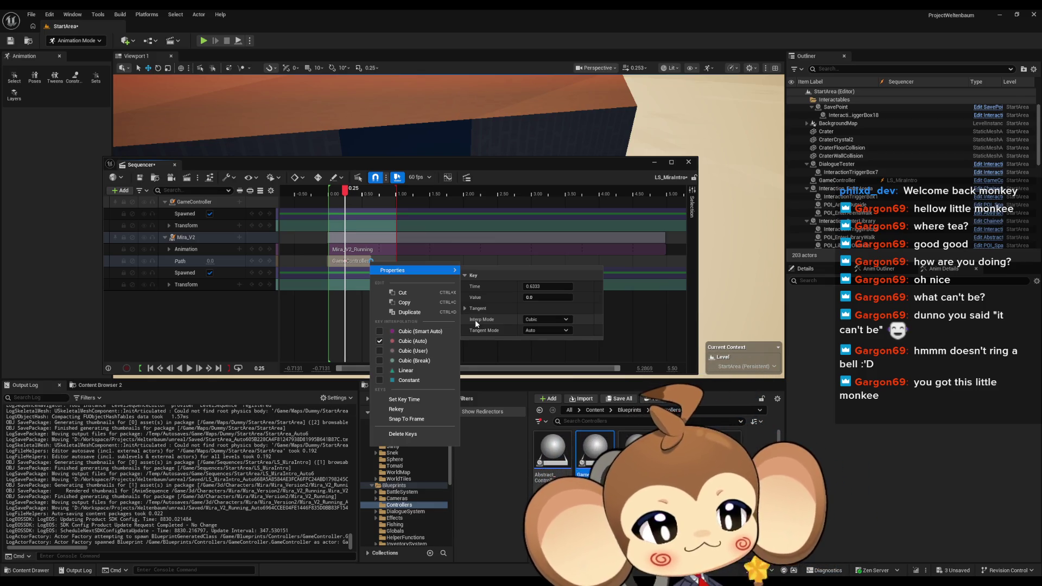
pyautogui.press('Escape')
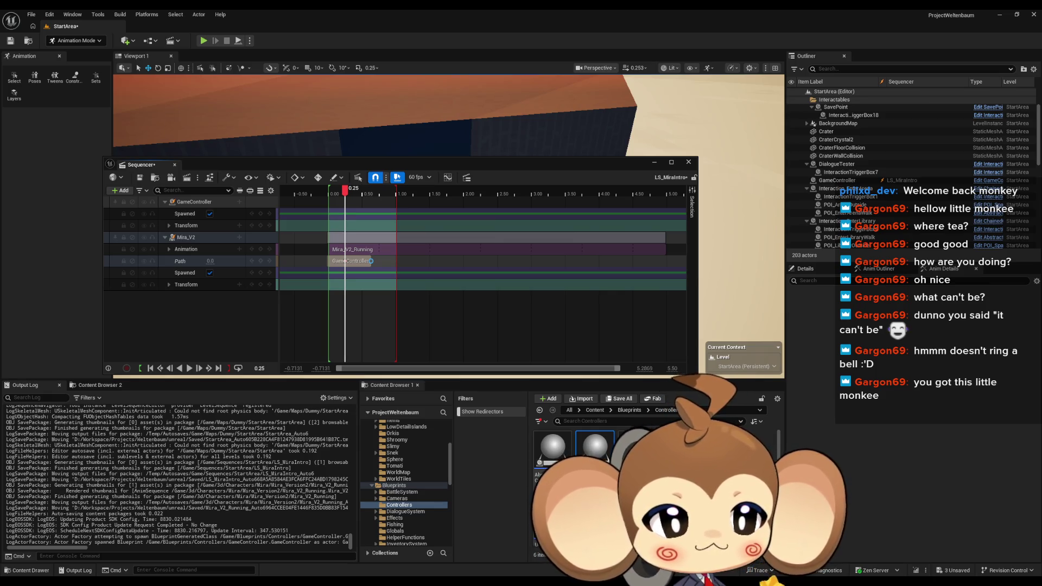
# Bring the YouTube tutorial over the editor, start playback, and maximize the browser
pyautogui.moveTo(1041, 224); pyautogui.dragTo(605, 223)
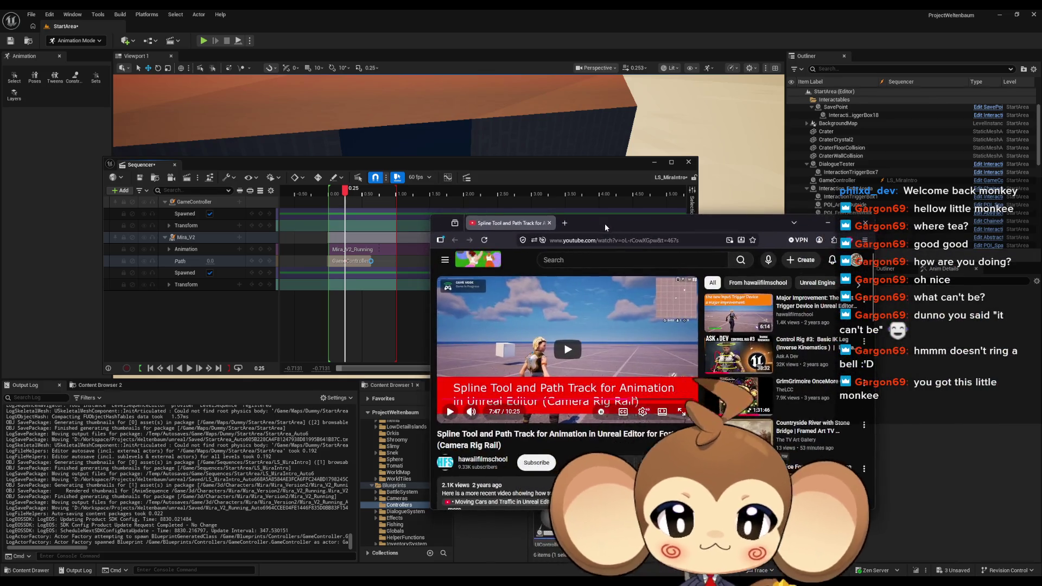
pyautogui.click(568, 350)
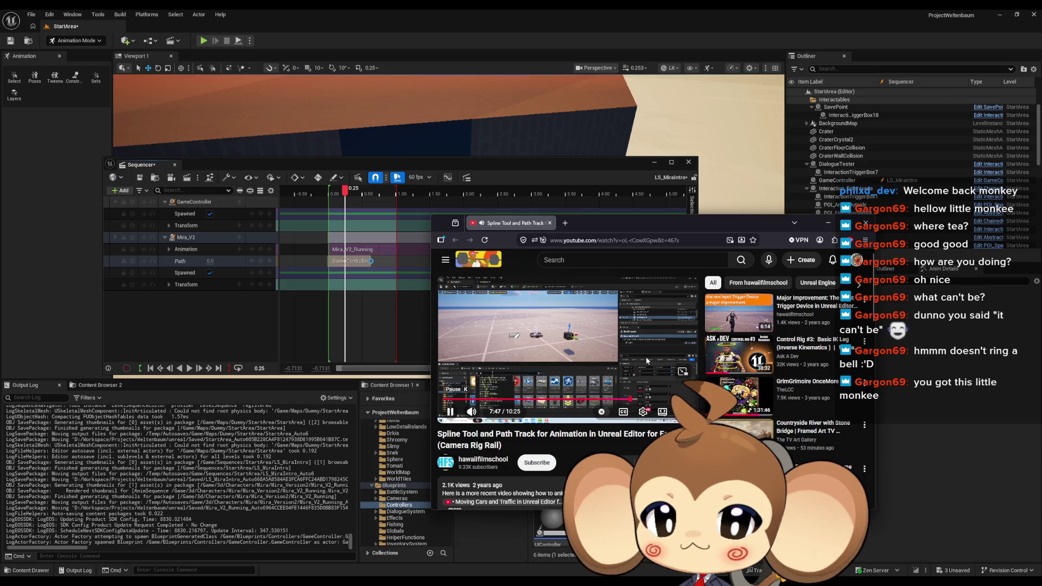
pyautogui.moveTo(618, 227)
pyautogui.mouseDown()
pyautogui.moveTo(622, 287)
pyautogui.moveTo(629, 271)
pyautogui.mouseUp()
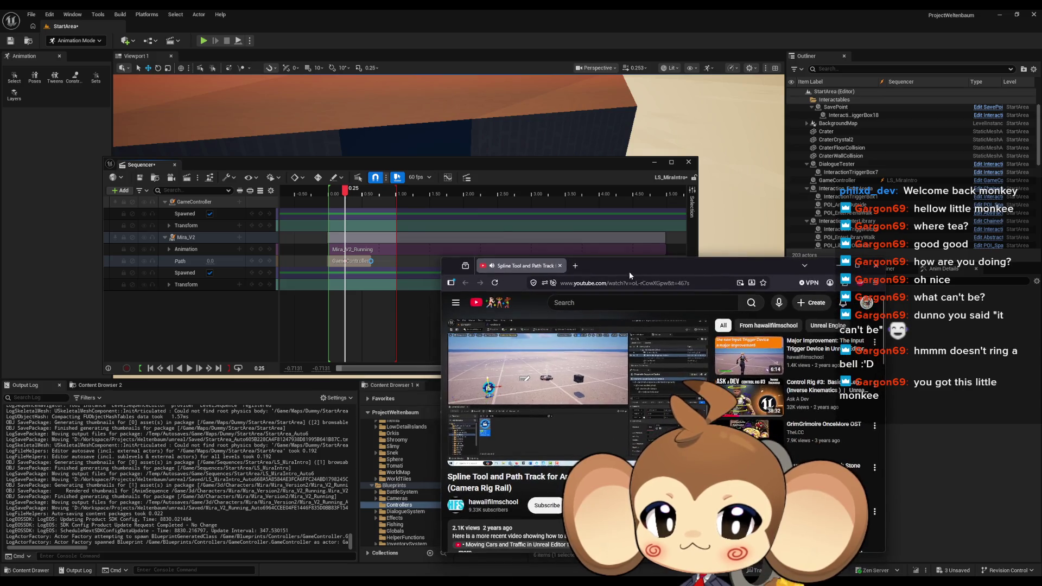
pyautogui.doubleClick(629, 272)
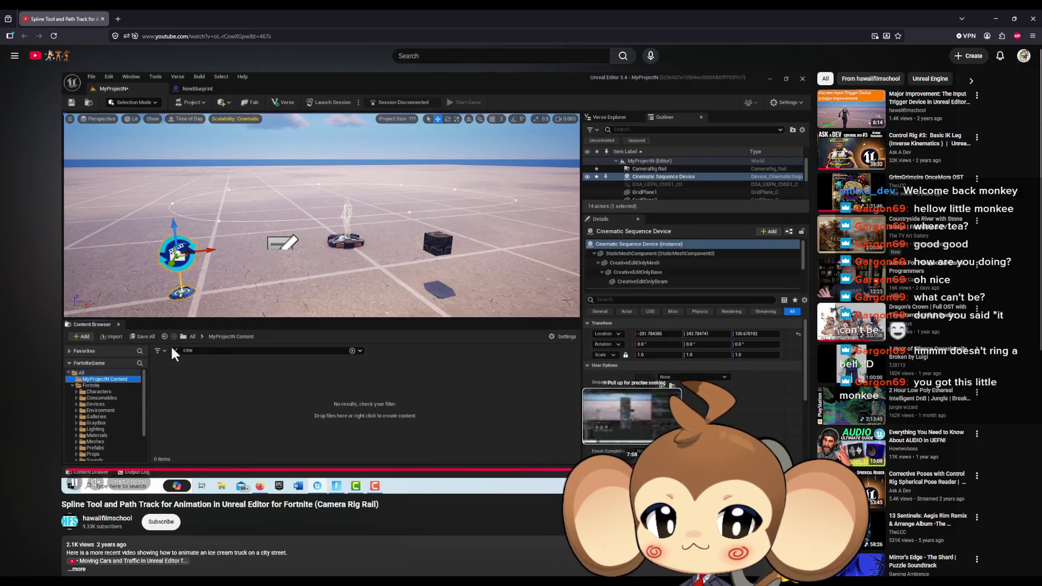
# Seek the Spline Tool and Path Track tutorial to about 7:16
pyautogui.moveTo(632, 470)
pyautogui.mouseDown()
pyautogui.moveTo(744, 469)
pyautogui.moveTo(407, 471)
pyautogui.mouseUp()
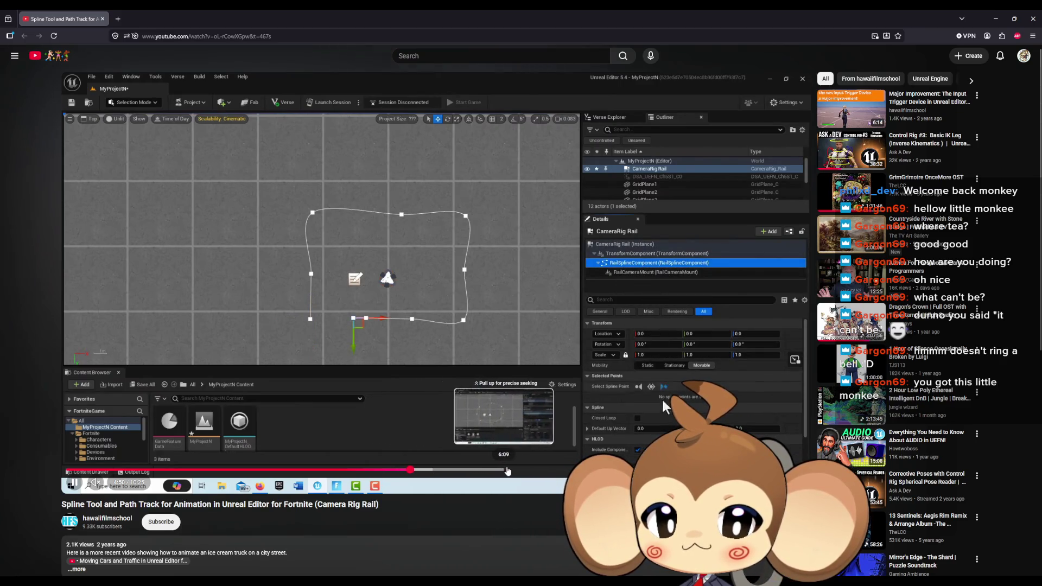
pyautogui.click(538, 470)
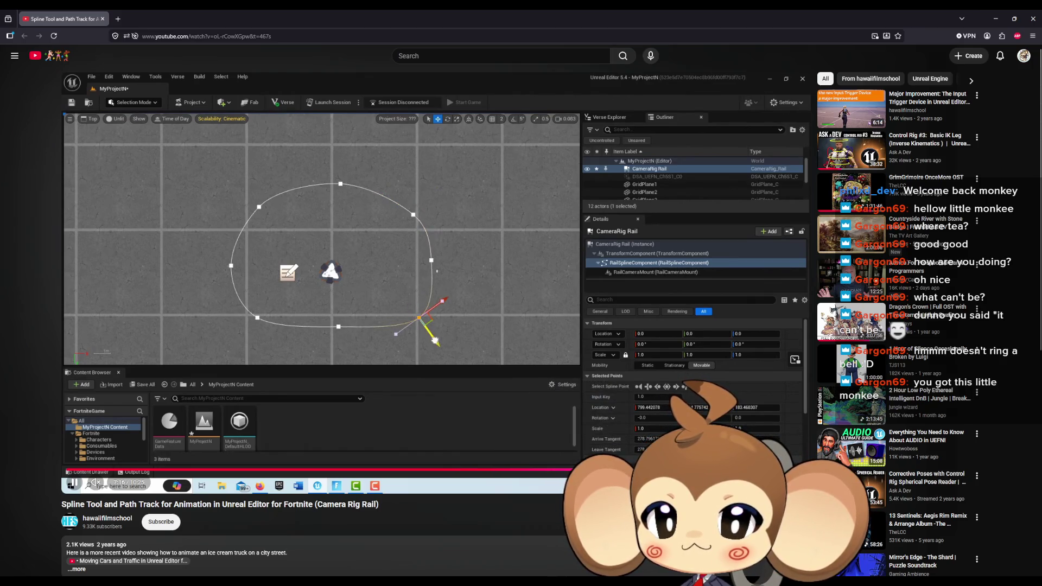
pyautogui.click(581, 470)
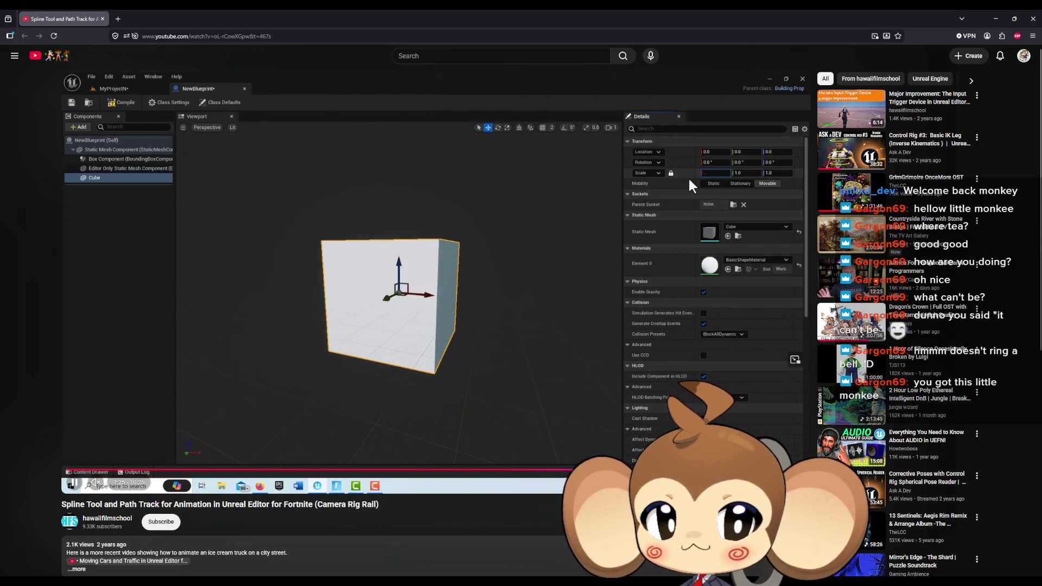
# Skip the tutorial back and forth to where NewBlueprint gets a CameraRig Rail Path track
pyautogui.press('l')
pyautogui.press('l')
pyautogui.press('l')
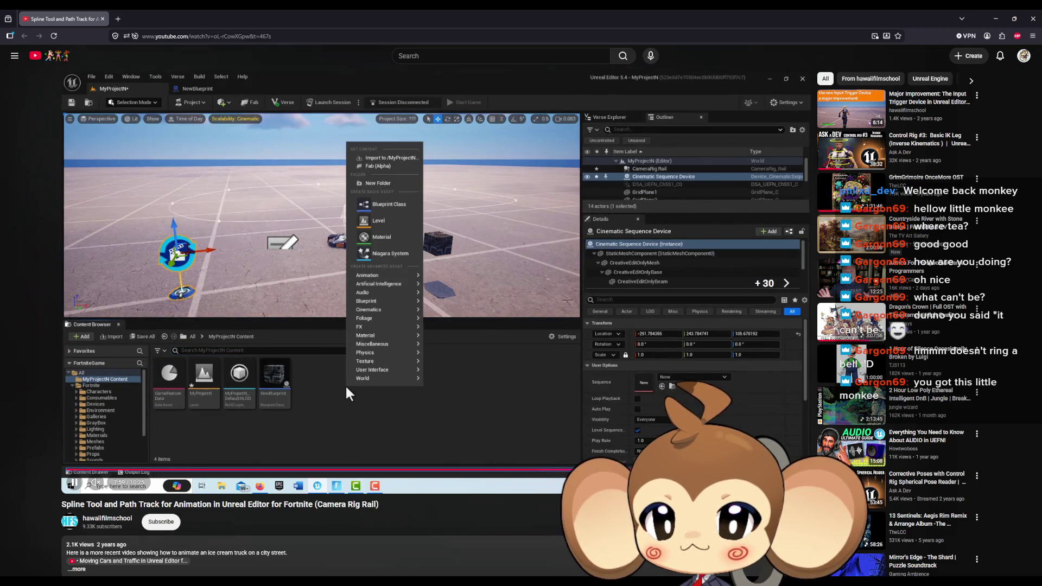
pyautogui.press('Left')
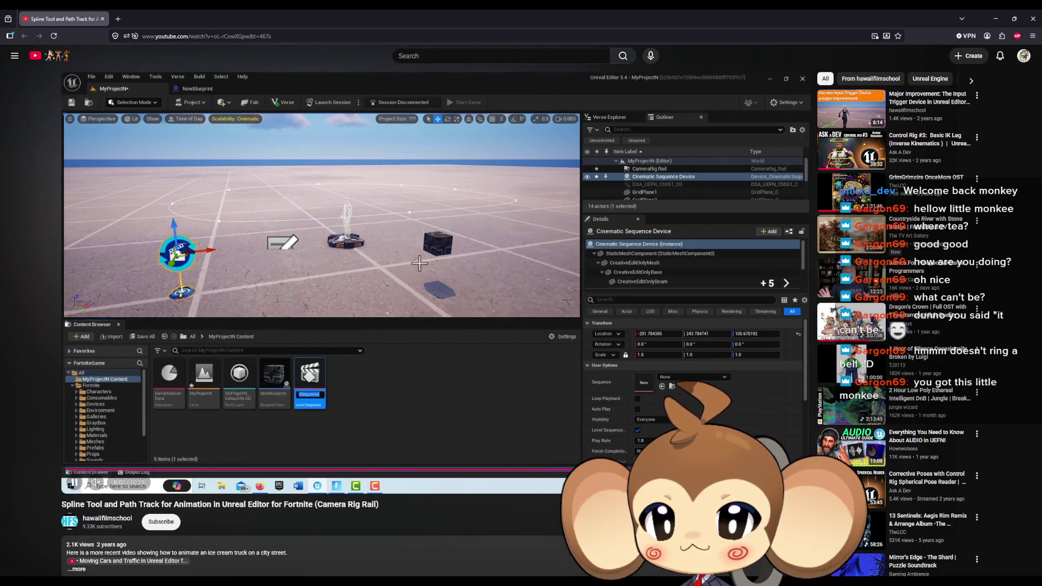
pyautogui.press('l')
pyautogui.press('Right')
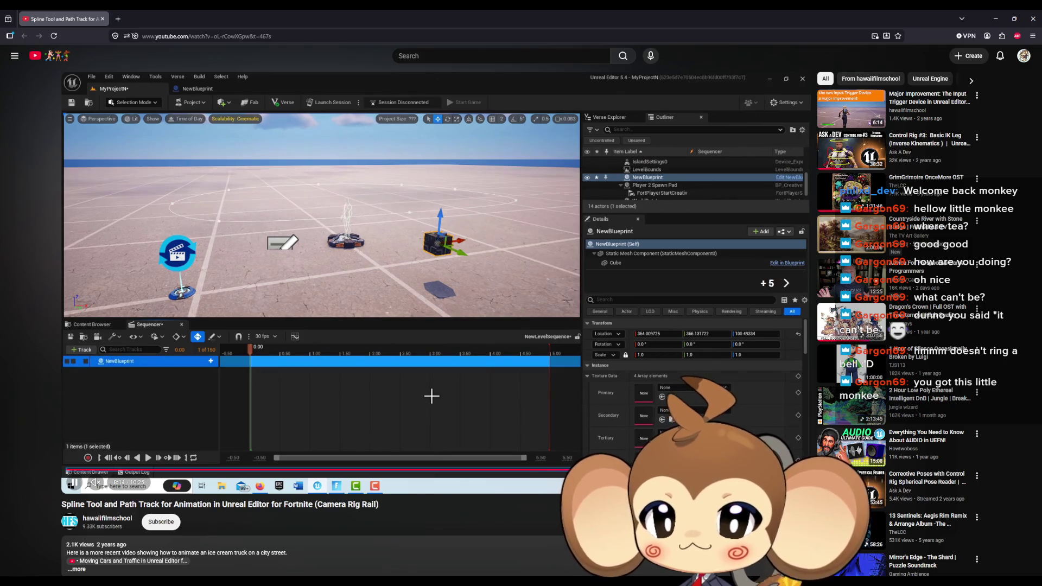
pyautogui.press('l')
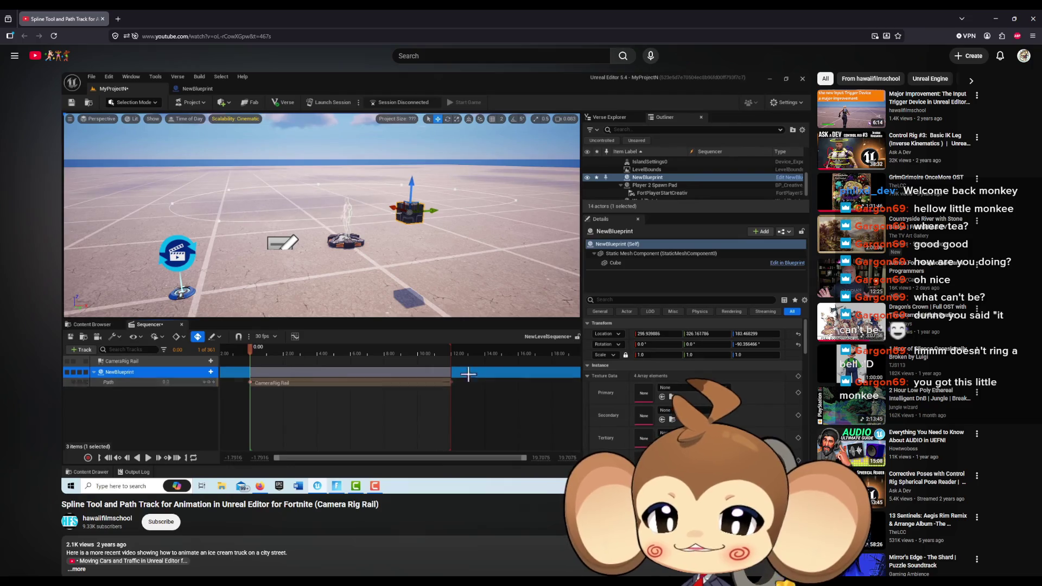
# Seek the tutorial between 9:01 and 8:37, let it play to 10:25, then return to Unreal Editor
pyautogui.press('Right')
pyautogui.press('Right')
pyautogui.press('Right')
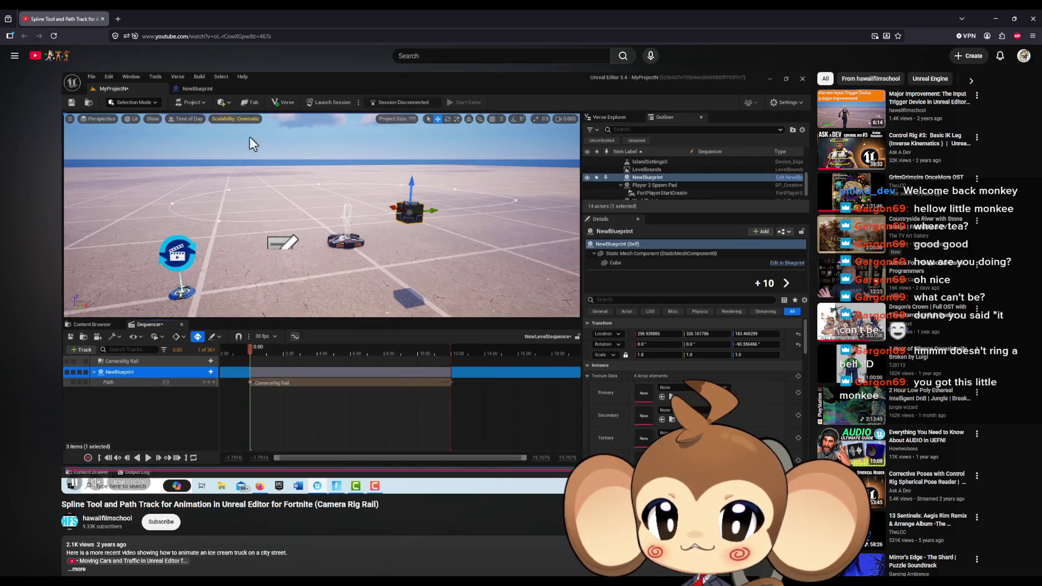
pyautogui.press('Right')
pyautogui.press('Right')
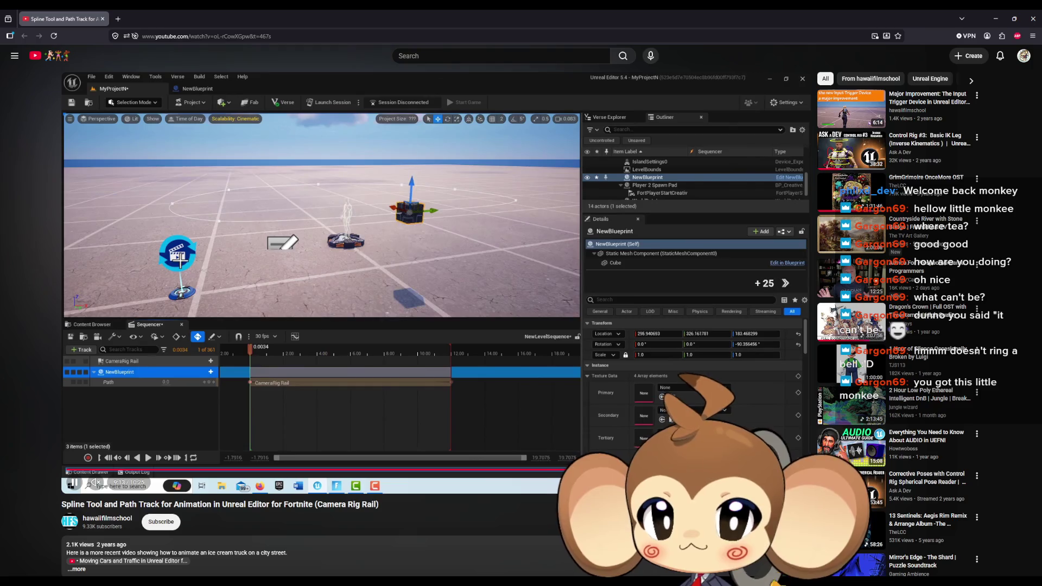
pyautogui.press('Left')
pyautogui.press('Left')
pyautogui.press('Left')
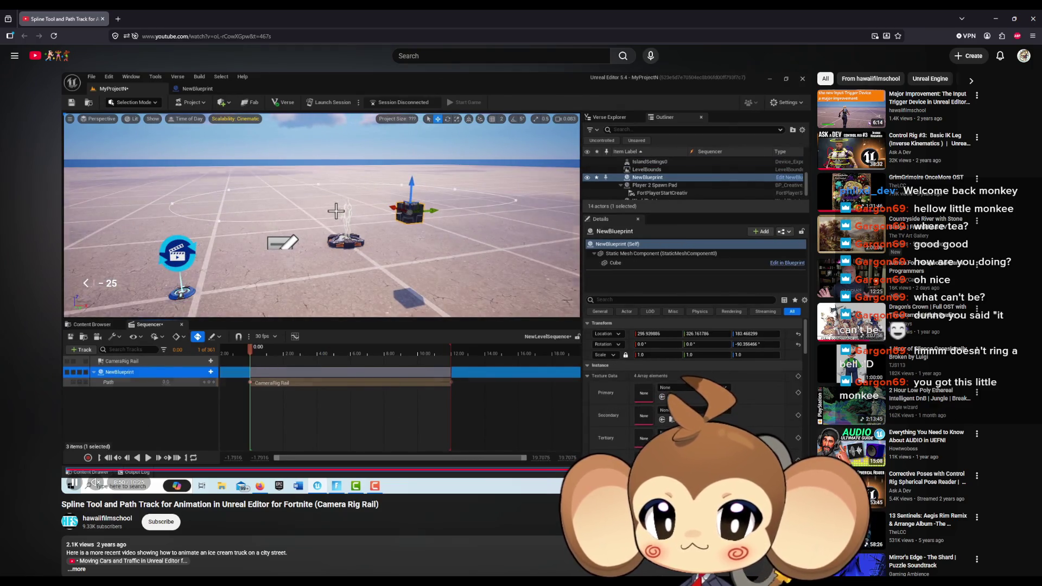
pyautogui.press('Left')
pyautogui.press('Left')
pyautogui.press('Left')
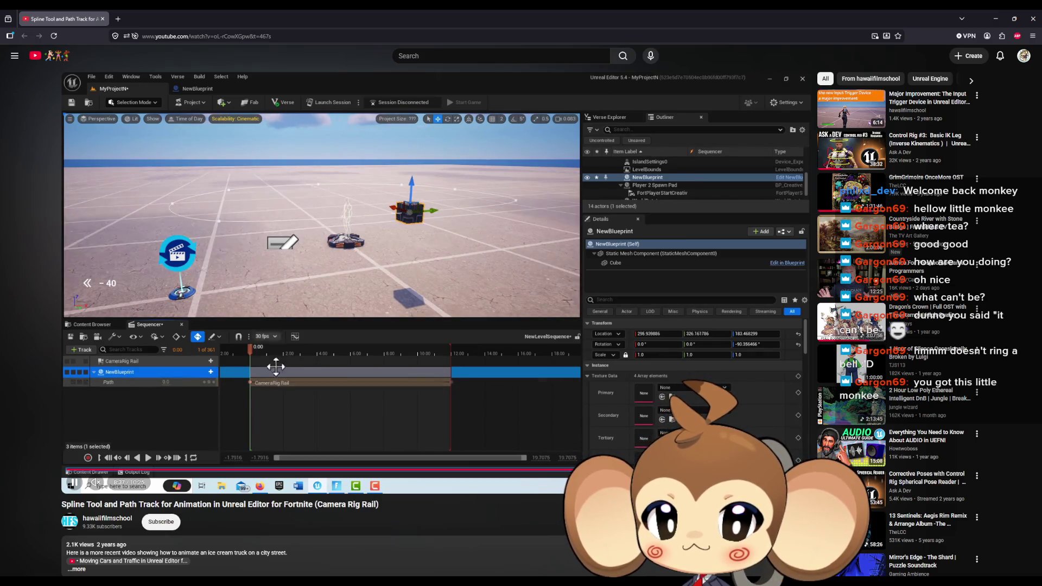
pyautogui.press('Left')
pyautogui.press('Left')
pyautogui.press('Left')
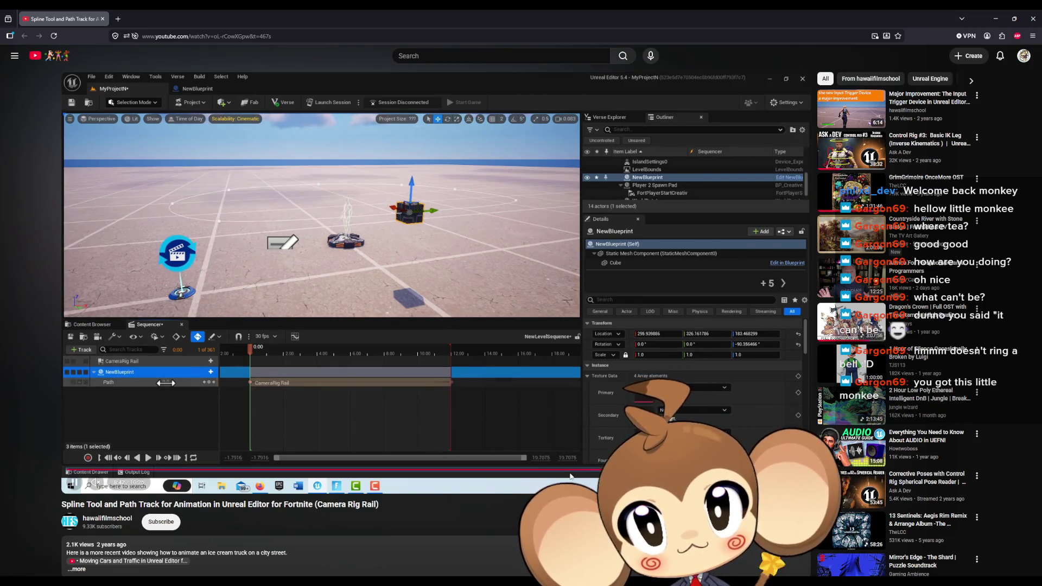
pyautogui.press('l')
pyautogui.press('l')
pyautogui.press('l')
pyautogui.press('l')
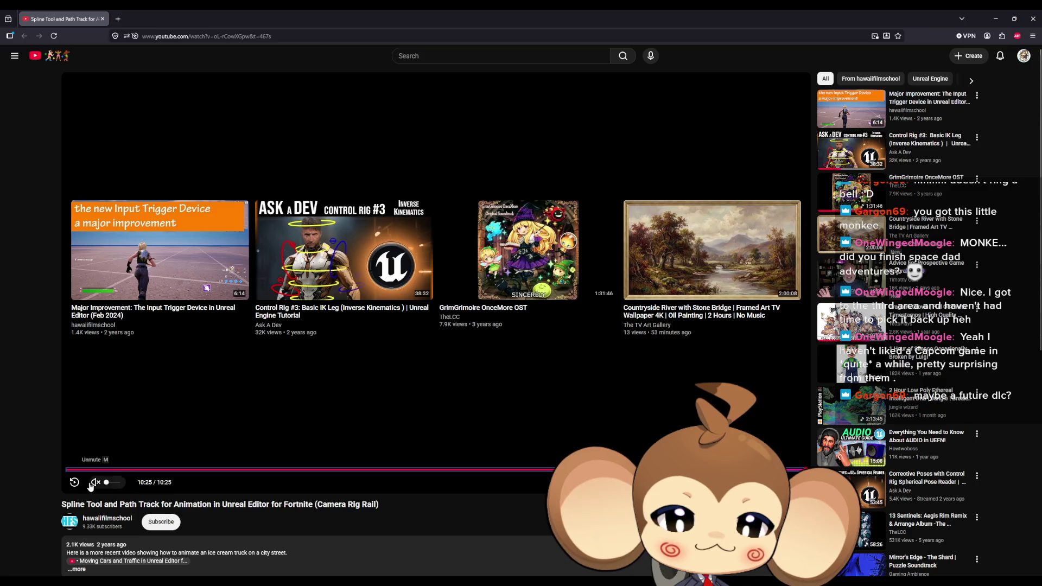
pyautogui.hotkey('alt', 'Tab')
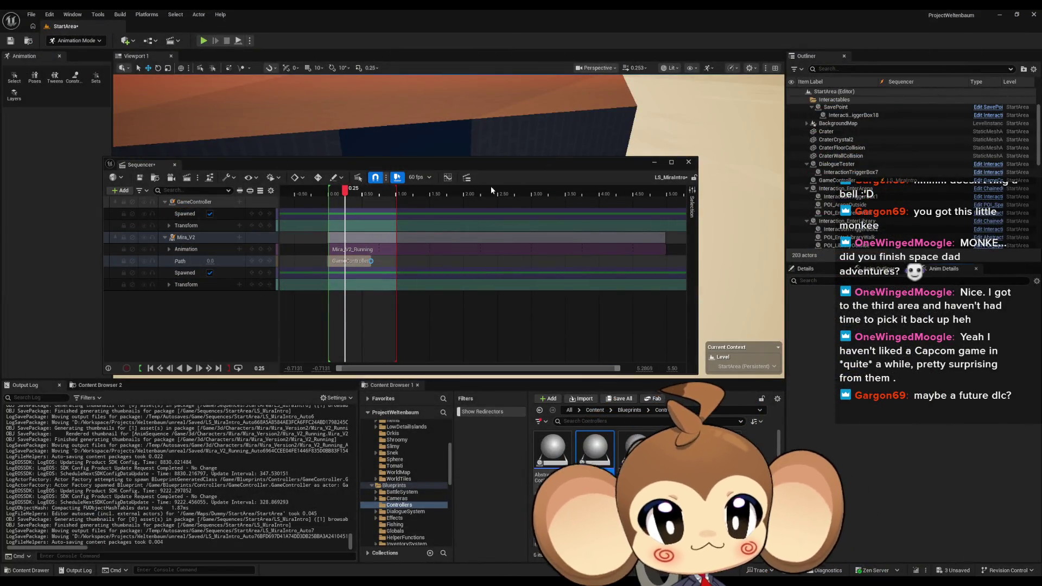
# Browse the Content Browser to Content > Sequences > StartArea
pyautogui.moveTo(461, 170); pyautogui.dragTo(488, 64)
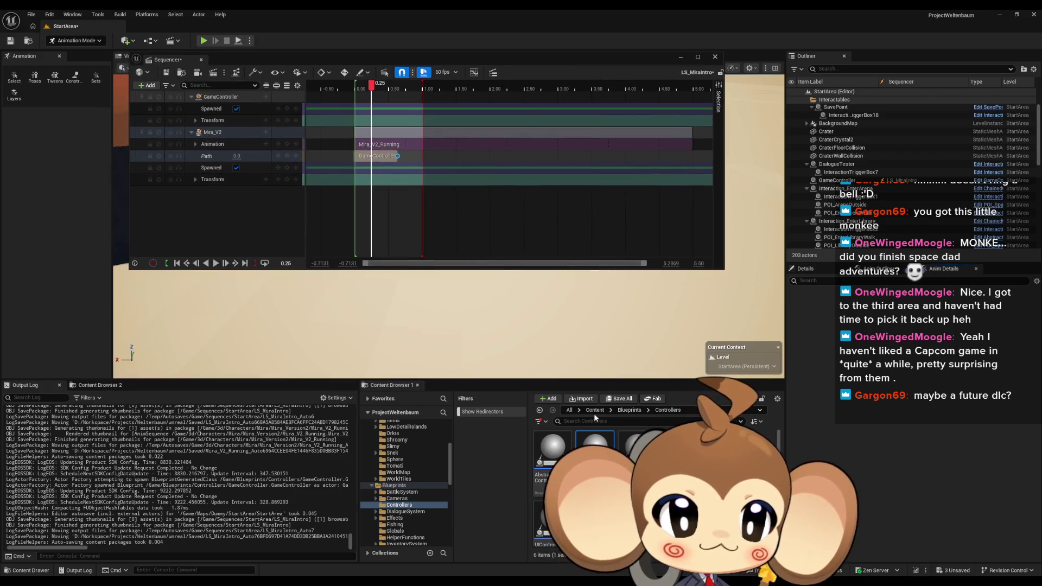
pyautogui.click(595, 409)
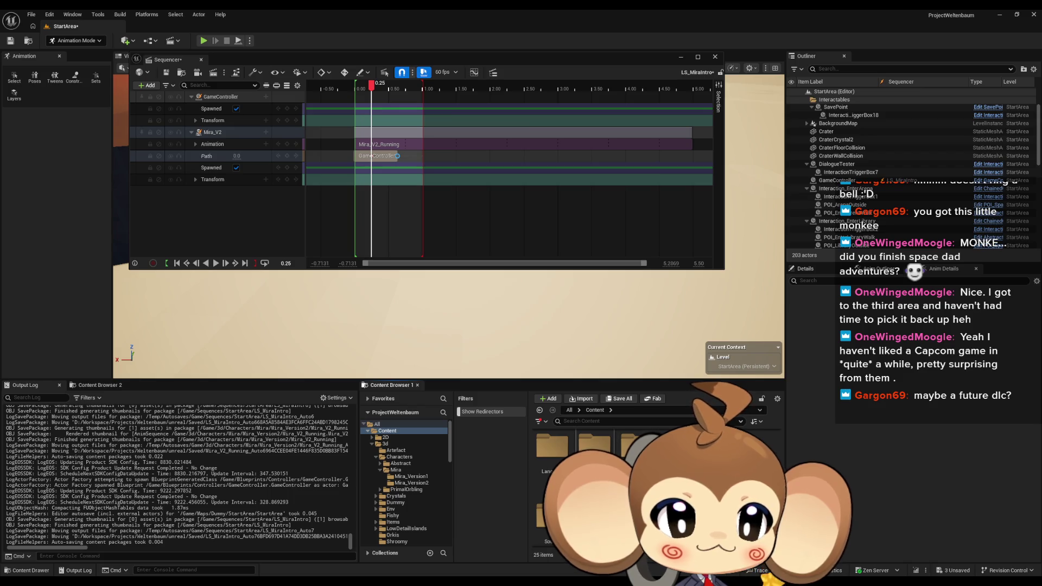
pyautogui.scroll(-1, 597, 488)
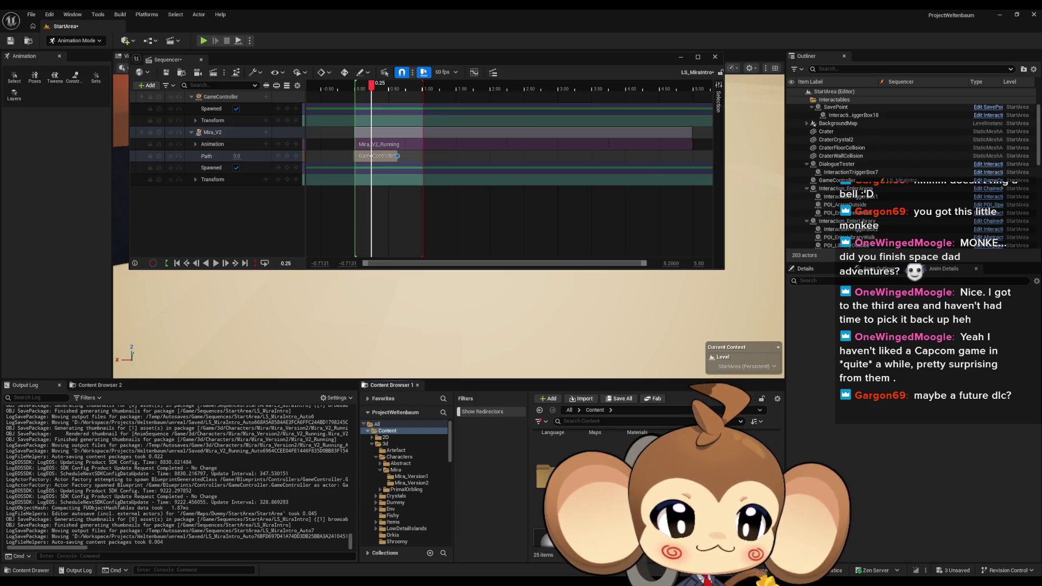
pyautogui.doubleClick(594, 450)
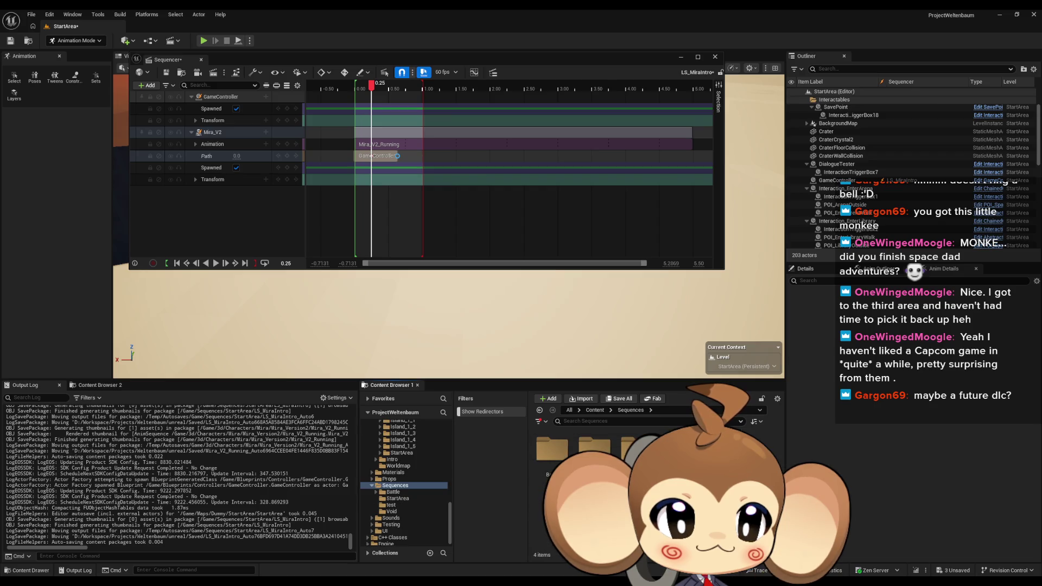
pyautogui.doubleClick(594, 451)
# Create an Actor Blueprint named whateverman there and open it for editing
pyautogui.rightClick(651, 477)
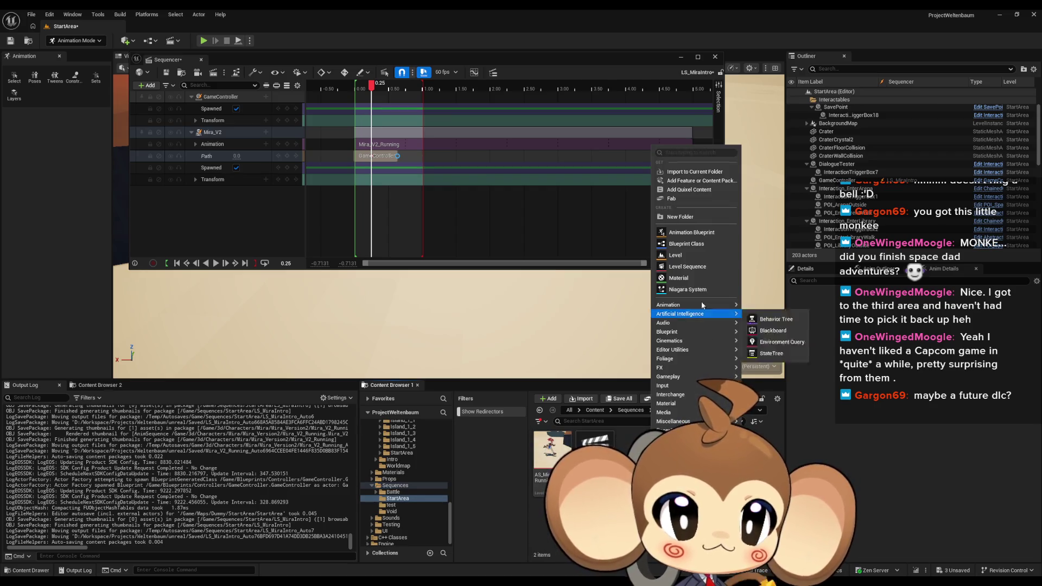
pyautogui.click(686, 244)
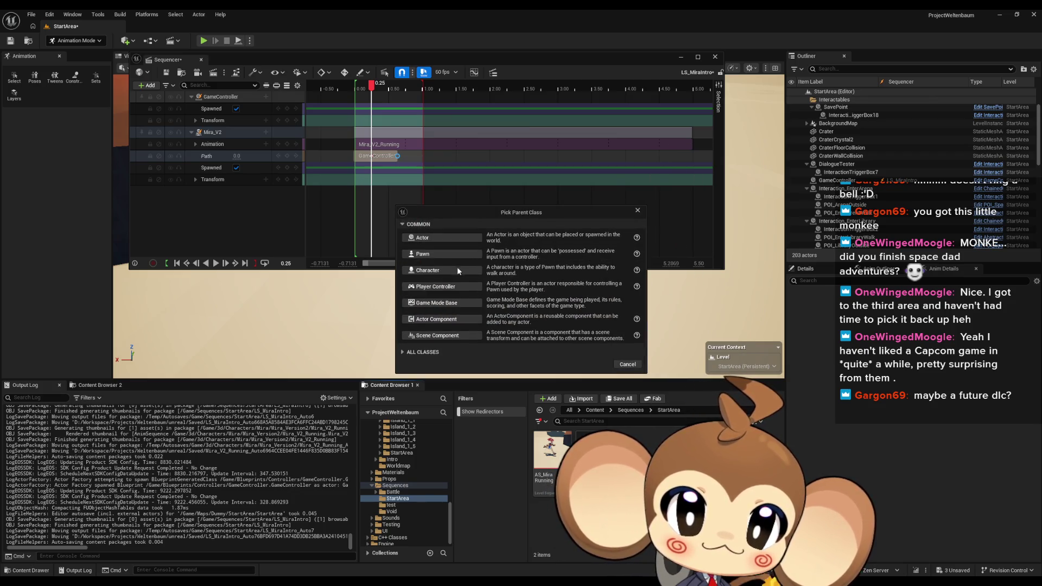
pyautogui.click(428, 239)
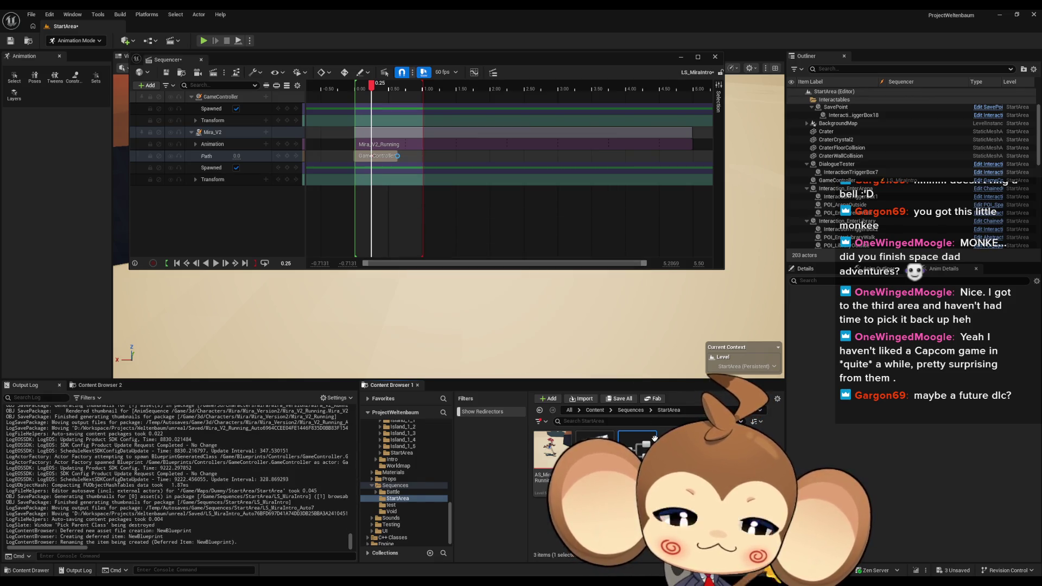
pyautogui.press('Return')
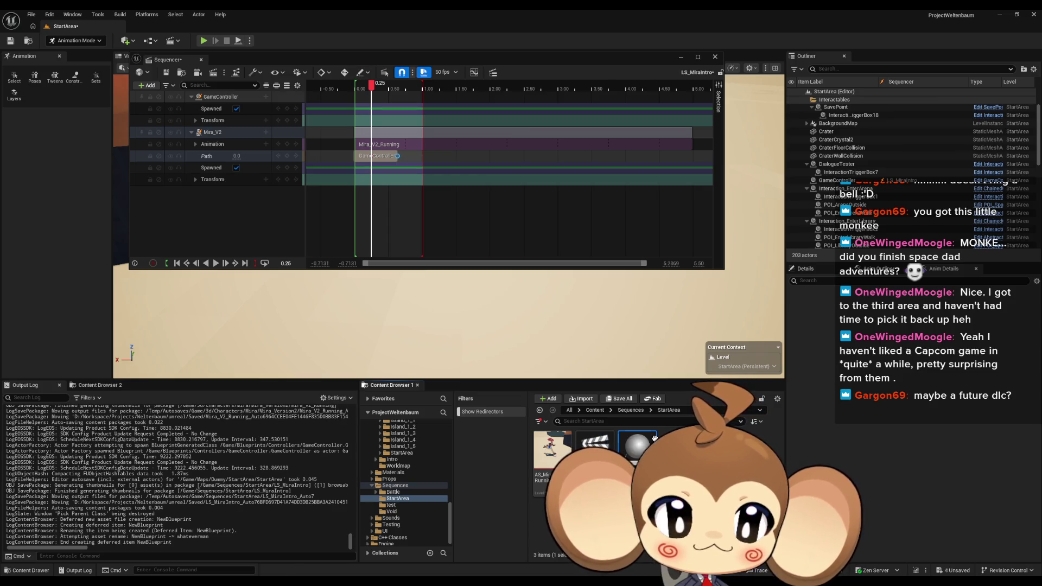
pyautogui.press('Return')
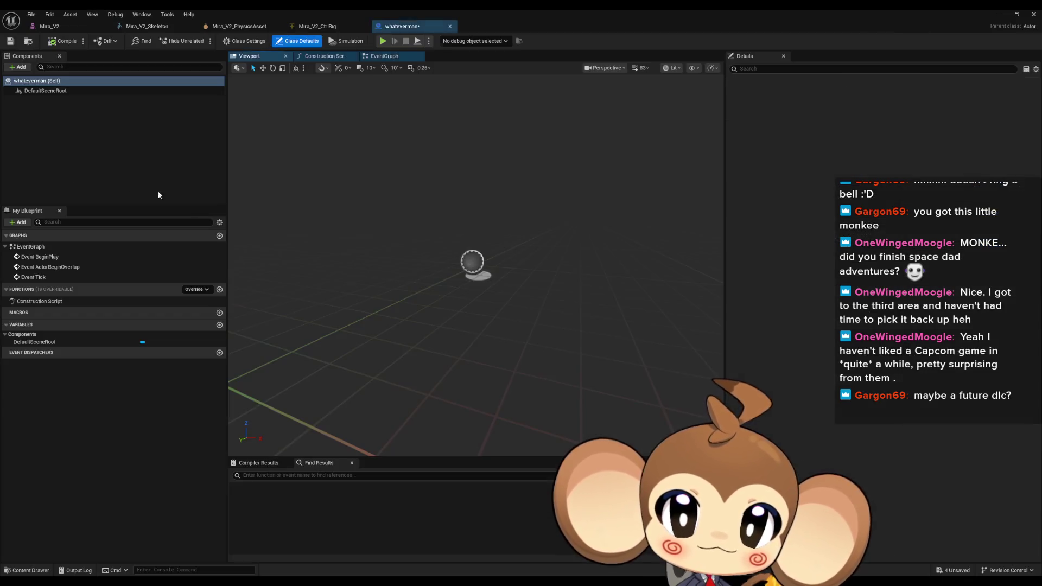
# Add a Spline component to whateverman by searching 'spline', then return to the level editor
pyautogui.click(19, 68)
pyautogui.write('spline')
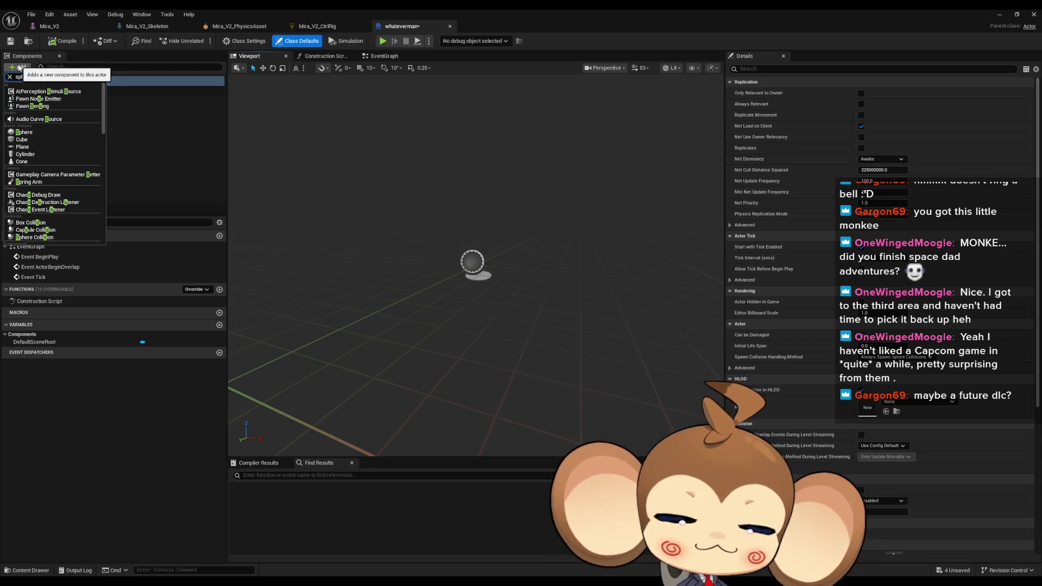
pyautogui.click(23, 117)
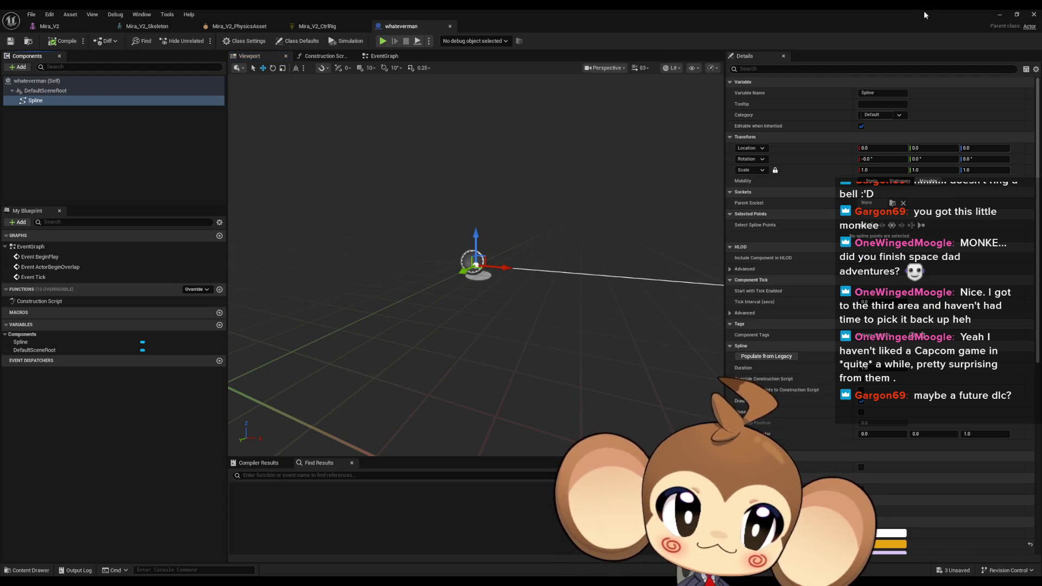
pyautogui.click(1004, 16)
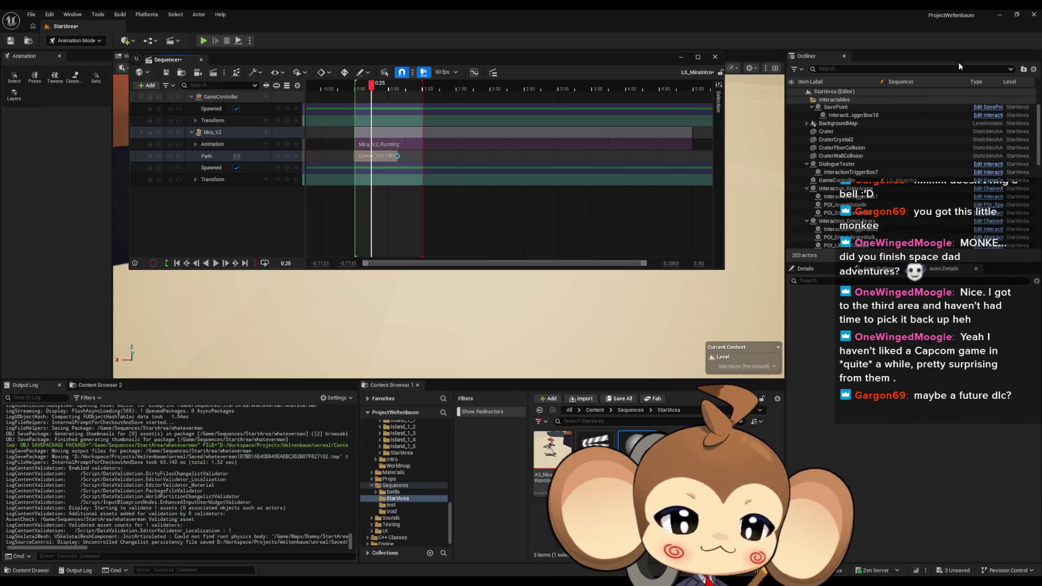
# Place the whateverman actor into the StartArea level and frame its spline
pyautogui.click(681, 56)
pyautogui.moveTo(637, 448)
pyautogui.mouseDown()
pyautogui.moveTo(454, 297)
pyautogui.moveTo(454, 271)
pyautogui.moveTo(413, 255)
pyautogui.mouseUp()
pyautogui.moveTo(498, 262)
pyautogui.mouseDown()
pyautogui.moveTo(461, 262)
pyautogui.moveTo(510, 266)
pyautogui.moveTo(491, 311)
pyautogui.moveTo(489, 272)
pyautogui.moveTo(425, 238)
pyautogui.mouseUp()
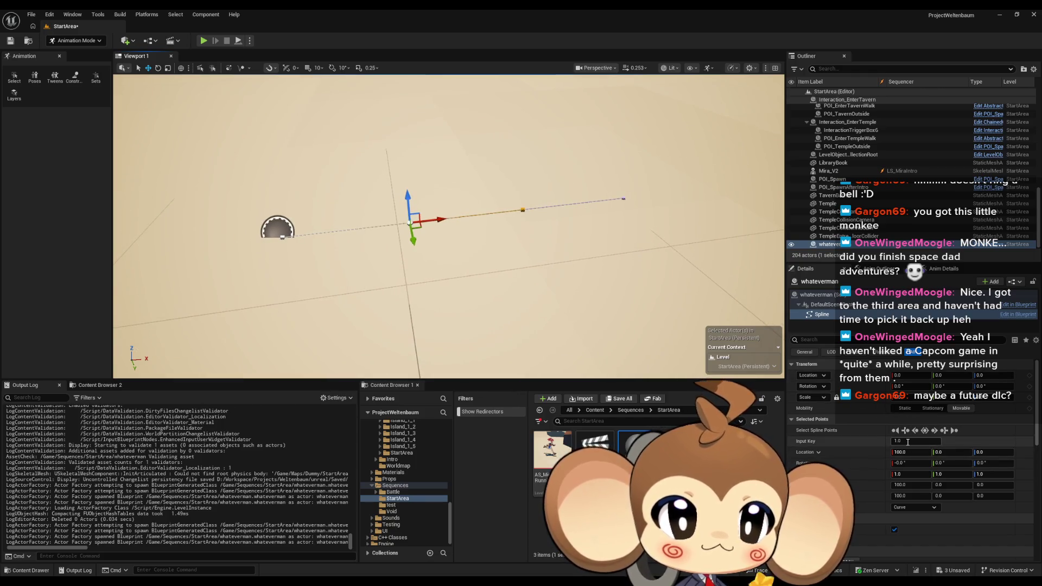
# Add another point to the spline and move the selected points along Y
pyautogui.click(934, 431)
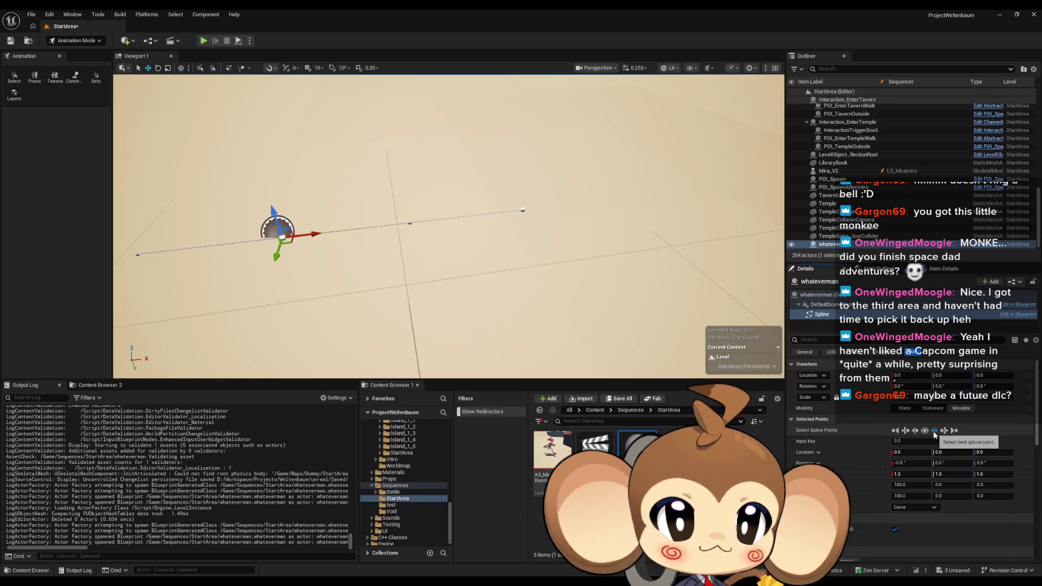
pyautogui.click(935, 431)
pyautogui.click(935, 431)
pyautogui.click(935, 431)
pyautogui.click(943, 431)
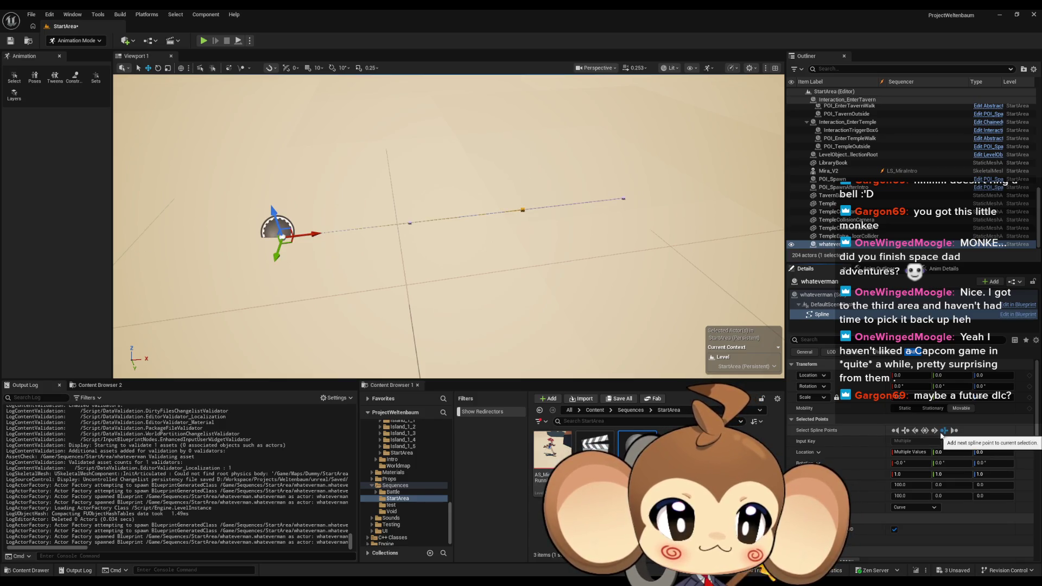
pyautogui.click(934, 431)
pyautogui.click(934, 431)
pyautogui.click(935, 431)
pyautogui.click(934, 431)
pyautogui.click(943, 431)
pyautogui.click(943, 432)
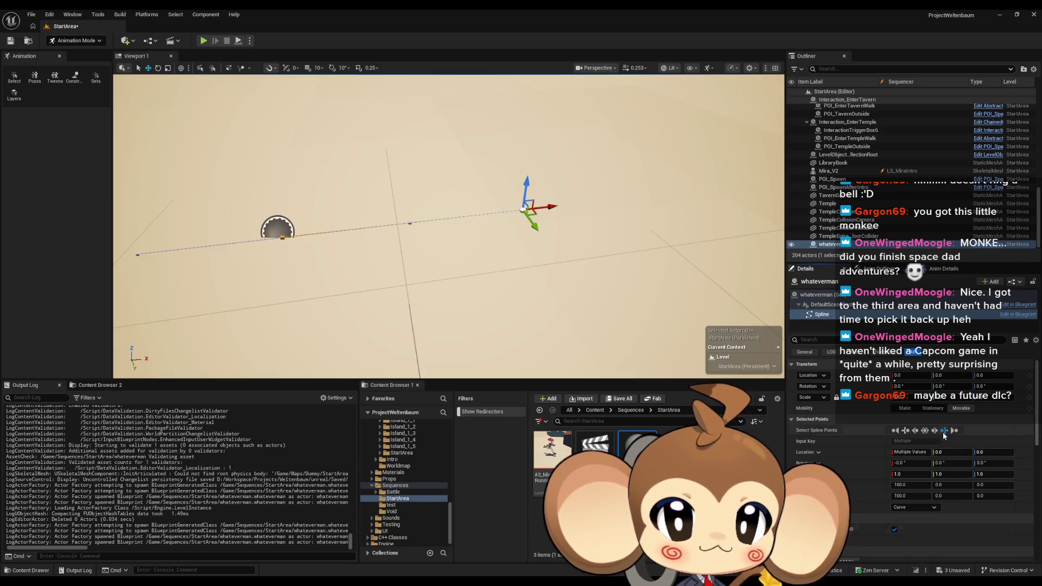
pyautogui.moveTo(552, 206); pyautogui.dragTo(730, 204)
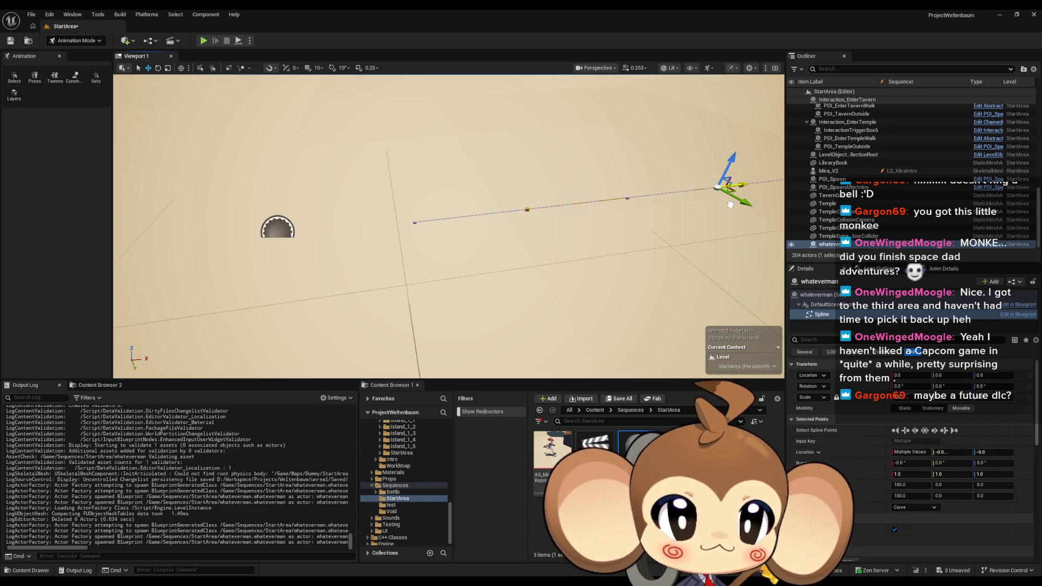
# Push the middle spline point out to X 258 and shift the endpoints along X
pyautogui.click(934, 432)
pyautogui.click(935, 431)
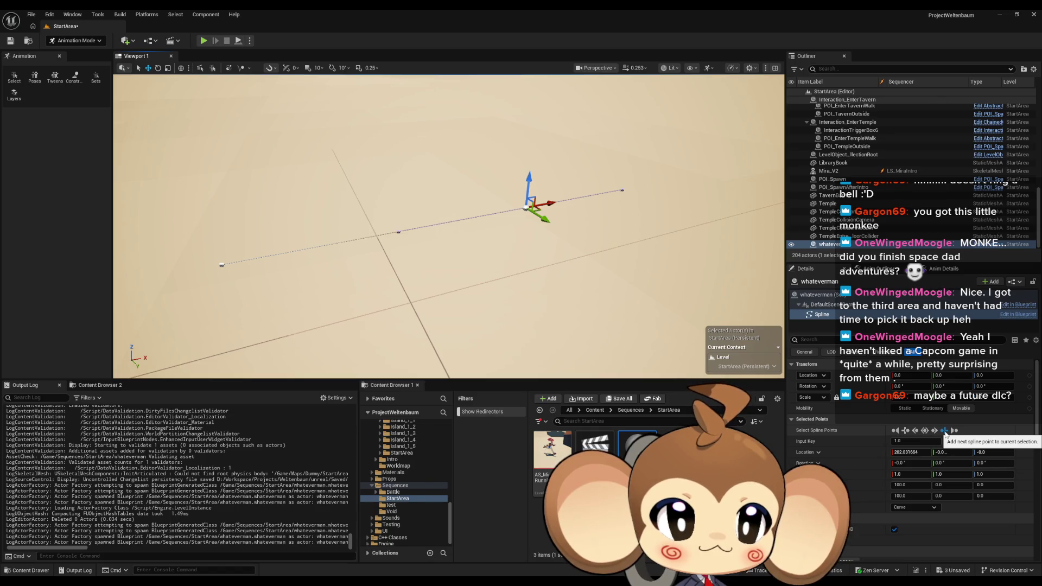
pyautogui.click(945, 431)
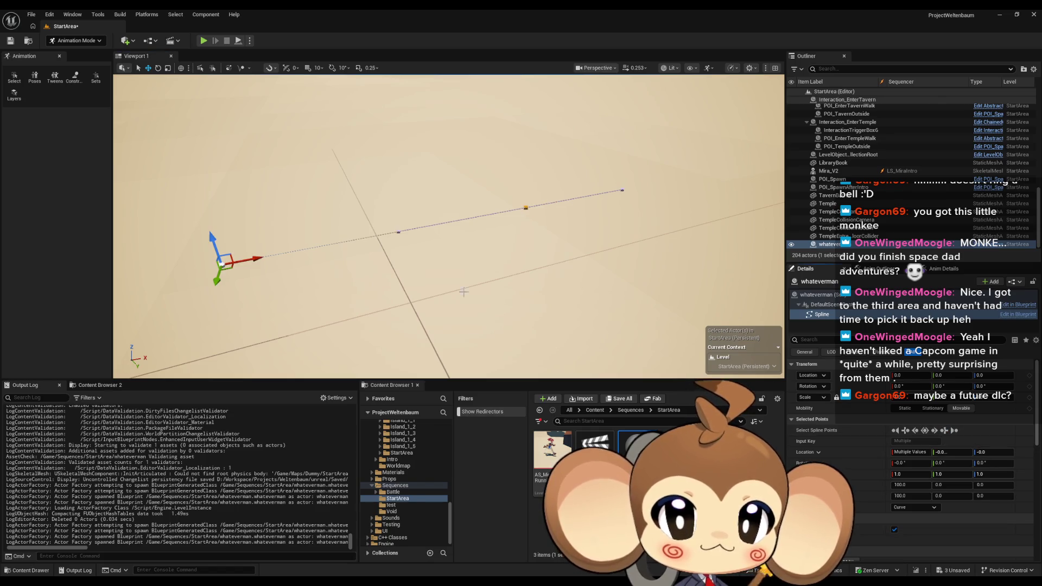
pyautogui.click(525, 207)
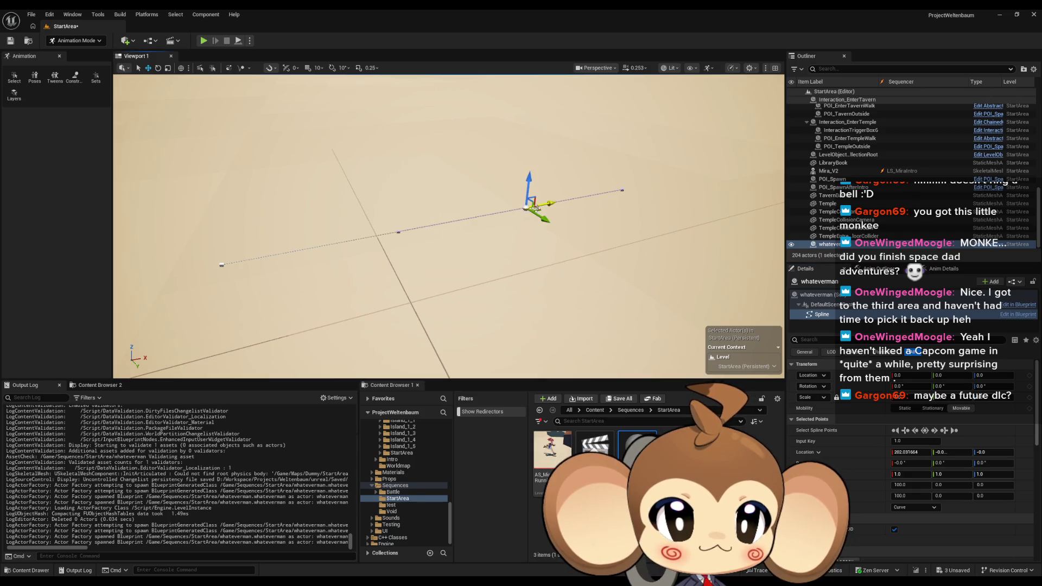
pyautogui.moveTo(550, 204); pyautogui.dragTo(637, 188)
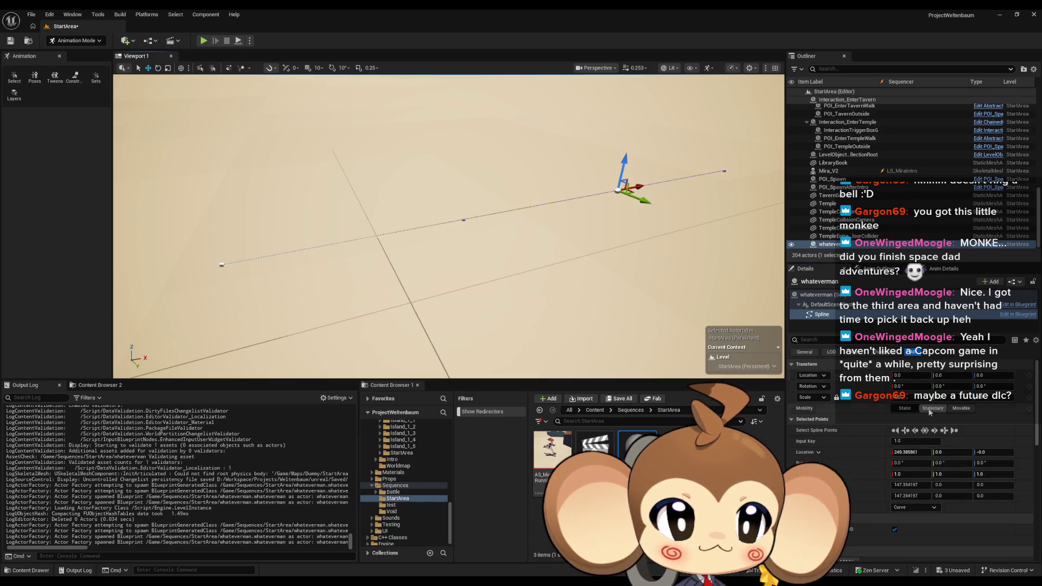
pyautogui.keyDown('ctrl'); pyautogui.click(221, 264); pyautogui.keyUp('ctrl')
pyautogui.moveTo(272, 258)
pyautogui.mouseDown()
pyautogui.moveTo(309, 254)
pyautogui.moveTo(292, 257)
pyautogui.mouseUp()
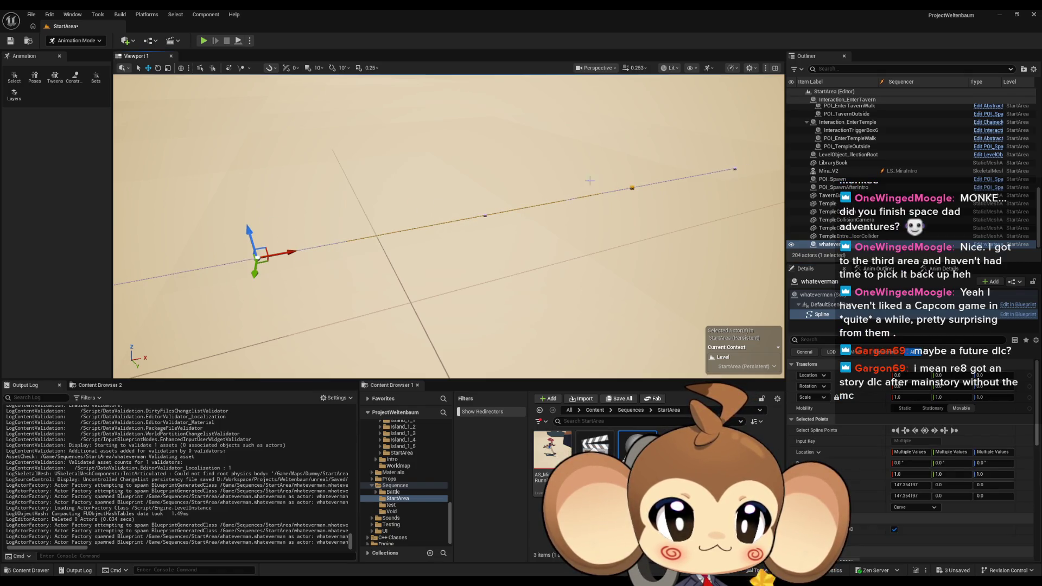
pyautogui.click(632, 190)
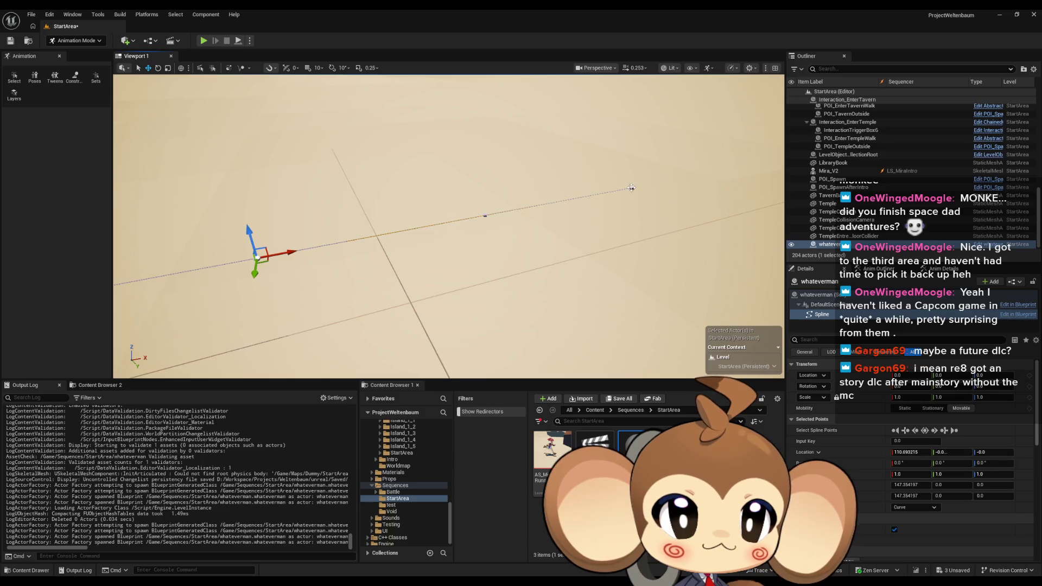
pyautogui.click(906, 431)
# Drag the spline's end point inward so the spline bends
pyautogui.click(485, 214)
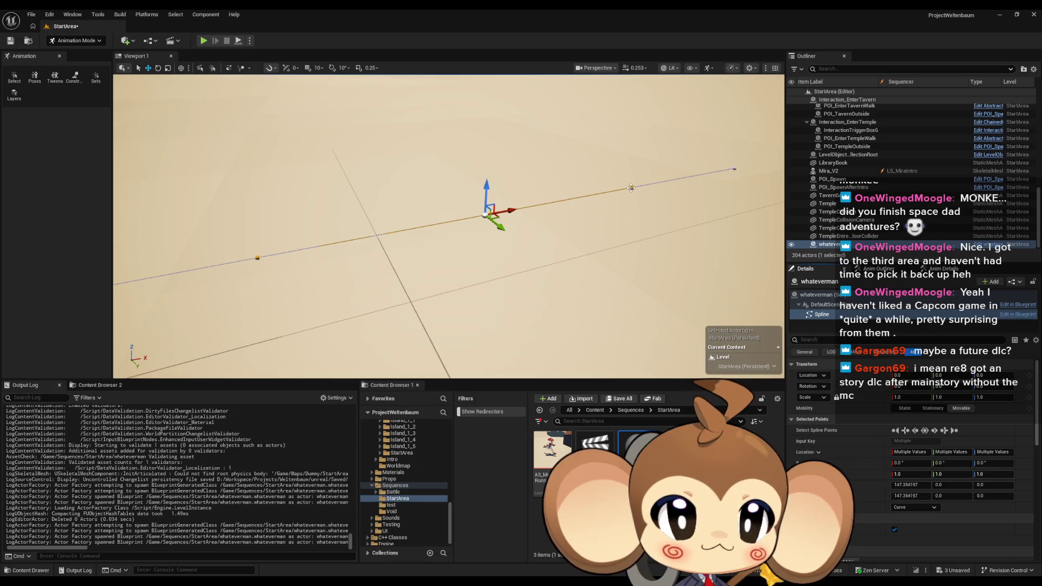
pyautogui.click(735, 169)
pyautogui.moveTo(735, 170)
pyautogui.mouseDown()
pyautogui.moveTo(677, 273)
pyautogui.moveTo(602, 179)
pyautogui.moveTo(571, 161)
pyautogui.mouseUp()
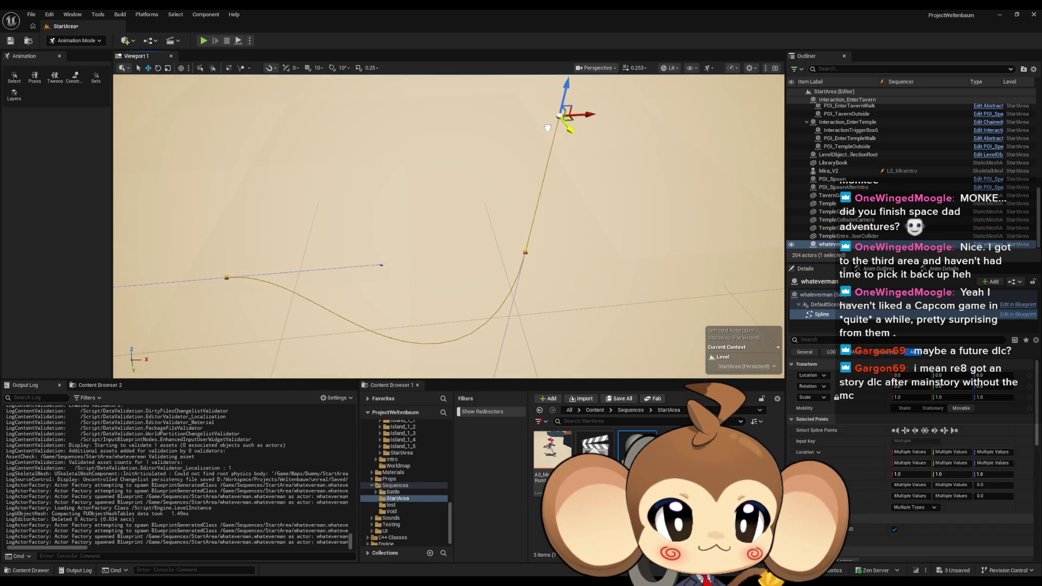
pyautogui.click(526, 252)
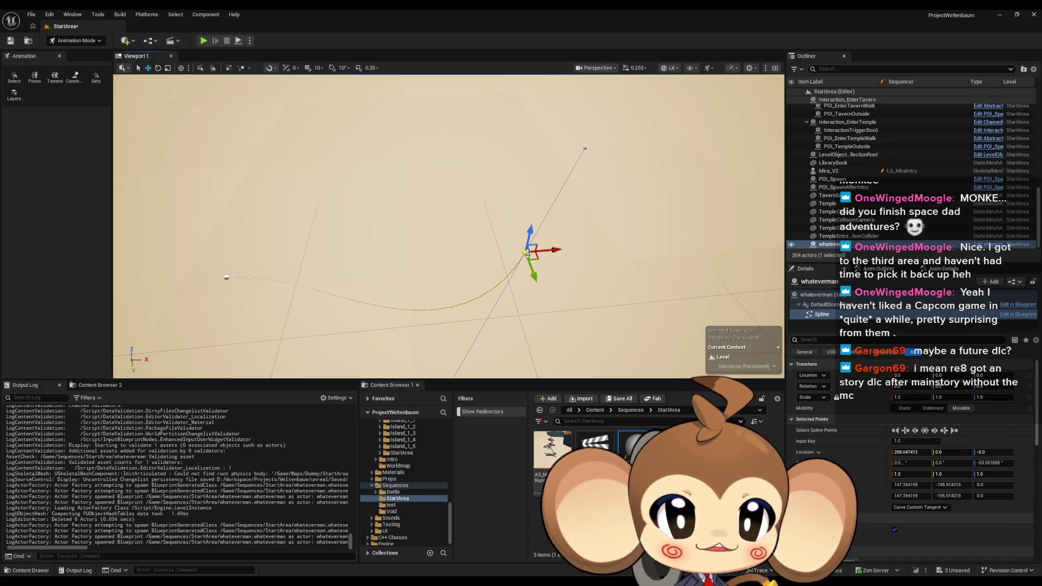
pyautogui.click(904, 430)
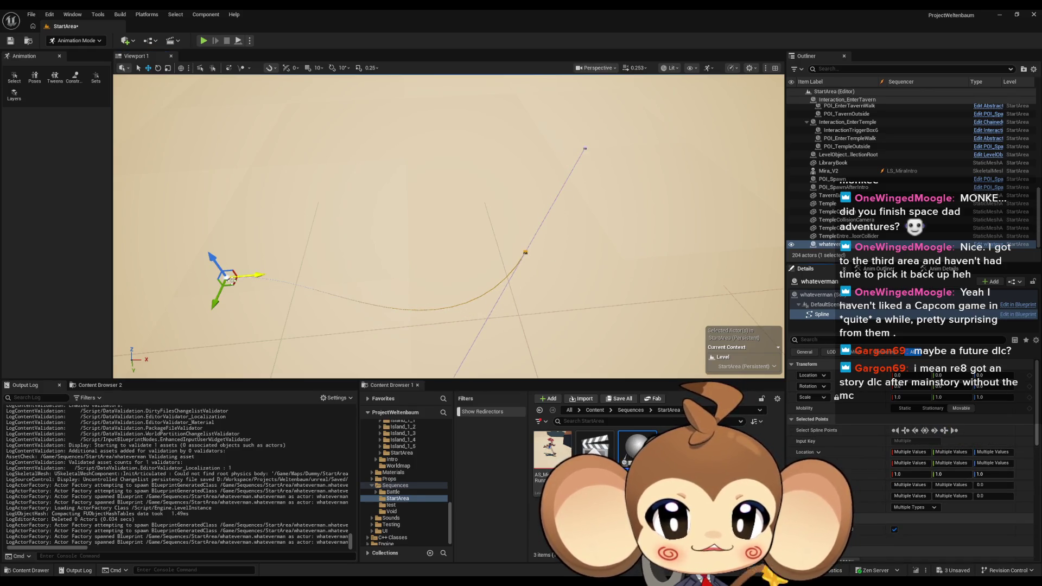
pyautogui.moveTo(222, 281); pyautogui.dragTo(514, 221)
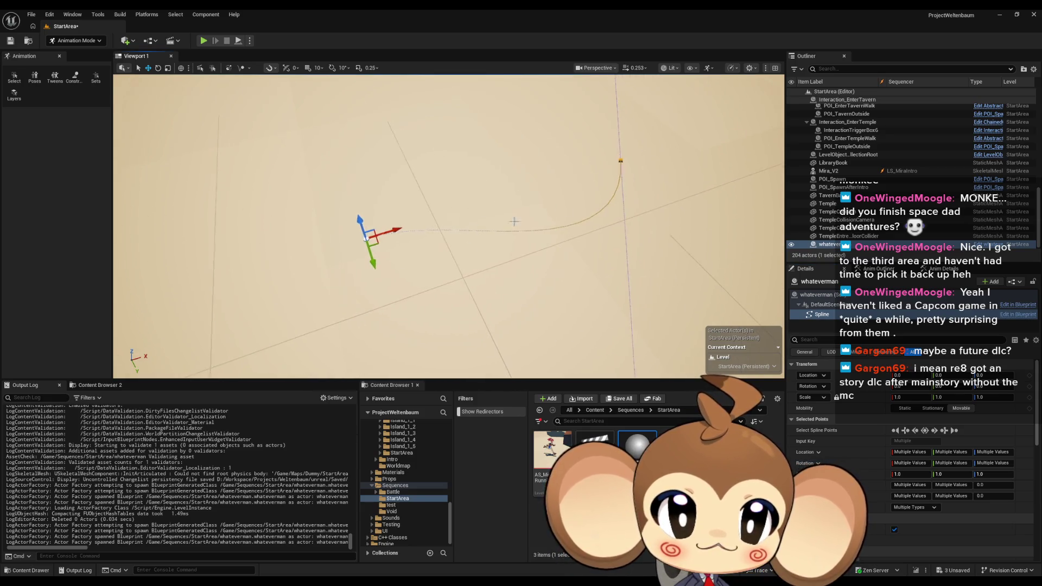
# Pull a point's tangent handle up-left into a smooth curve and save the StartArea level
pyautogui.click(914, 430)
pyautogui.click(915, 430)
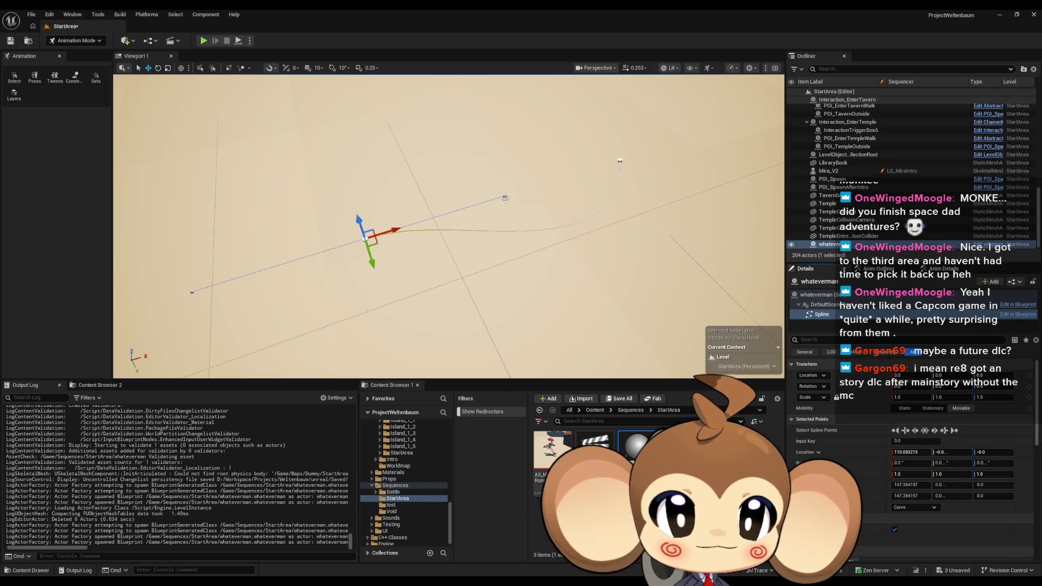
pyautogui.click(504, 198)
pyautogui.moveTo(515, 204); pyautogui.dragTo(458, 123)
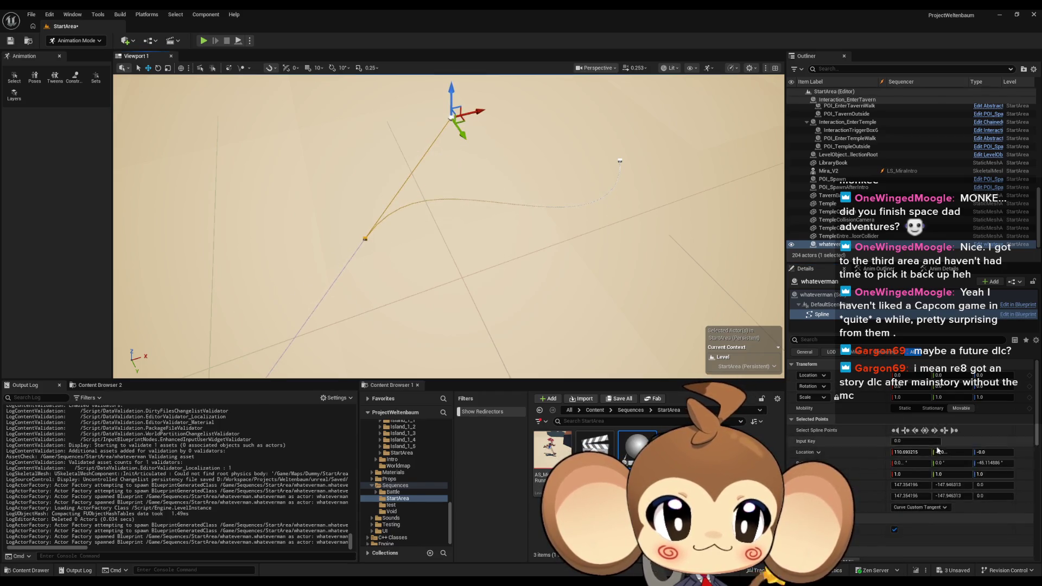
pyautogui.click(944, 430)
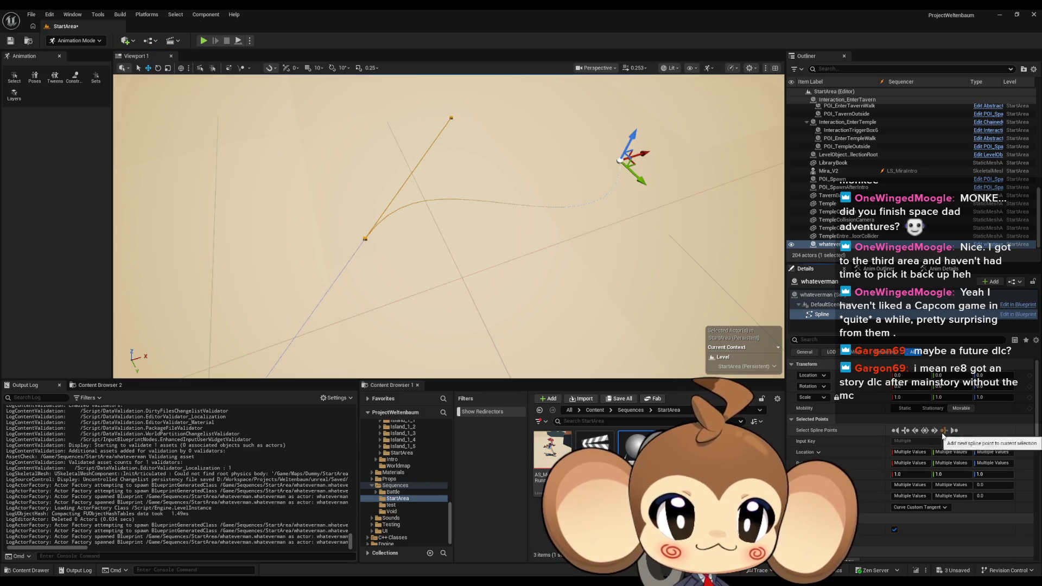
pyautogui.press('f')
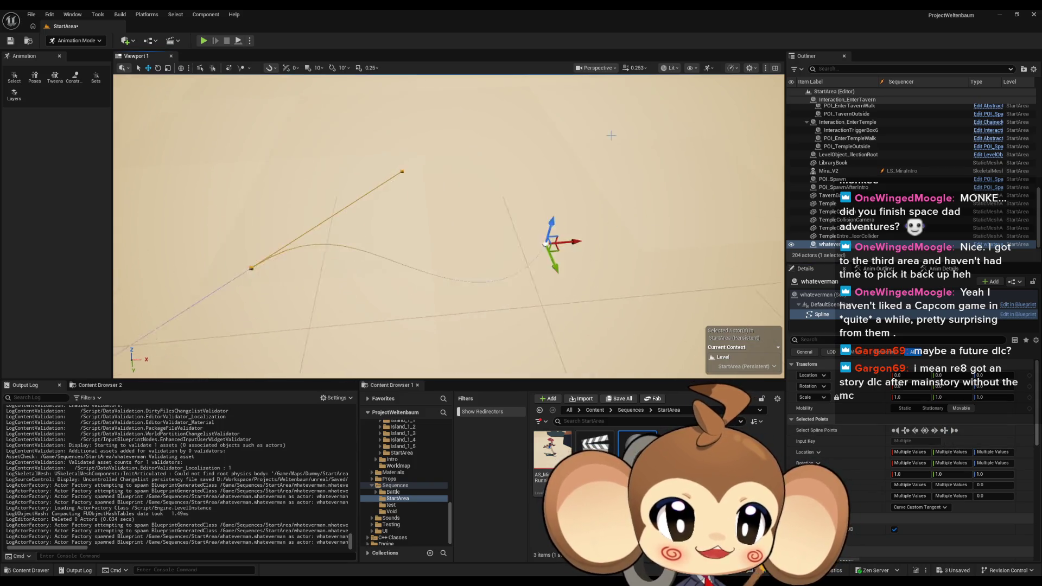
pyautogui.click(10, 41)
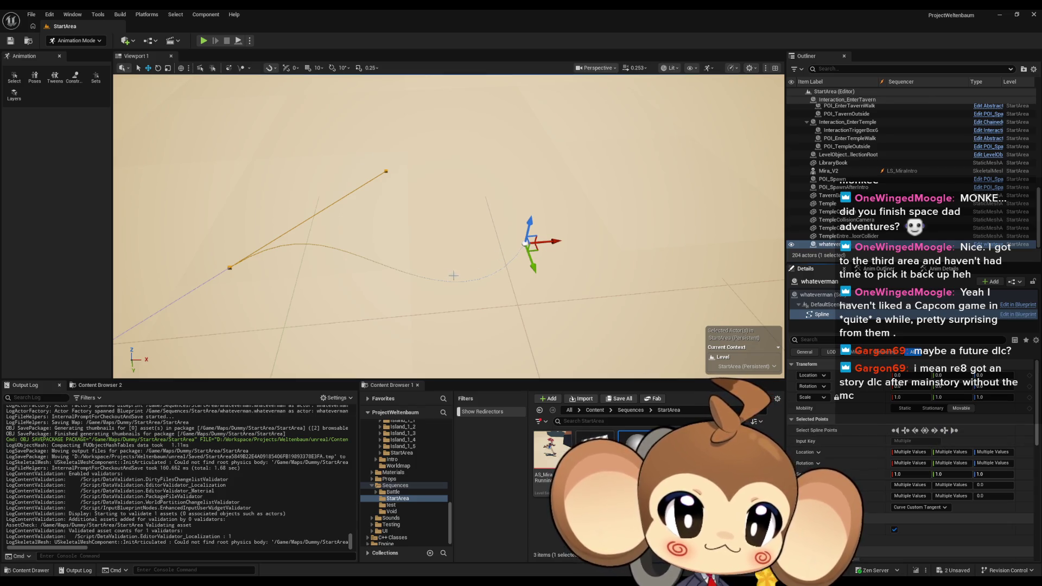
# Select the spline's left end point and inspect the curved spline from near ground level
pyautogui.click(230, 267)
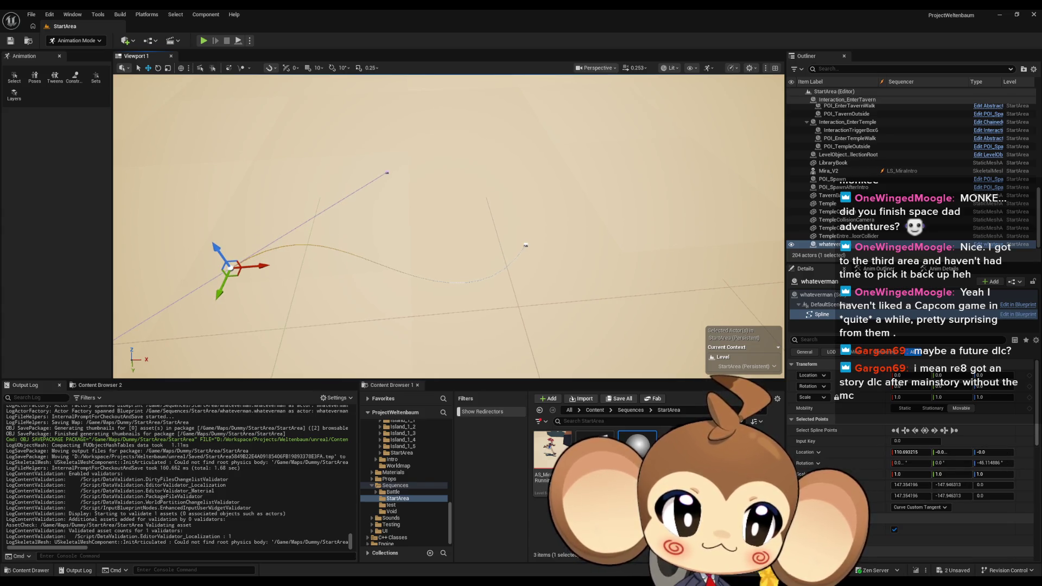
pyautogui.moveTo(245, 265); pyautogui.dragTo(397, 269)
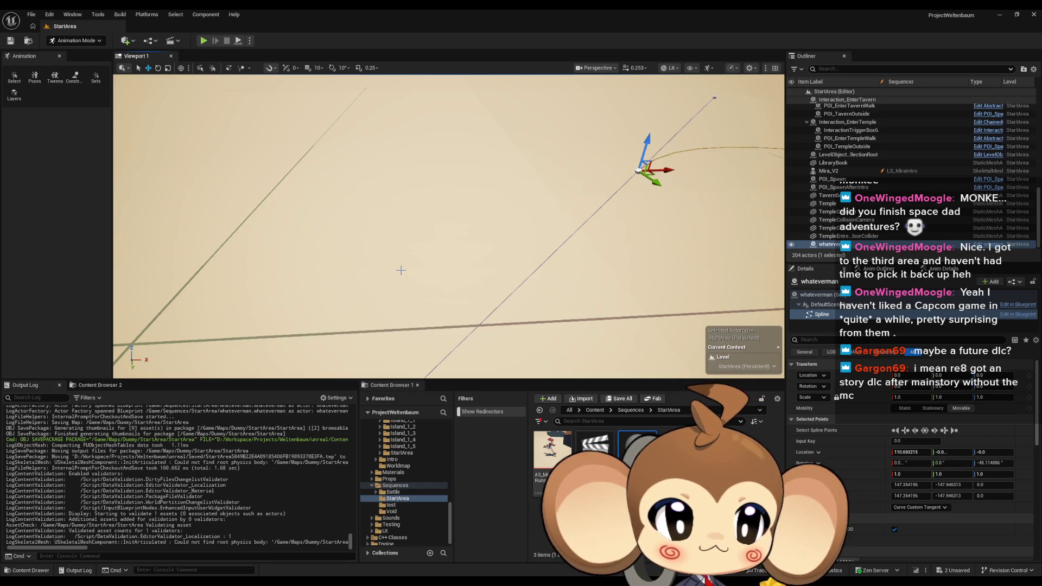
pyautogui.press('f')
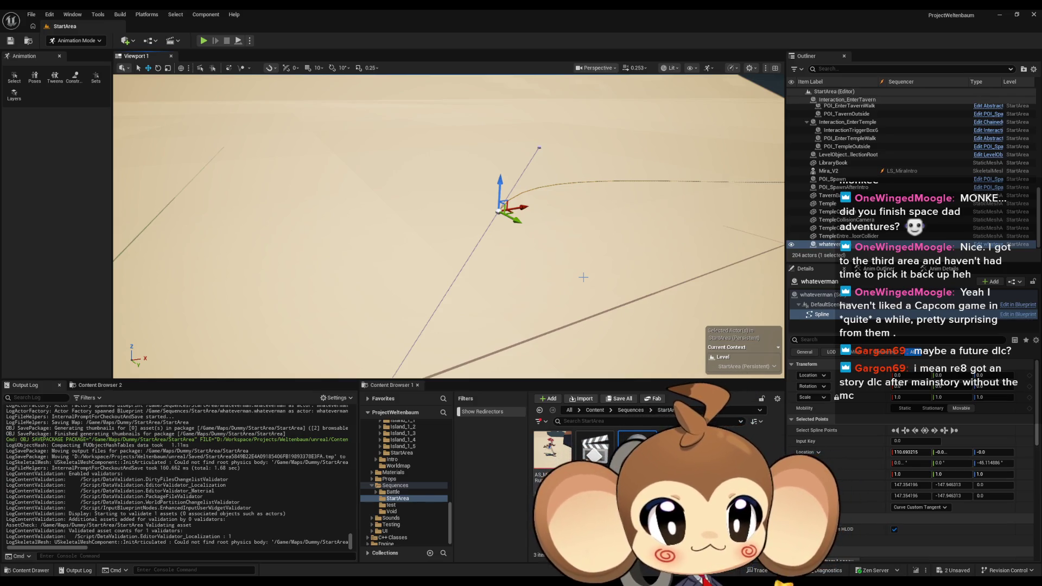
pyautogui.moveTo(551, 192); pyautogui.dragTo(552, 192)
pyautogui.moveTo(490, 221); pyautogui.dragTo(490, 222)
pyautogui.scroll(-3, 953, 424)
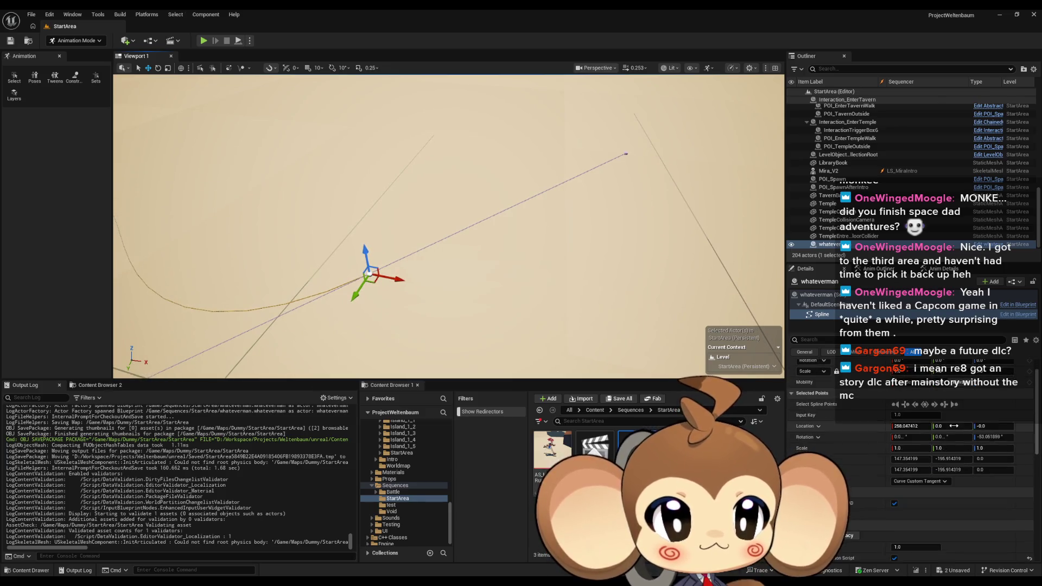
pyautogui.moveTo(426, 318); pyautogui.dragTo(426, 318)
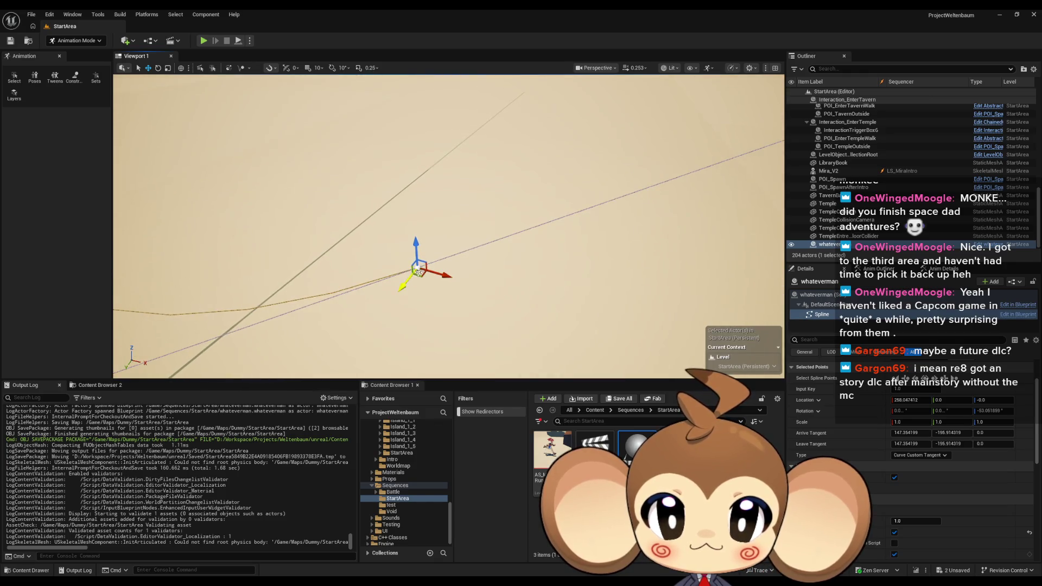
pyautogui.click(363, 239)
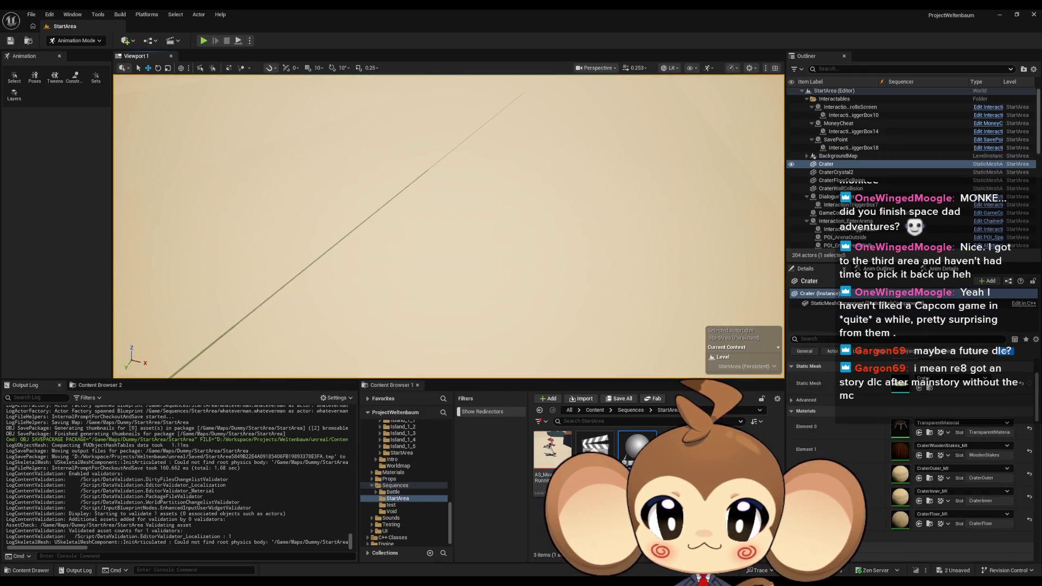
pyautogui.click(841, 172)
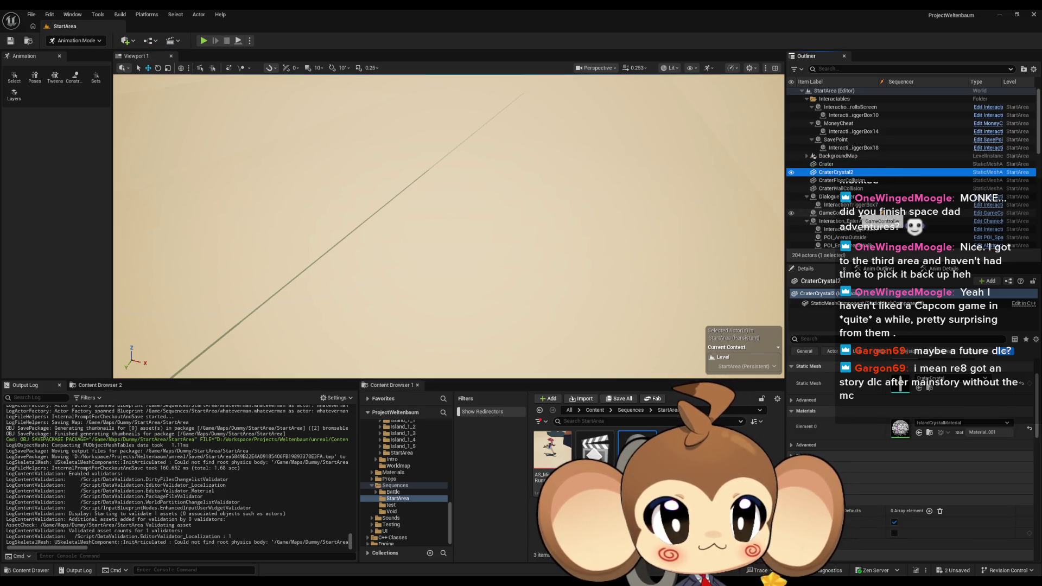
pyautogui.scroll(-15, 826, 238)
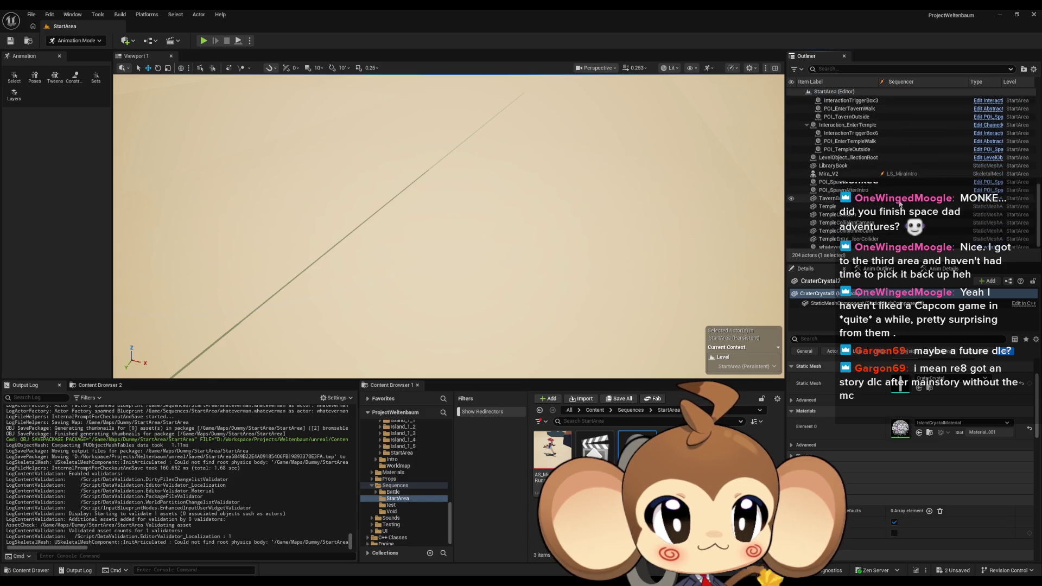
pyautogui.click(828, 245)
pyautogui.press('f')
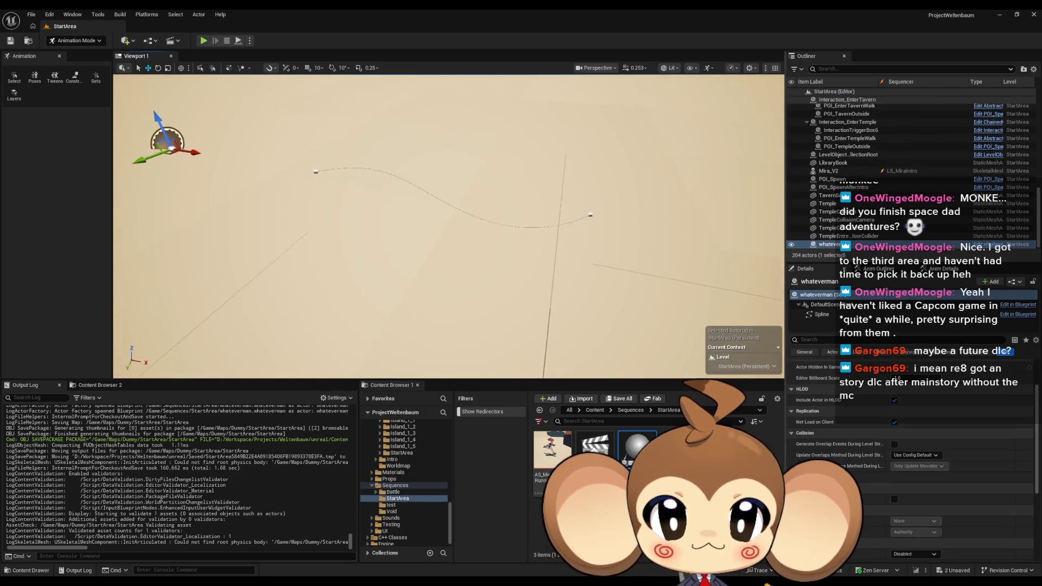
pyautogui.click(576, 223)
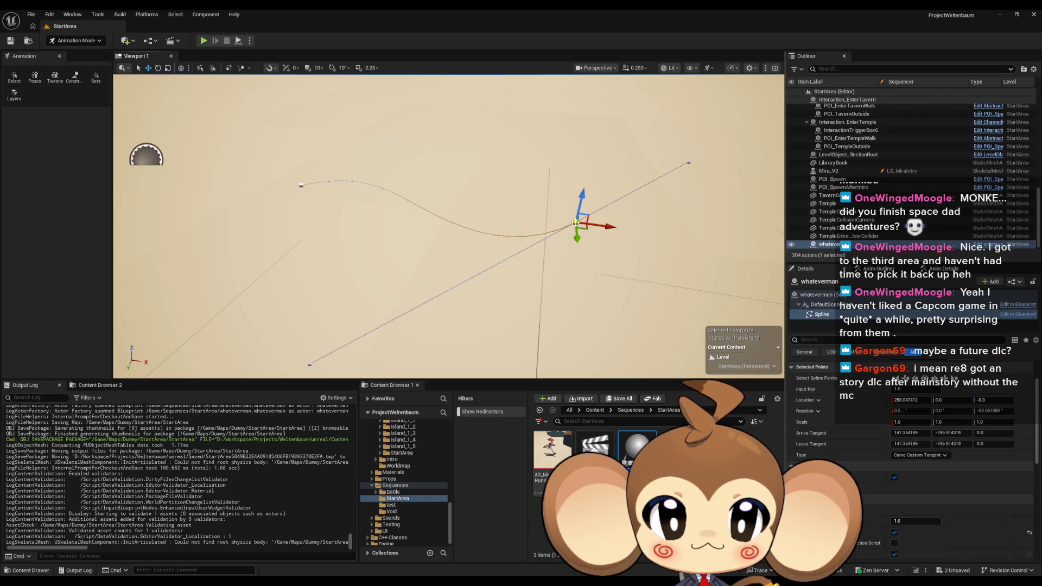
pyautogui.moveTo(308, 363); pyautogui.dragTo(297, 310)
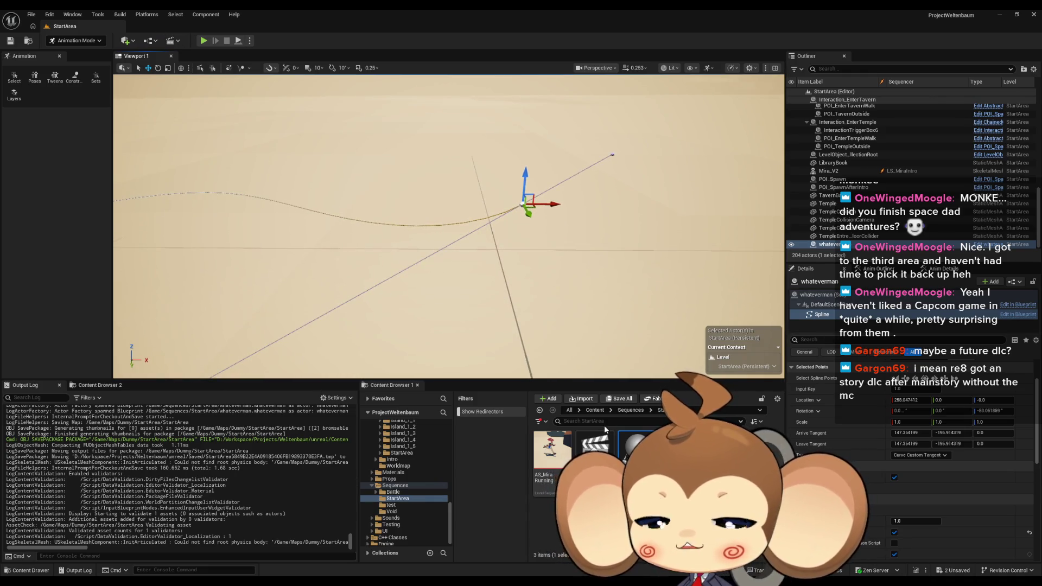
pyautogui.moveTo(501, 563)
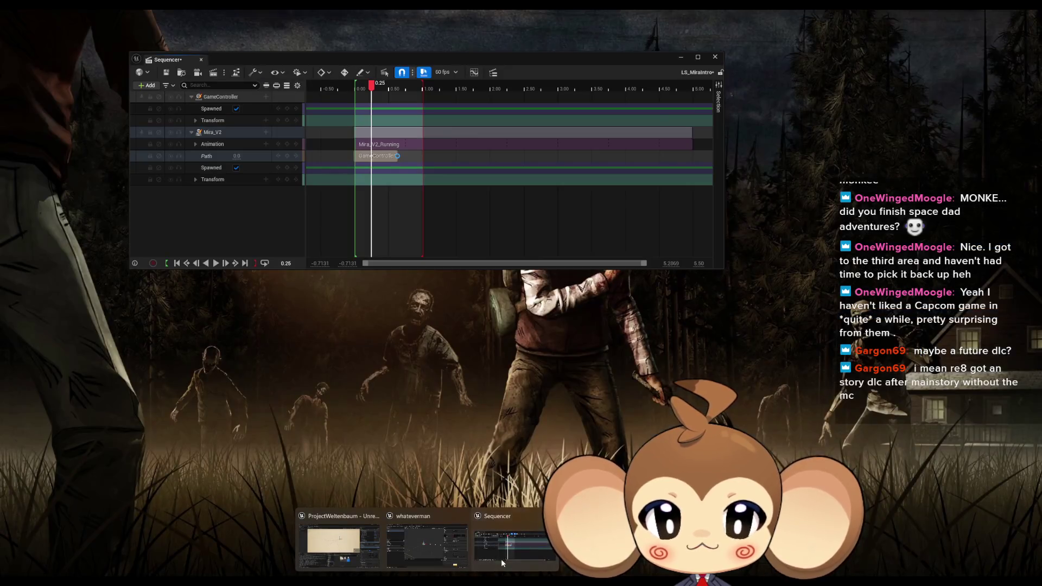
pyautogui.click(548, 516)
# Select the spline's end point and inspect its right-click options, then dismiss the menu
pyautogui.click(480, 201)
pyautogui.rightClick(480, 200)
pyautogui.moveTo(480, 200)
pyautogui.mouseDown()
pyautogui.moveTo(424, 236)
pyautogui.moveTo(436, 287)
pyautogui.mouseUp()
pyautogui.rightClick(419, 220)
pyautogui.rightClick(414, 287)
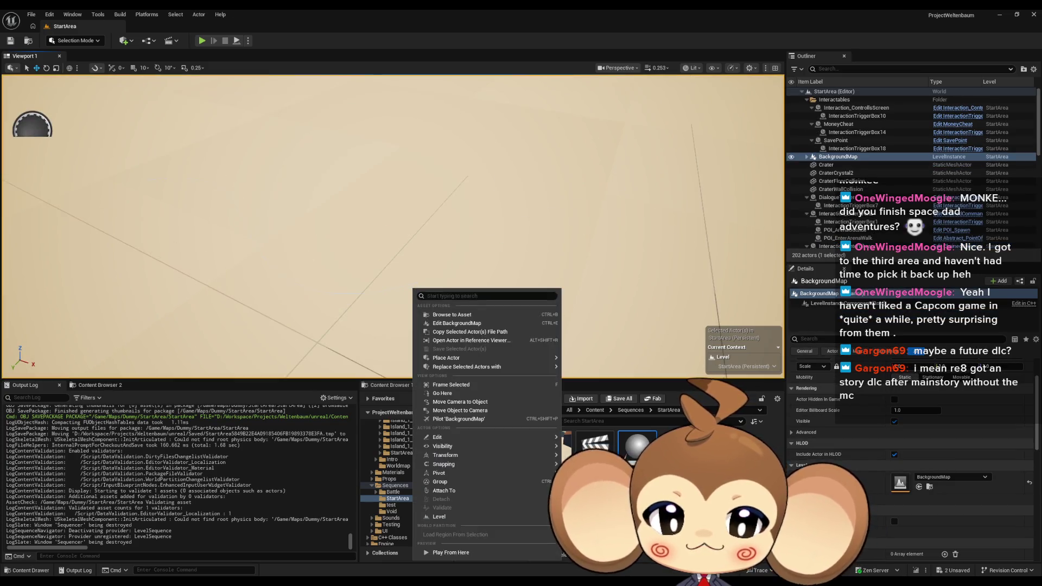
pyautogui.press('Escape')
# Undo back to the whateverman spline selection and pick its Spline component for point editing
pyautogui.hotkey('ctrl', 'z')
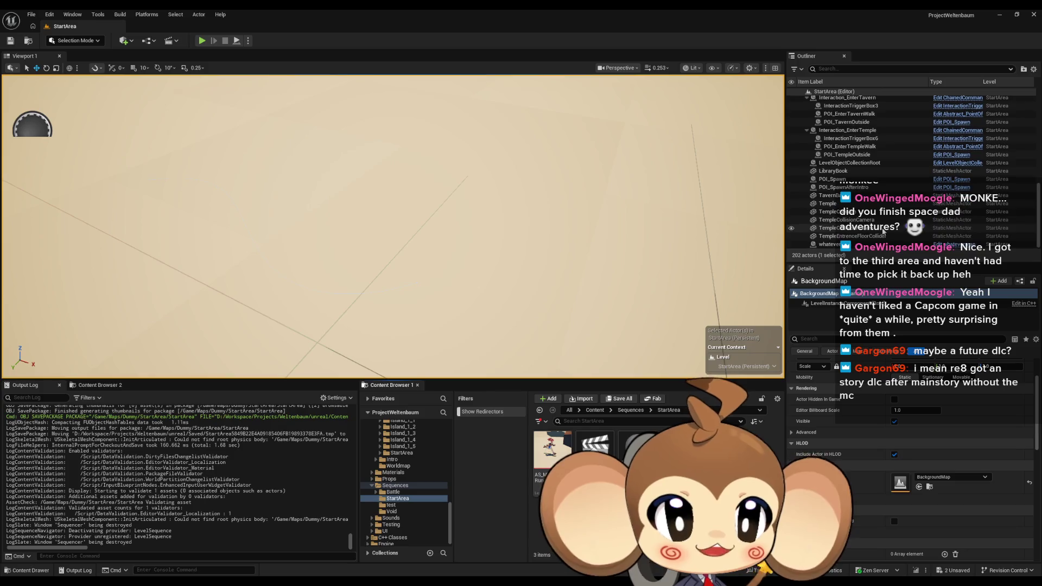
pyautogui.scroll(2, 876, 371)
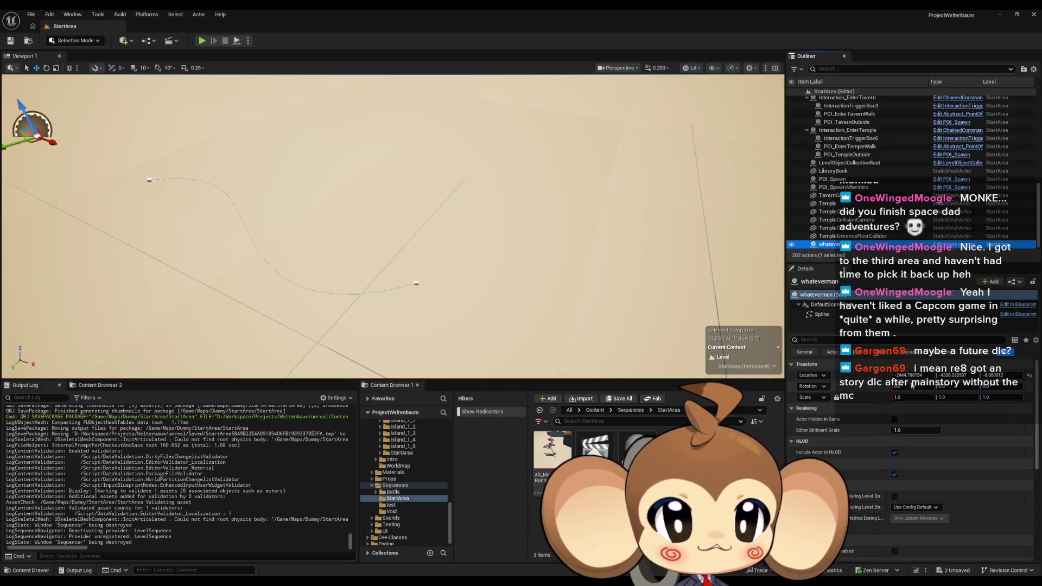
pyautogui.click(824, 314)
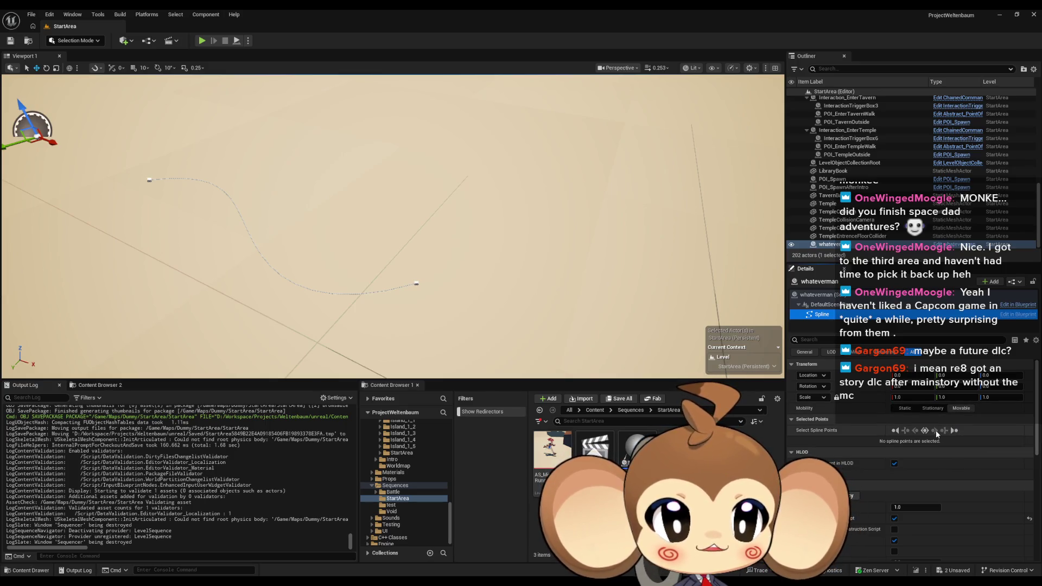
# Move the spline's end and start points up-right to bend the path, then select the middle point
pyautogui.click(416, 283)
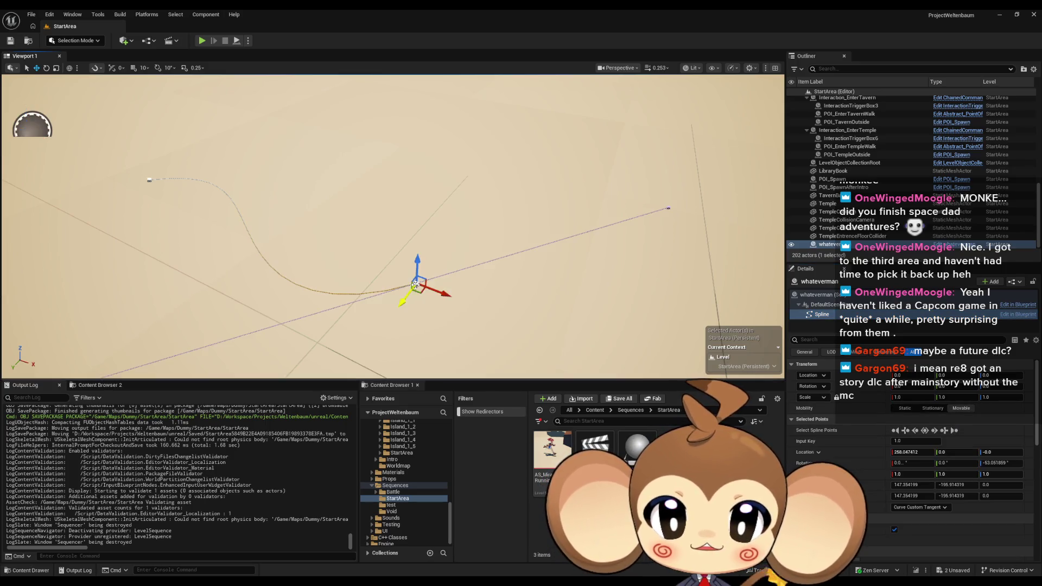
pyautogui.click(944, 430)
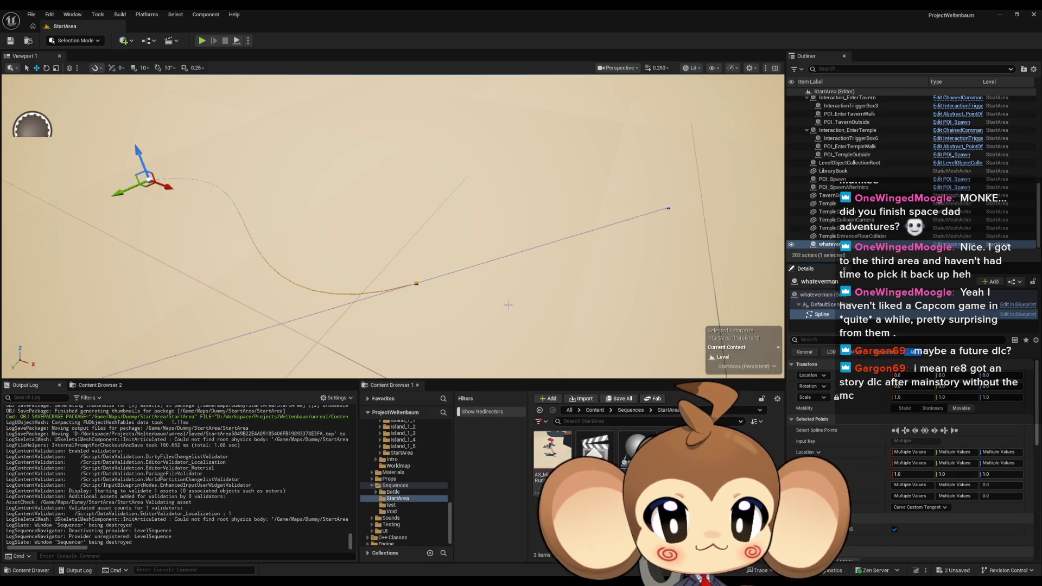
pyautogui.click(416, 283)
pyautogui.click(905, 430)
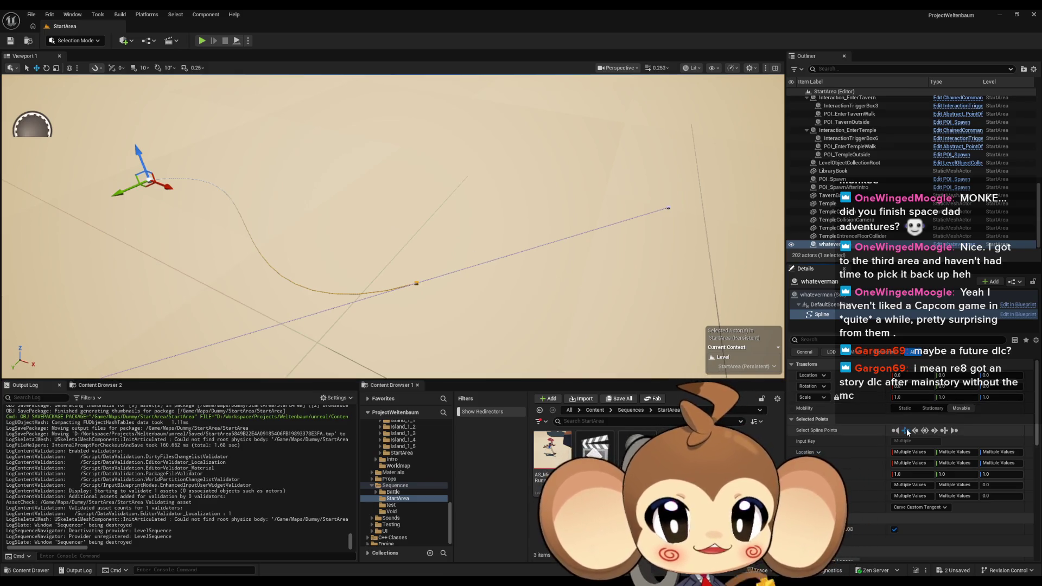
pyautogui.moveTo(133, 187); pyautogui.dragTo(189, 185)
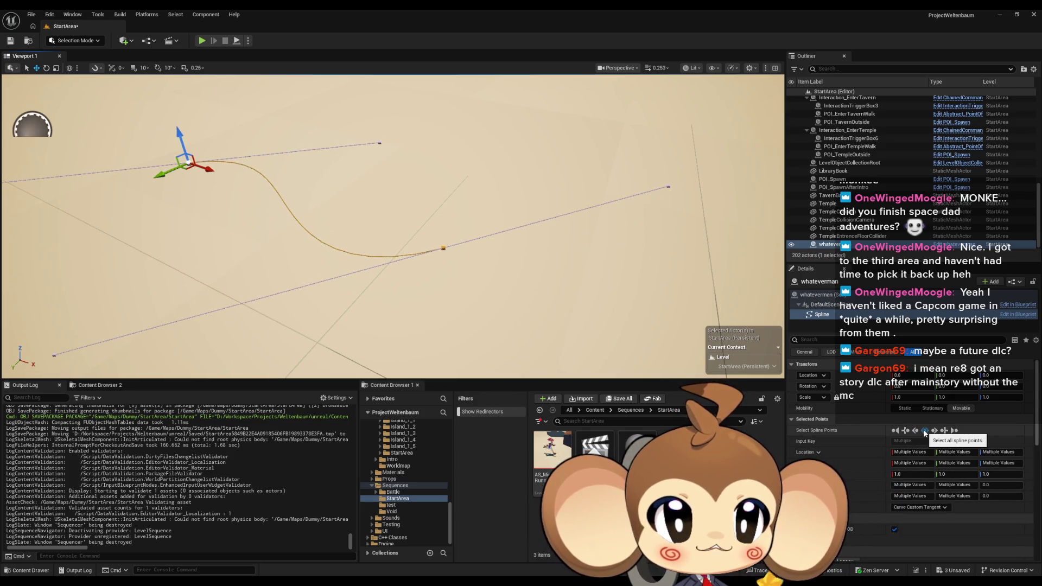
pyautogui.click(925, 431)
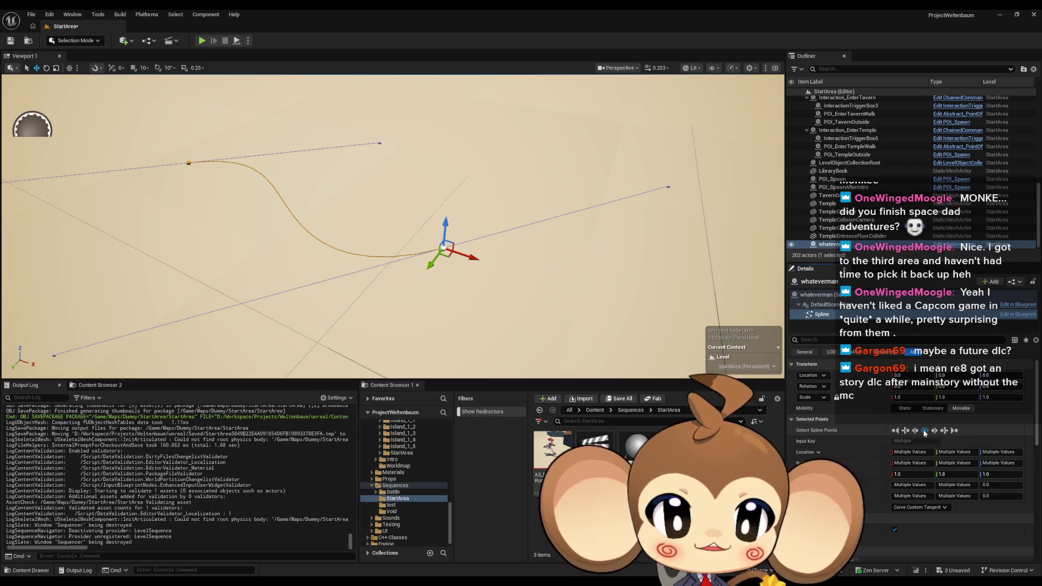